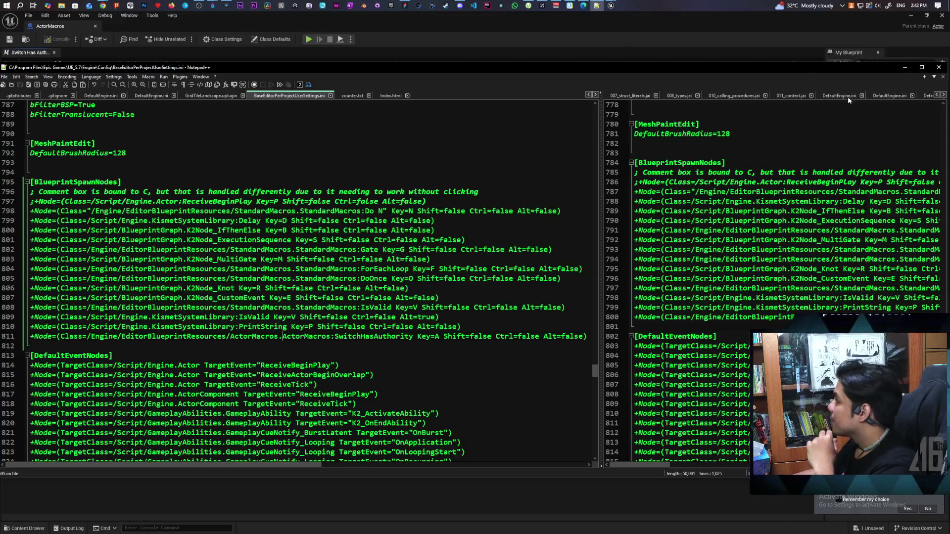
# Minimize Notepad++ and close the ActorMacros editor to show BP_HidingBox's Interact graph
pyautogui.click(905, 67)
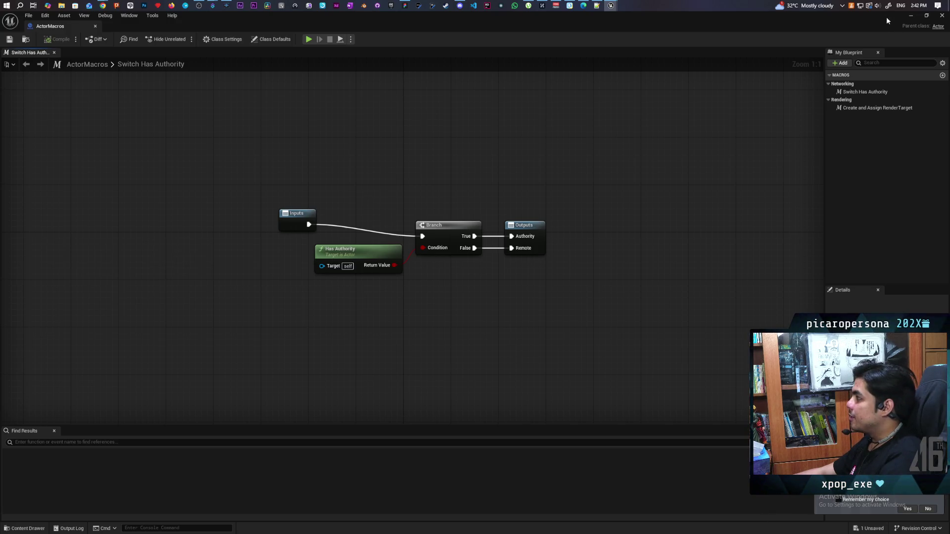
pyautogui.click(940, 15)
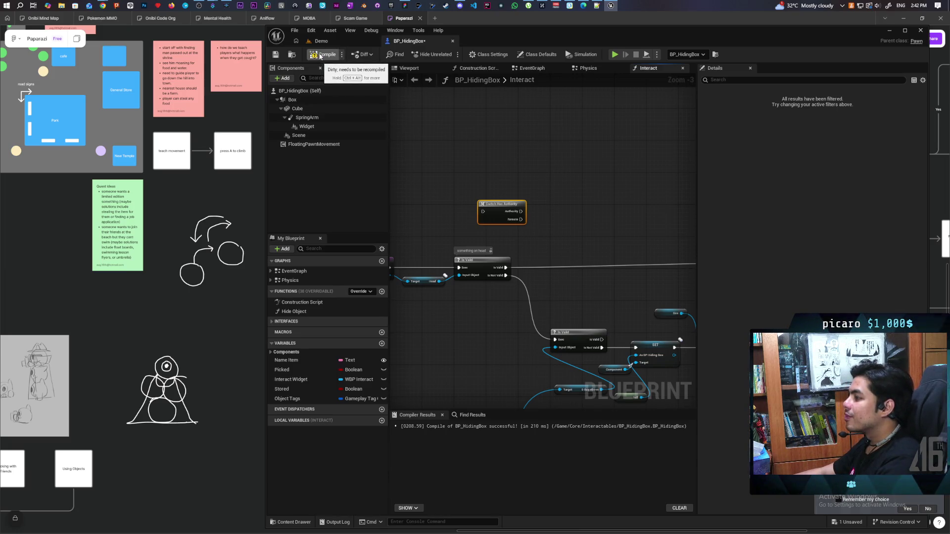
# Compile BP_HidingBox, delete the Switch Has Authority node, and switch to the EventGraph
pyautogui.click(320, 56)
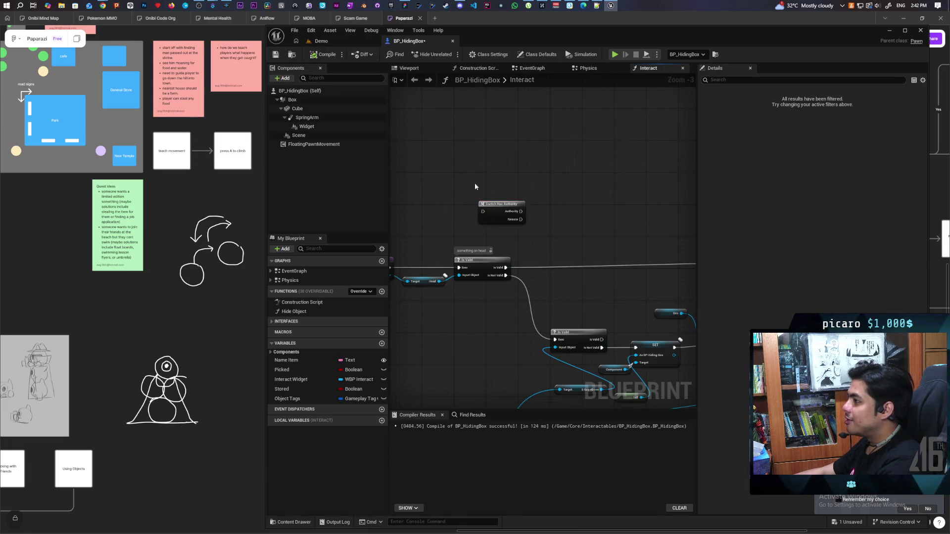
pyautogui.press('Delete')
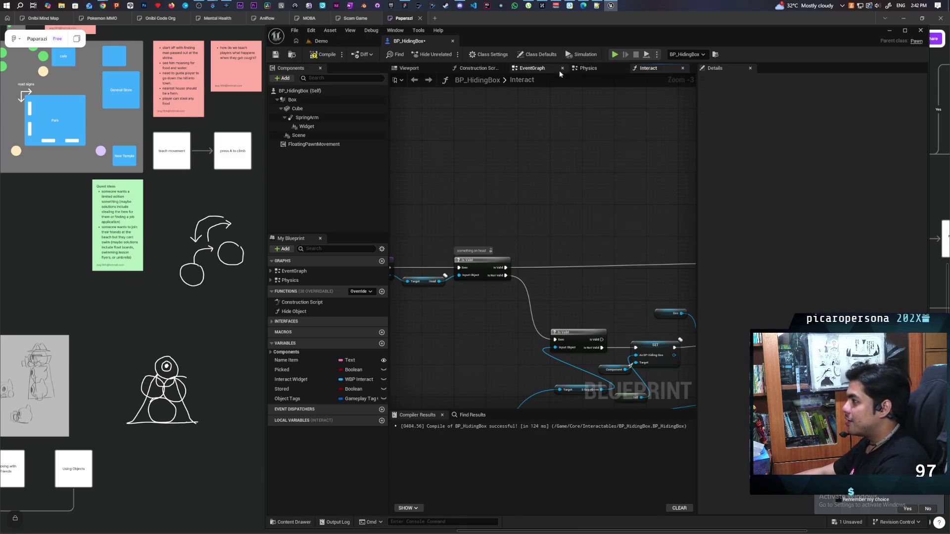
pyautogui.click(537, 70)
pyautogui.scroll(4, 523, 227)
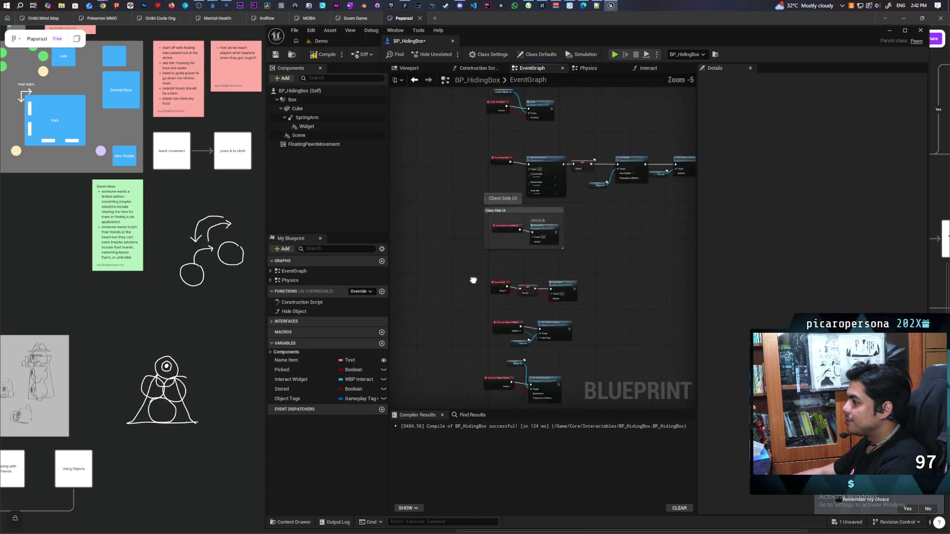
# Save and recompile BP_HidingBox, then return to the Demo level editor
pyautogui.hotkey('ctrl', 's')
pyautogui.click(319, 56)
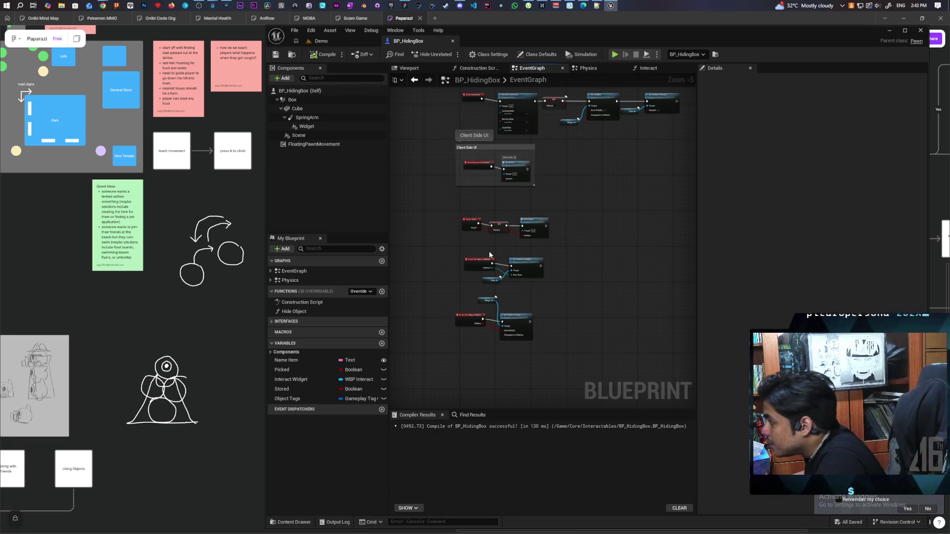
pyautogui.scroll(2, 489, 251)
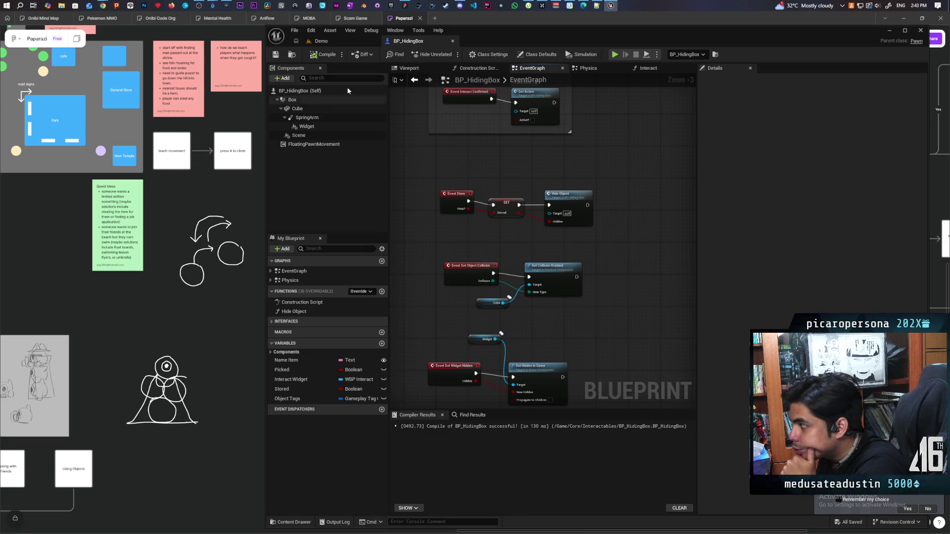
pyautogui.click(322, 41)
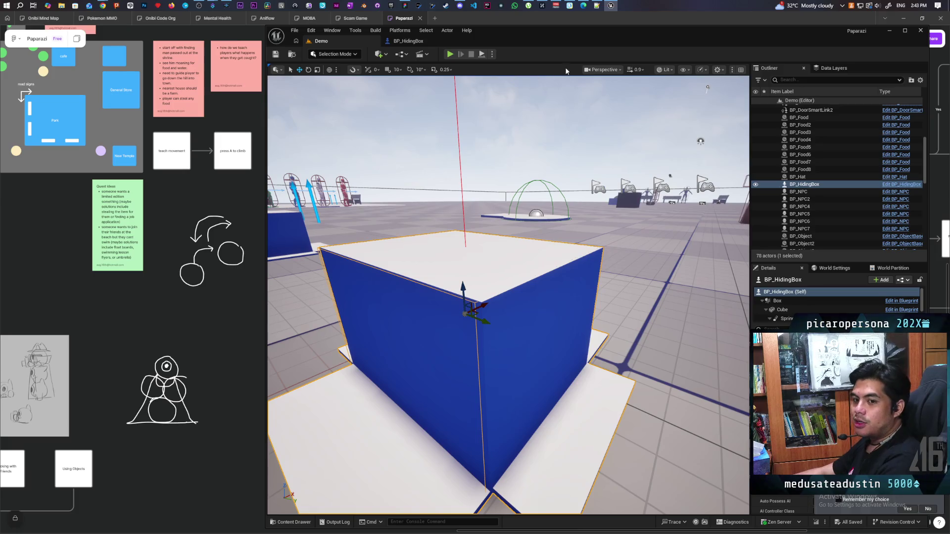
pyautogui.moveTo(576, 37); pyautogui.dragTo(595, 25)
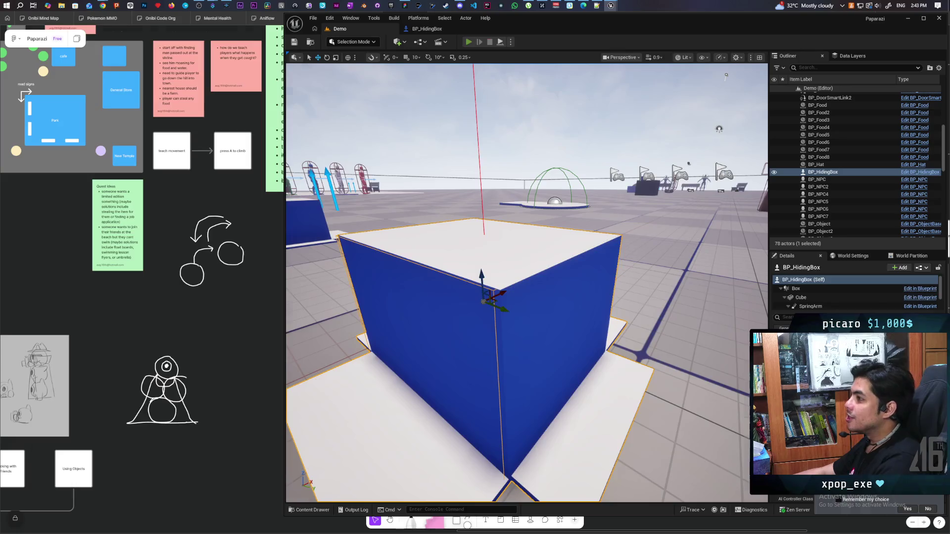
pyautogui.hotkey('alt', 'p')
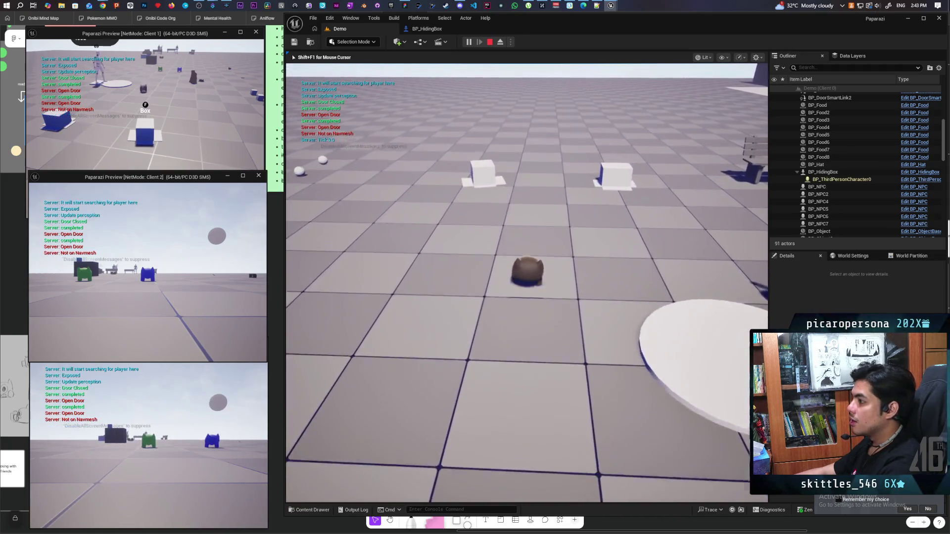
pyautogui.hotkey('alt', 'Tab')
pyautogui.click(332, 172)
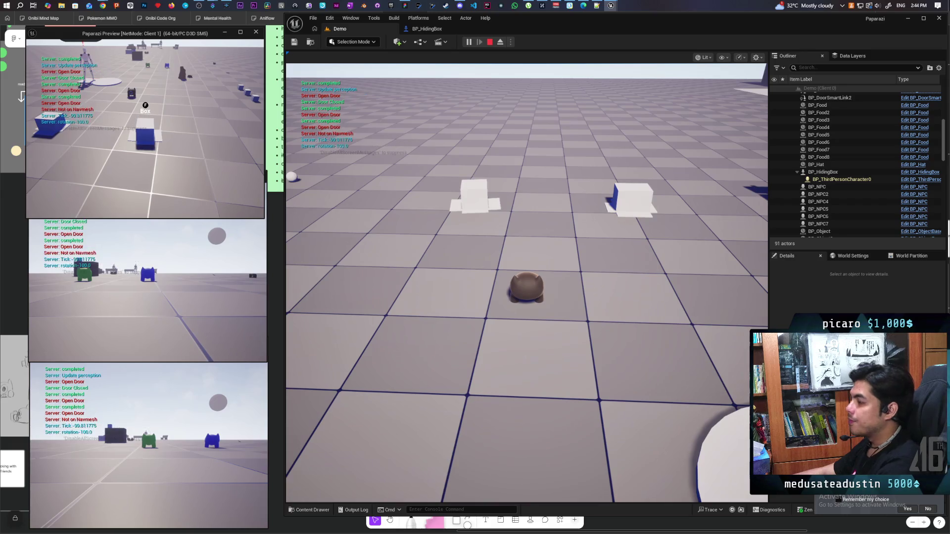
pyautogui.press('Escape')
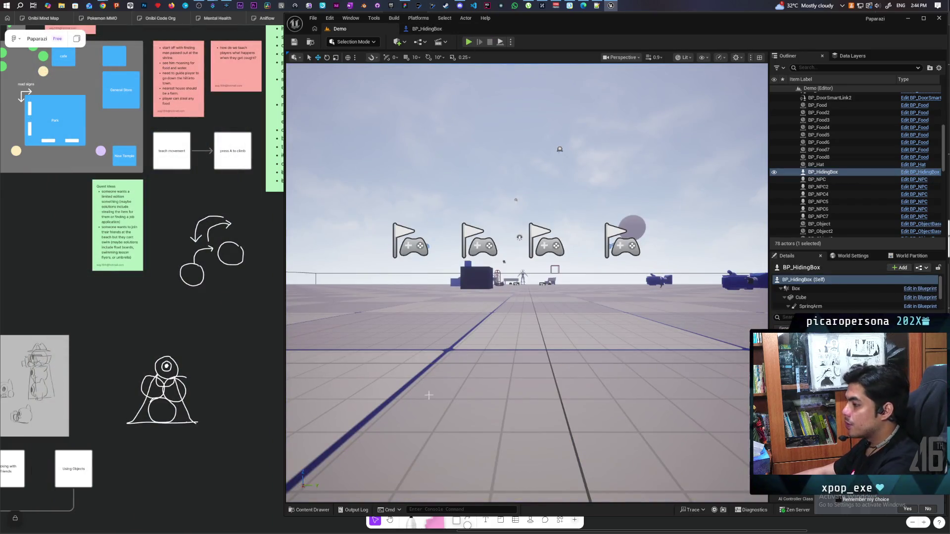
# Open BP_ThirdPersonCharacter from Content > ThirdPerson > Blueprints in the Content Drawer
pyautogui.click(309, 510)
pyautogui.doubleClick(543, 378)
pyautogui.click(621, 342)
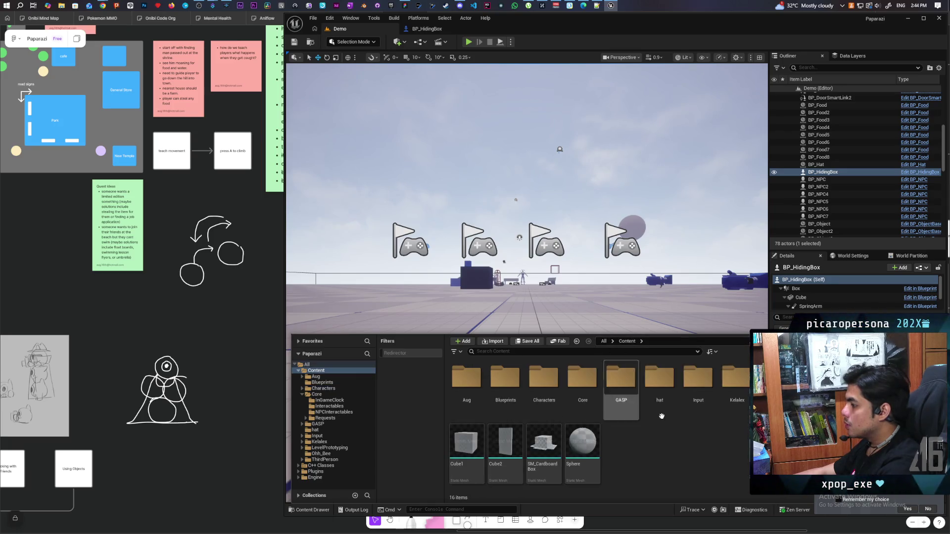
pyautogui.doubleClick(505, 453)
pyautogui.click(469, 377)
pyautogui.doubleClick(469, 377)
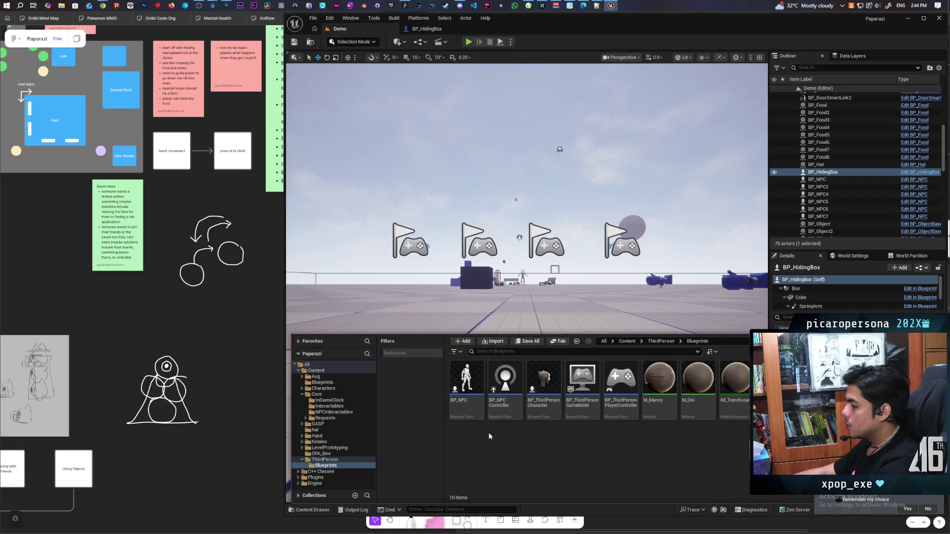
pyautogui.click(553, 381)
pyautogui.doubleClick(554, 381)
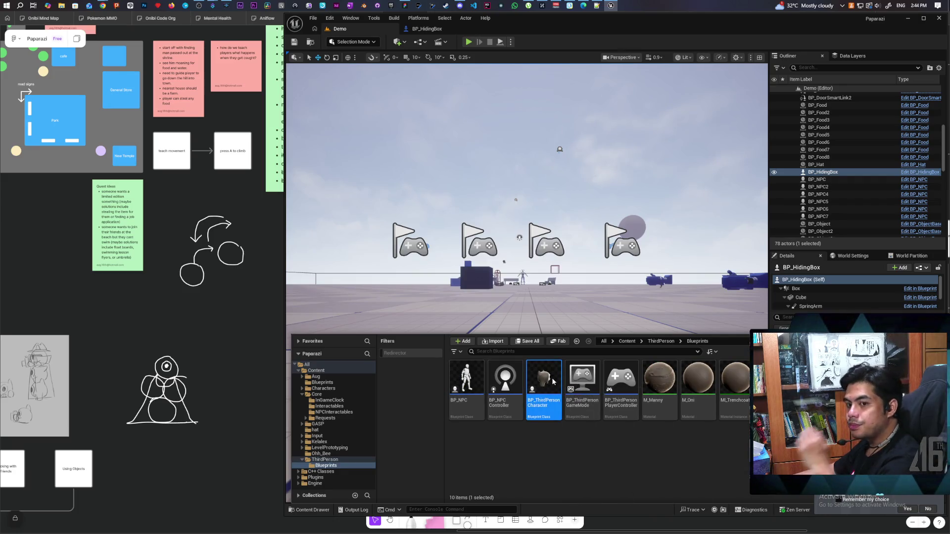
# Bring the IA_Jump input group into view and nudge the Is Valid node
pyautogui.scroll(-12, 500, 268)
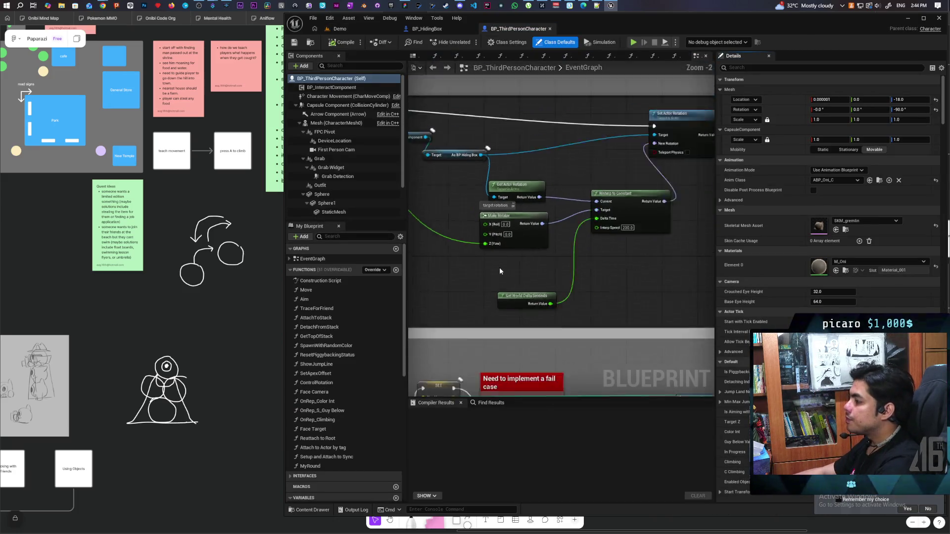
pyautogui.moveTo(599, 233)
pyautogui.mouseDown()
pyautogui.moveTo(496, 242)
pyautogui.moveTo(507, 257)
pyautogui.mouseUp()
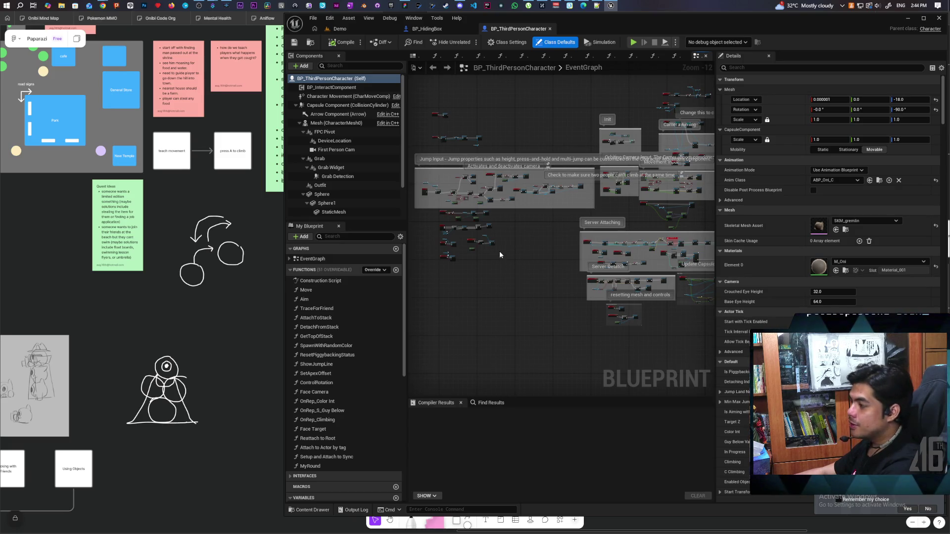
pyautogui.scroll(4, 466, 256)
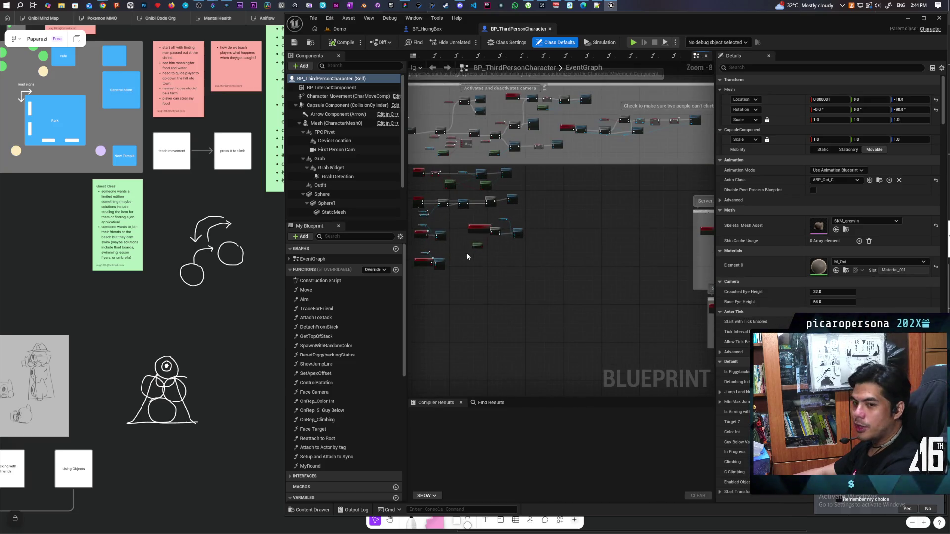
pyautogui.moveTo(466, 256); pyautogui.dragTo(510, 304)
pyautogui.scroll(4, 505, 296)
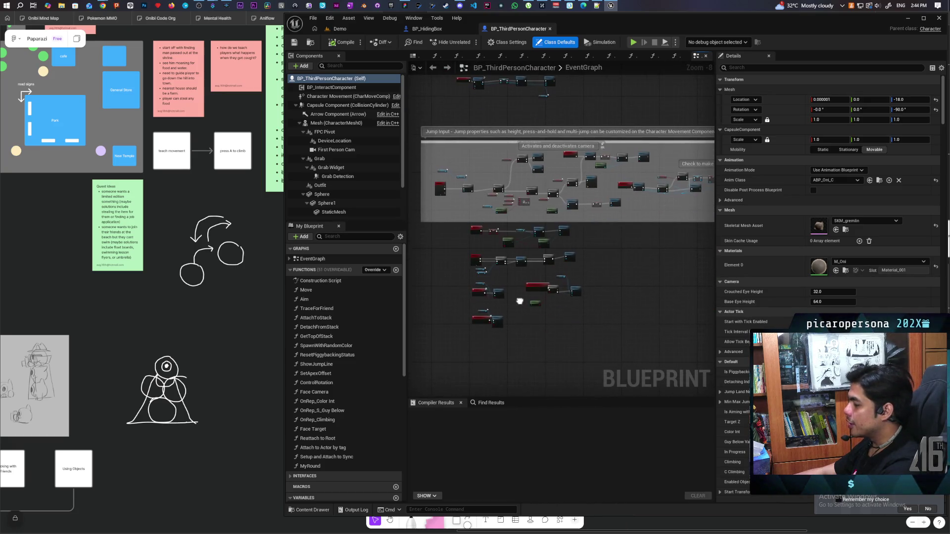
pyautogui.moveTo(504, 286)
pyautogui.mouseDown()
pyautogui.moveTo(540, 337)
pyautogui.moveTo(574, 360)
pyautogui.mouseUp()
pyautogui.scroll(-3, 537, 322)
pyautogui.scroll(2, 538, 321)
pyautogui.scroll(4, 502, 316)
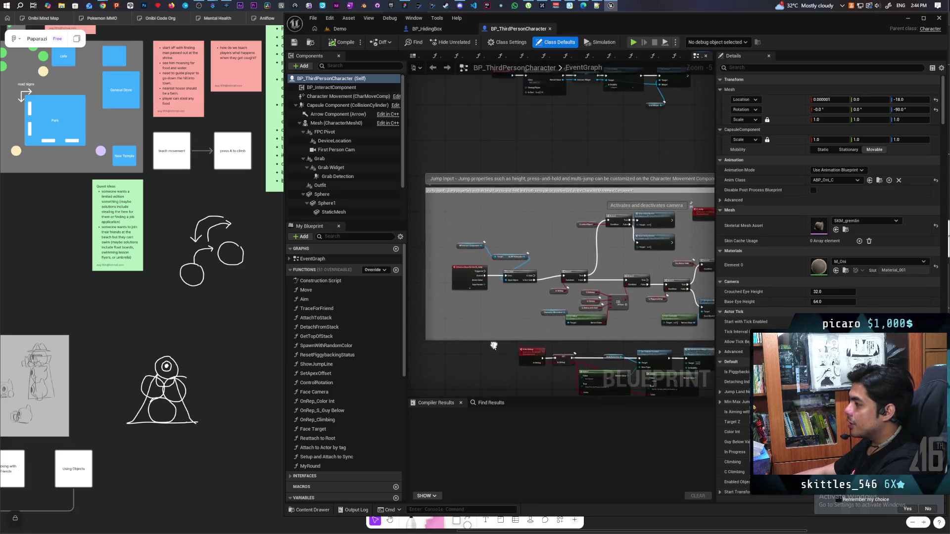
pyautogui.moveTo(547, 228); pyautogui.dragTo(551, 218)
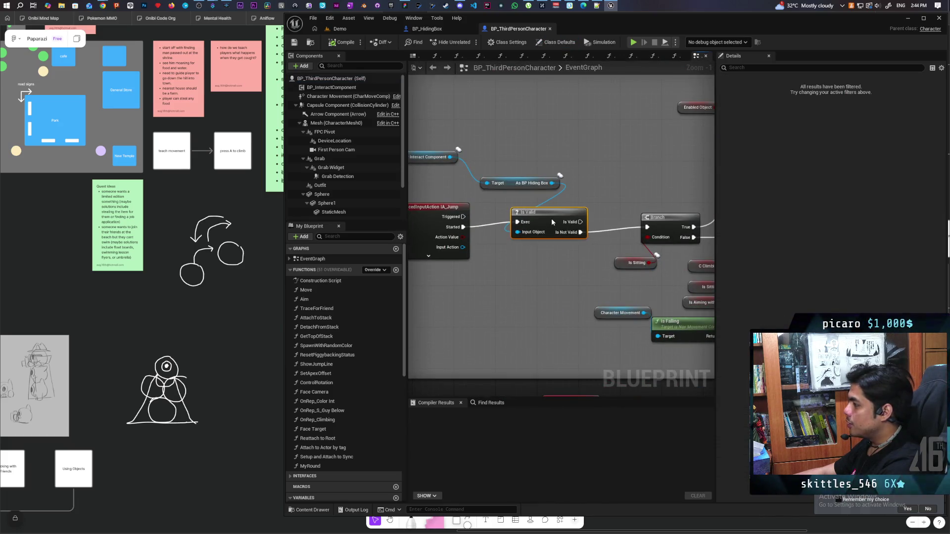
pyautogui.moveTo(481, 245); pyautogui.dragTo(499, 322)
# Move the BP Interact Component and BP Hiding Box cast nodes beneath IA_Jump
pyautogui.click(432, 295)
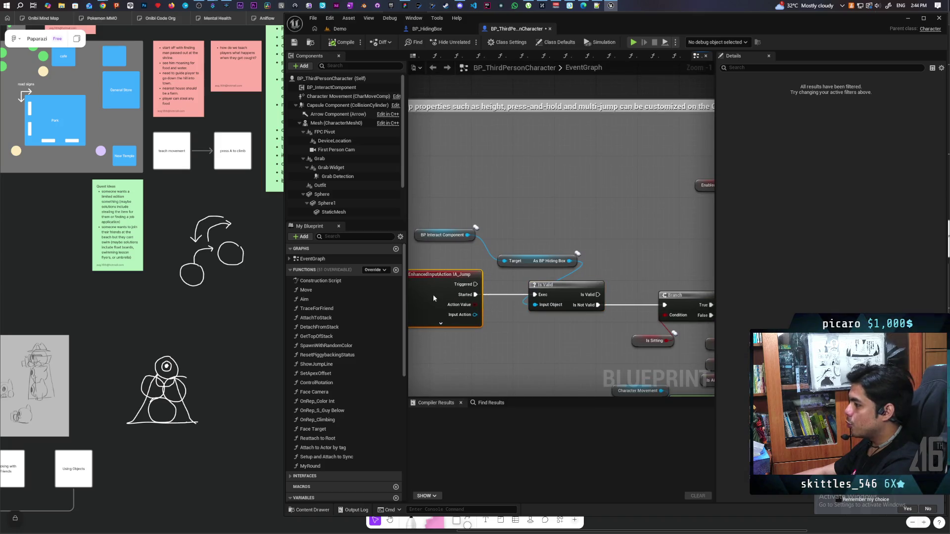
pyautogui.scroll(-2, 540, 322)
pyautogui.scroll(1, 574, 334)
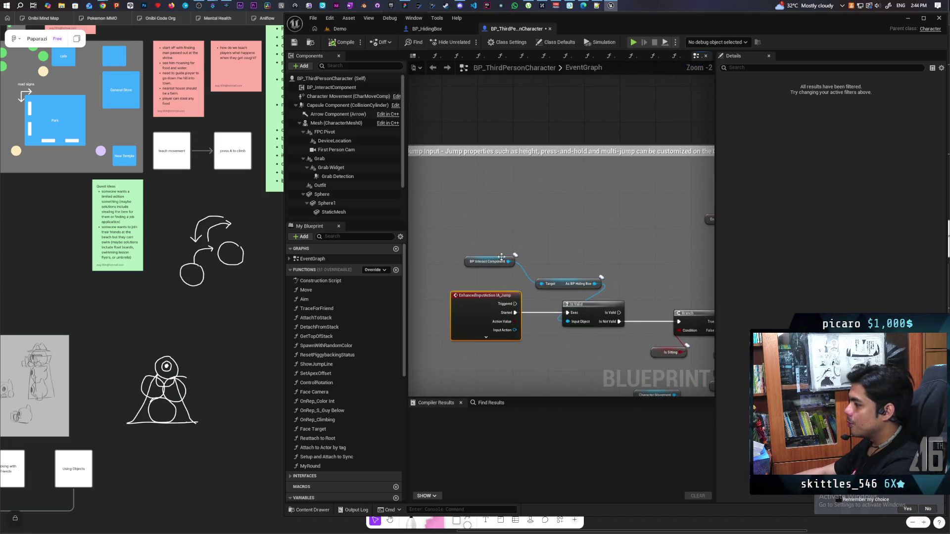
pyautogui.moveTo(468, 262); pyautogui.dragTo(543, 271)
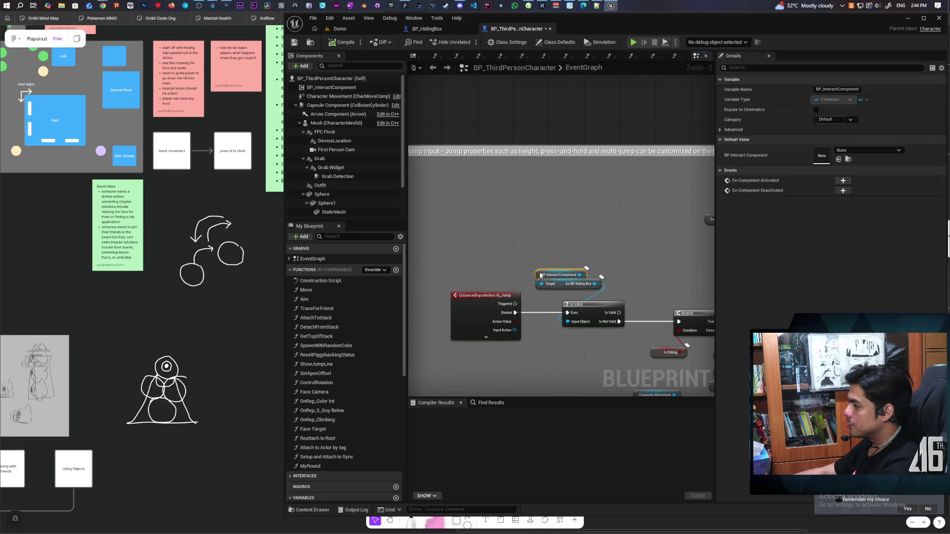
pyautogui.keyDown('ctrl'); pyautogui.click(562, 285); pyautogui.keyUp('ctrl')
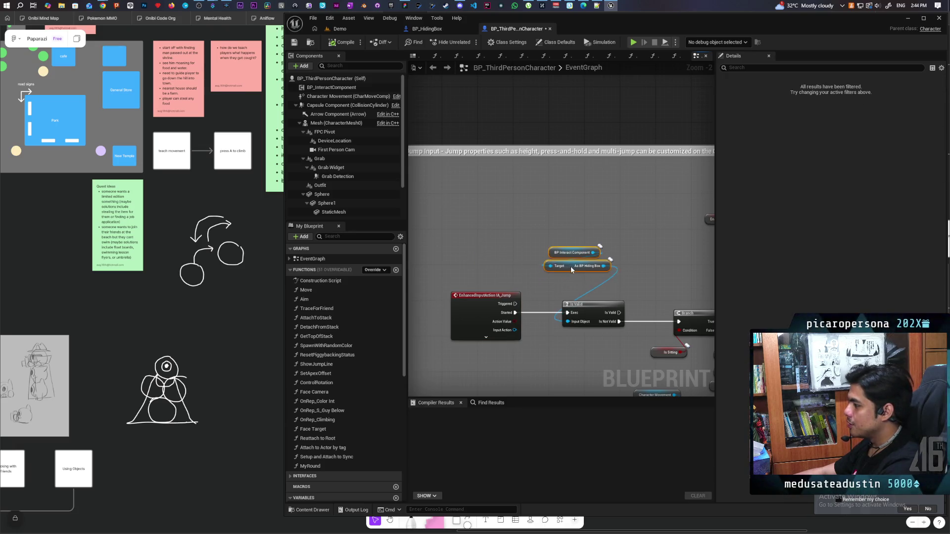
pyautogui.moveTo(578, 269)
pyautogui.mouseDown()
pyautogui.moveTo(523, 384)
pyautogui.moveTo(518, 351)
pyautogui.moveTo(487, 365)
pyautogui.mouseUp()
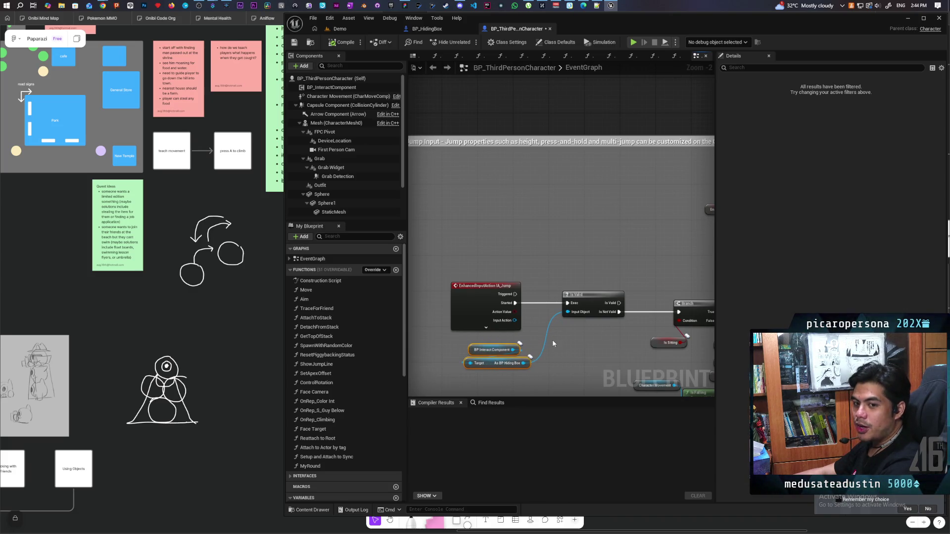
# Review the rearranged EventGraph and close the Details panel to widen it
pyautogui.scroll(-4, 574, 309)
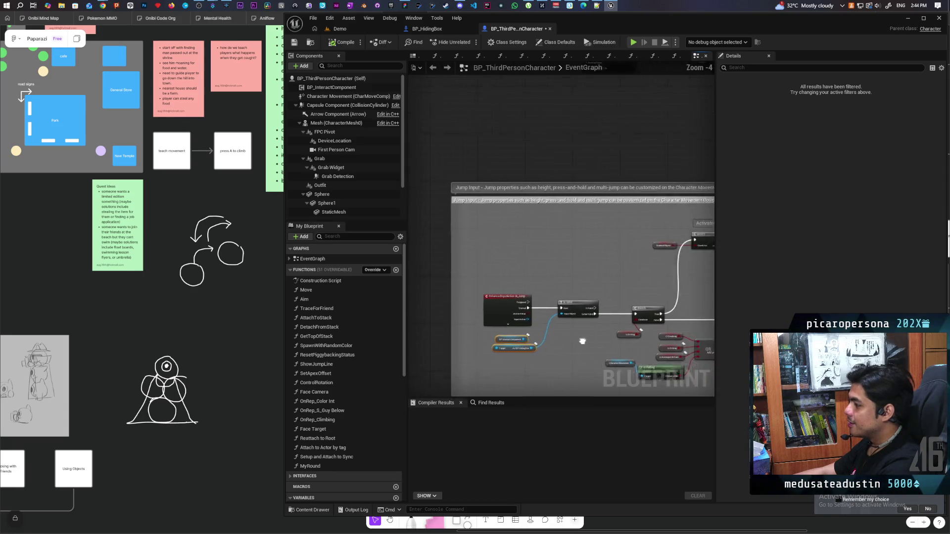
pyautogui.moveTo(495, 251)
pyautogui.mouseDown()
pyautogui.moveTo(503, 234)
pyautogui.moveTo(520, 255)
pyautogui.mouseUp()
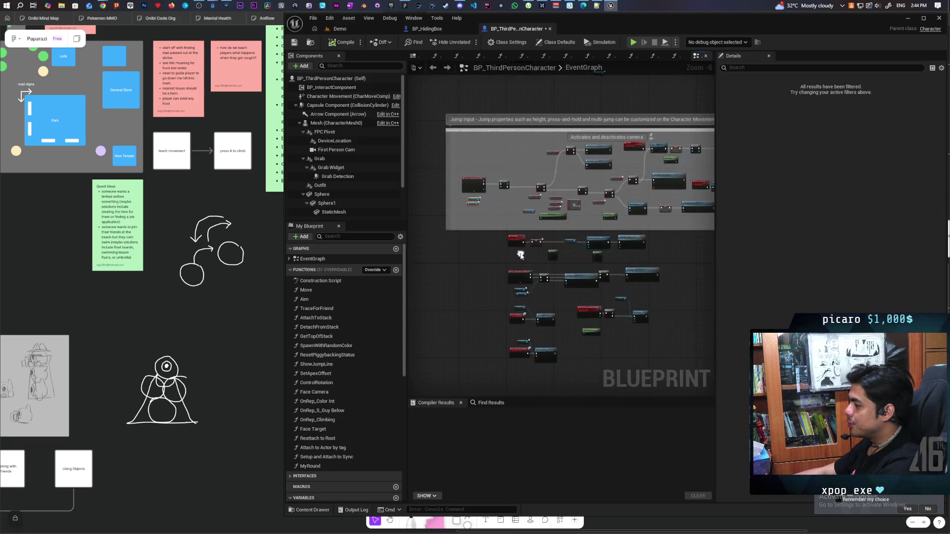
pyautogui.scroll(1, 504, 255)
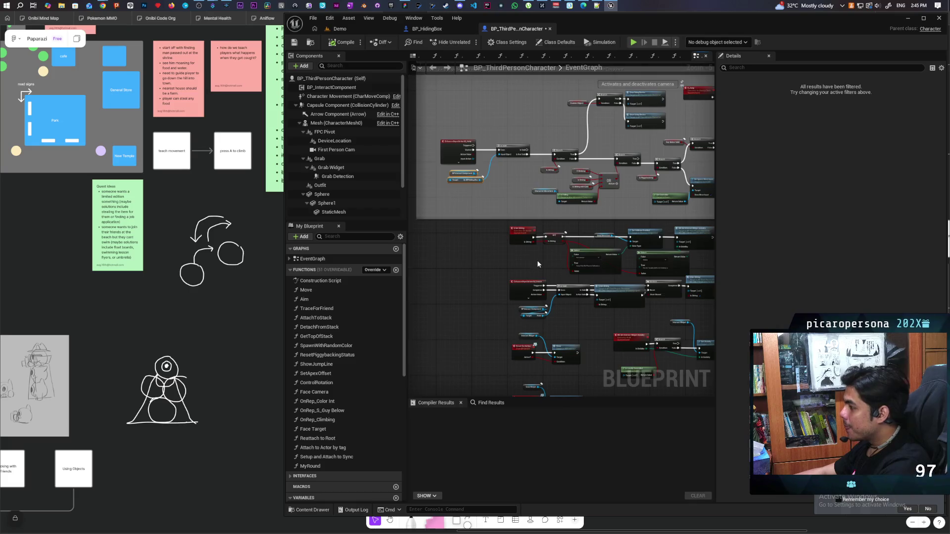
pyautogui.scroll(-1, 538, 264)
pyautogui.scroll(-2, 538, 264)
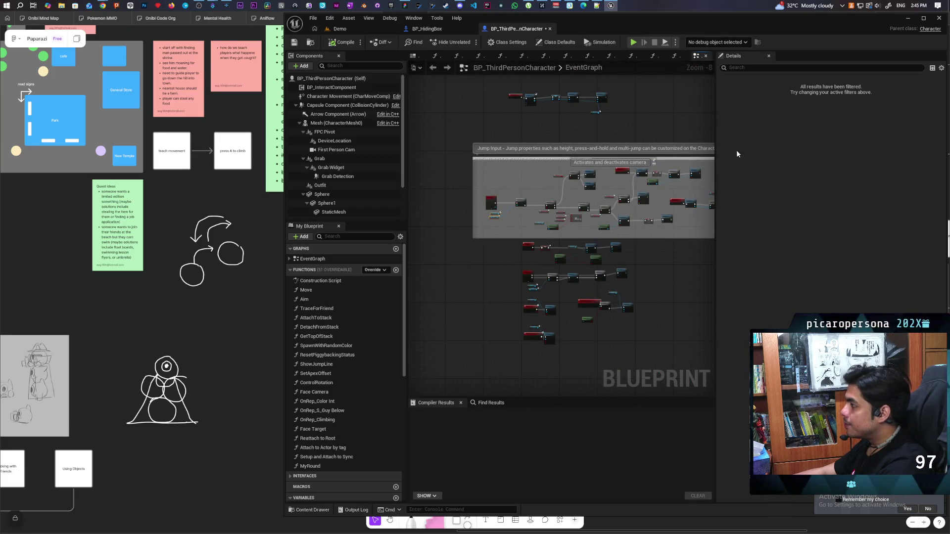
pyautogui.click(769, 56)
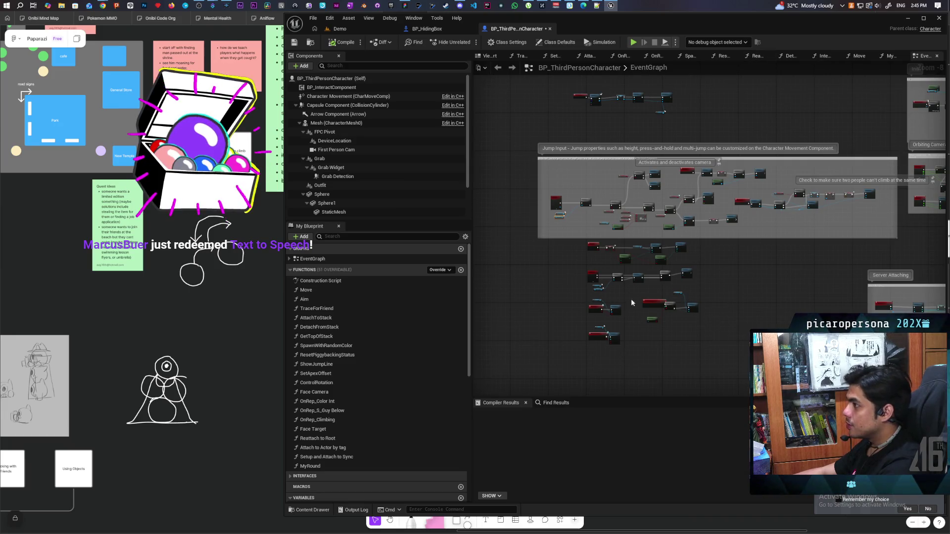
pyautogui.click(370, 167)
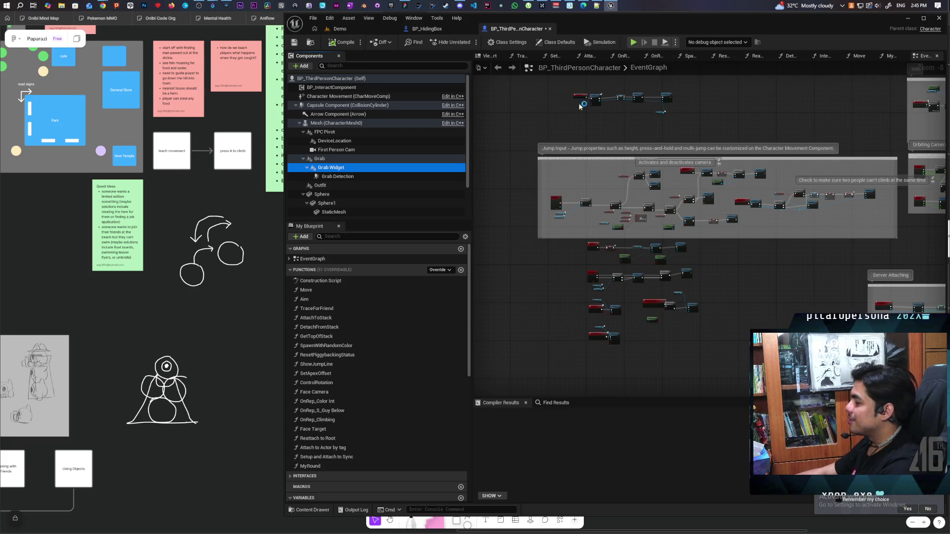
pyautogui.scroll(5, 789, 136)
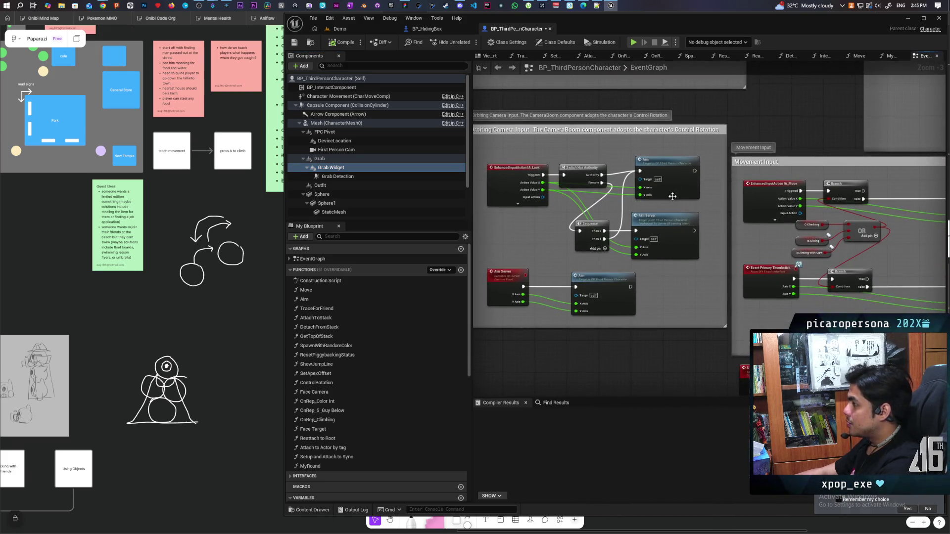
pyautogui.moveTo(607, 210)
pyautogui.mouseDown()
pyautogui.moveTo(691, 241)
pyautogui.moveTo(741, 243)
pyautogui.mouseUp()
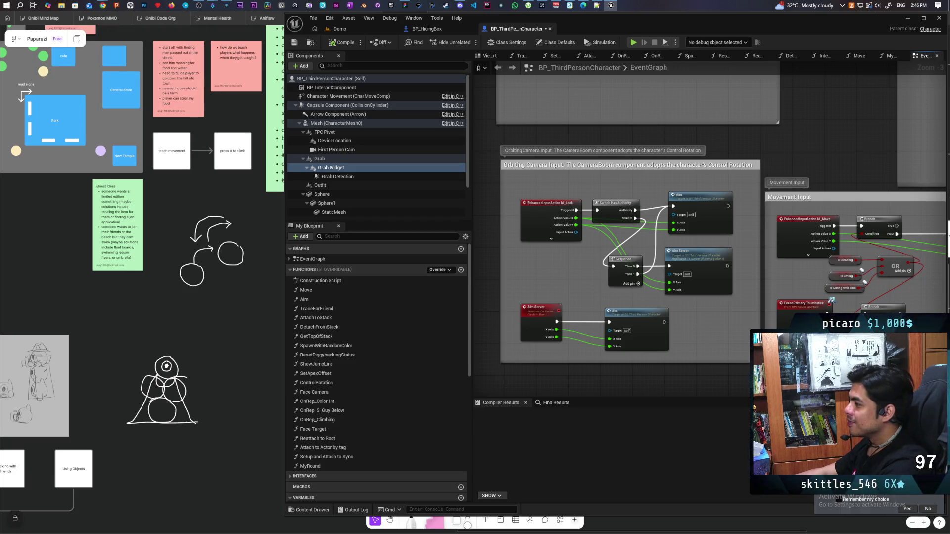
pyautogui.moveTo(838, 173); pyautogui.dragTo(734, 162)
pyautogui.scroll(-2, 725, 163)
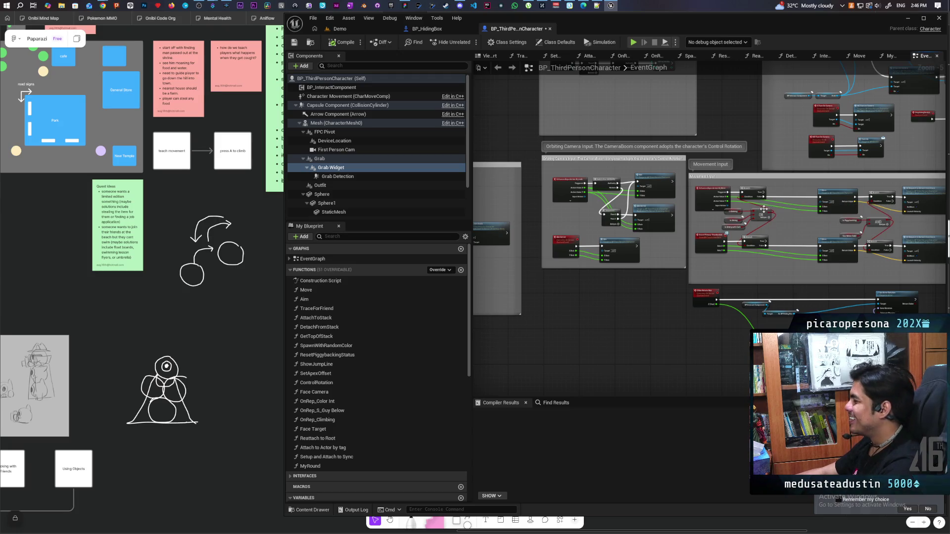
pyautogui.scroll(4, 764, 209)
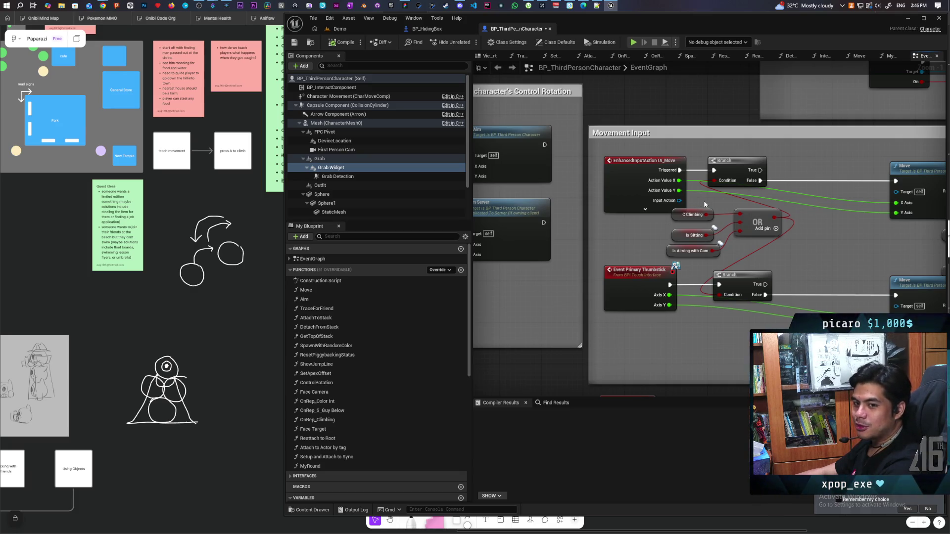
pyautogui.moveTo(713, 197)
pyautogui.mouseDown()
pyautogui.moveTo(794, 244)
pyautogui.moveTo(673, 283)
pyautogui.mouseUp()
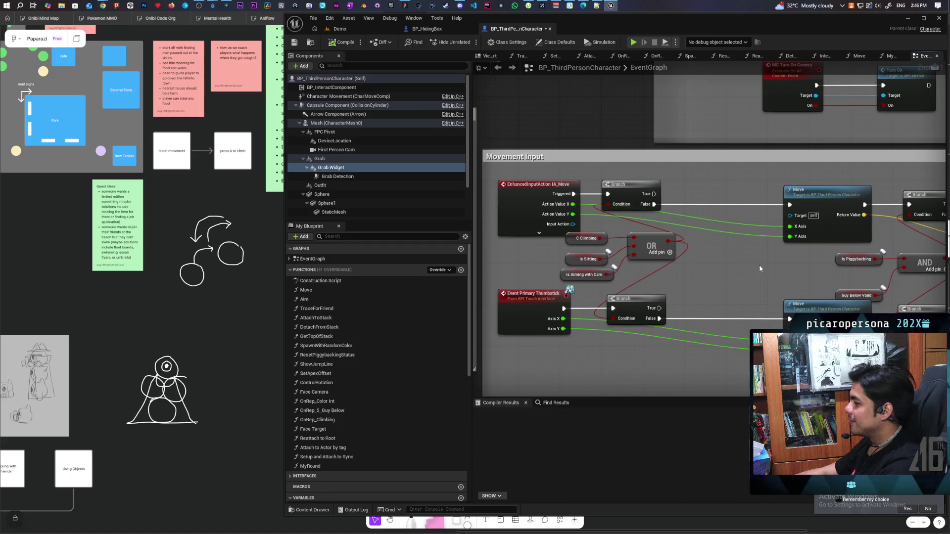
pyautogui.moveTo(759, 265); pyautogui.dragTo(490, 273)
pyautogui.moveTo(573, 258)
pyautogui.mouseDown()
pyautogui.moveTo(724, 250)
pyautogui.moveTo(682, 244)
pyautogui.moveTo(841, 245)
pyautogui.mouseUp()
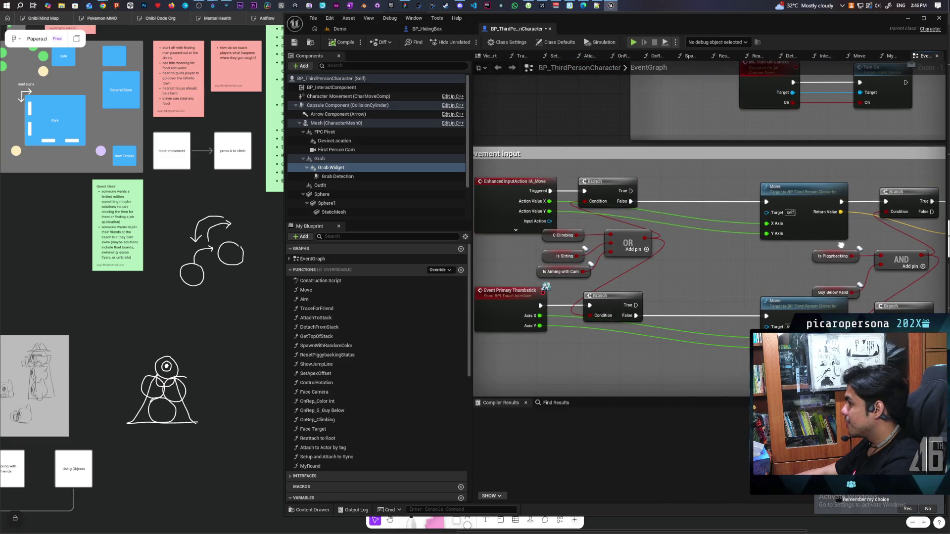
pyautogui.moveTo(840, 246)
pyautogui.mouseDown()
pyautogui.moveTo(635, 216)
pyautogui.moveTo(644, 215)
pyautogui.mouseUp()
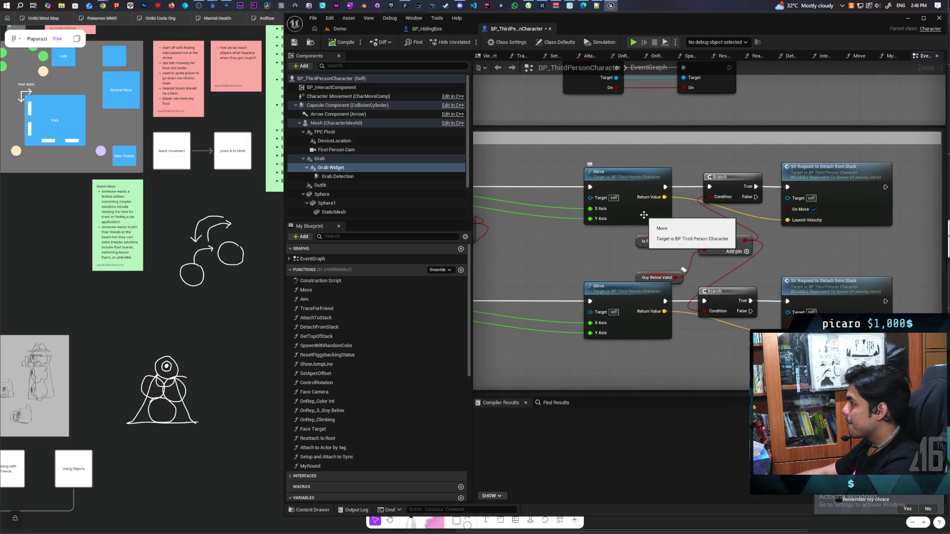
pyautogui.doubleClick(644, 215)
# Inspect the Move function's Is Valid check and Add Movement Input nodes
pyautogui.moveTo(644, 216)
pyautogui.mouseDown()
pyautogui.moveTo(788, 136)
pyautogui.moveTo(785, 153)
pyautogui.moveTo(890, 206)
pyautogui.moveTo(827, 191)
pyautogui.moveTo(841, 208)
pyautogui.moveTo(557, 190)
pyautogui.mouseUp()
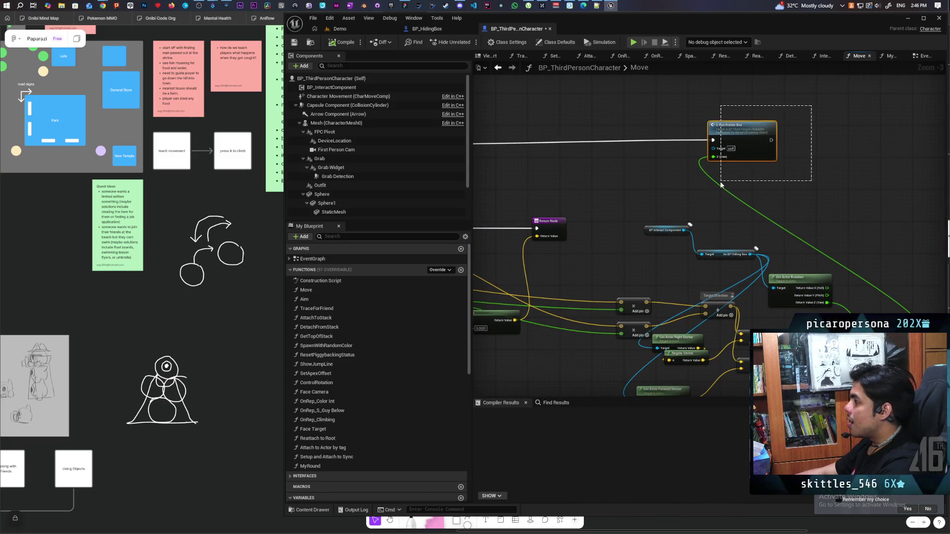
pyautogui.moveTo(720, 184); pyautogui.dragTo(720, 183)
pyautogui.moveTo(627, 182)
pyautogui.mouseDown()
pyautogui.moveTo(891, 157)
pyautogui.moveTo(625, 111)
pyautogui.moveTo(577, 166)
pyautogui.moveTo(930, 173)
pyautogui.moveTo(704, 184)
pyautogui.moveTo(649, 175)
pyautogui.moveTo(602, 202)
pyautogui.moveTo(762, 212)
pyautogui.moveTo(718, 217)
pyautogui.moveTo(753, 224)
pyautogui.mouseUp()
pyautogui.scroll(1, 628, 205)
pyautogui.scroll(-2, 683, 209)
pyautogui.moveTo(642, 214); pyautogui.dragTo(752, 222)
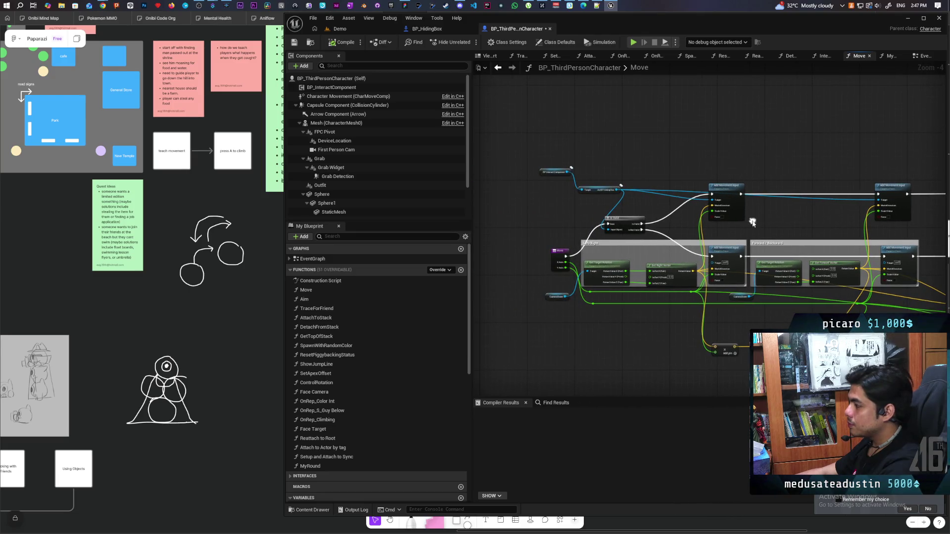
pyautogui.scroll(2, 592, 204)
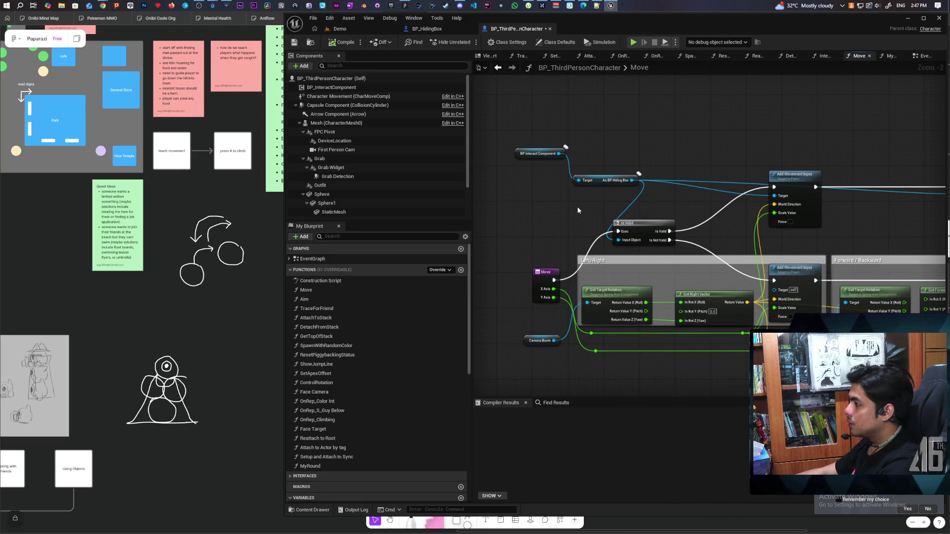
pyautogui.moveTo(731, 224)
pyautogui.mouseDown()
pyautogui.moveTo(641, 236)
pyautogui.moveTo(706, 248)
pyautogui.mouseUp()
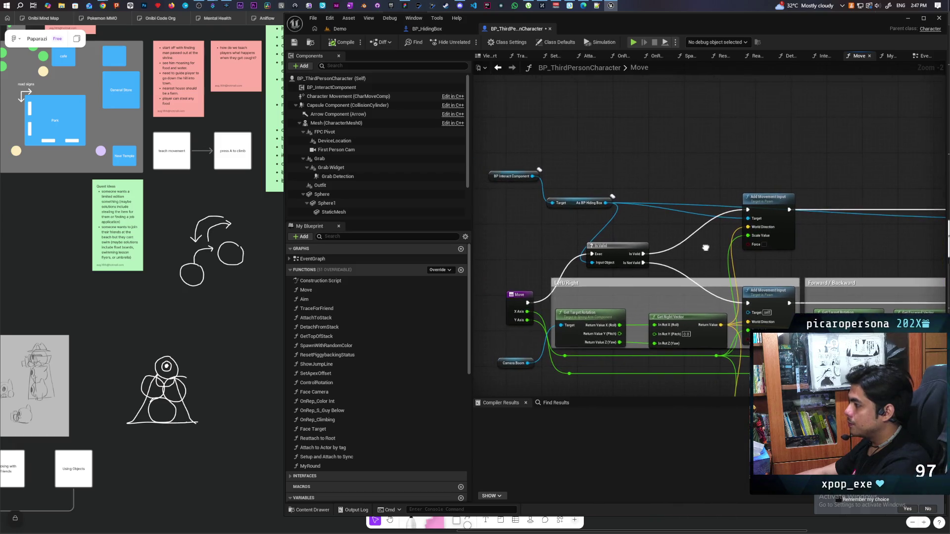
pyautogui.scroll(-3, 706, 248)
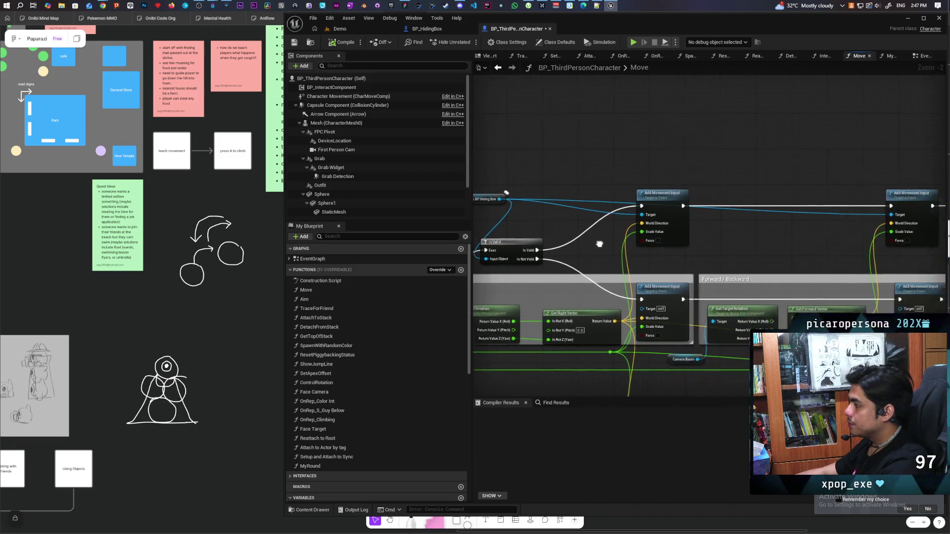
pyautogui.moveTo(615, 201); pyautogui.dragTo(601, 227)
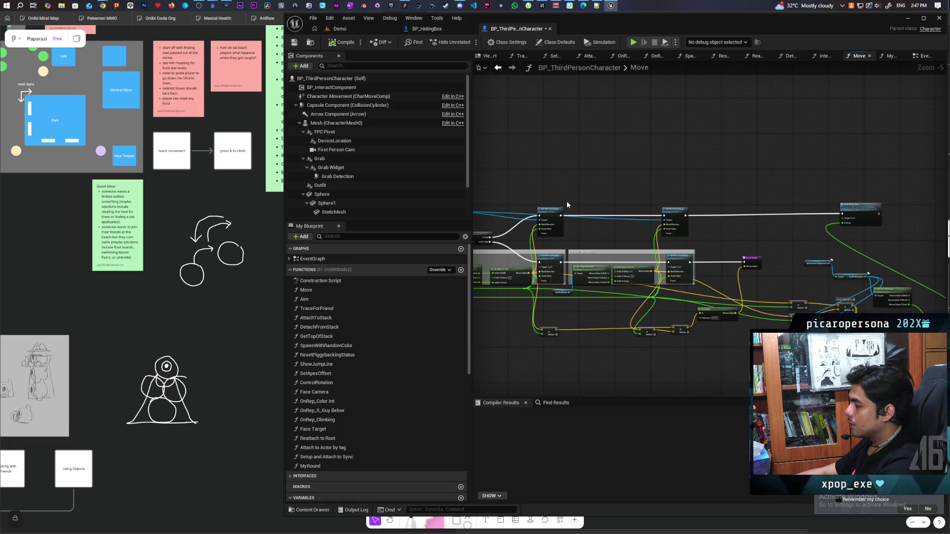
# Survey the Move function graph from its end back to its start
pyautogui.scroll(2, 726, 233)
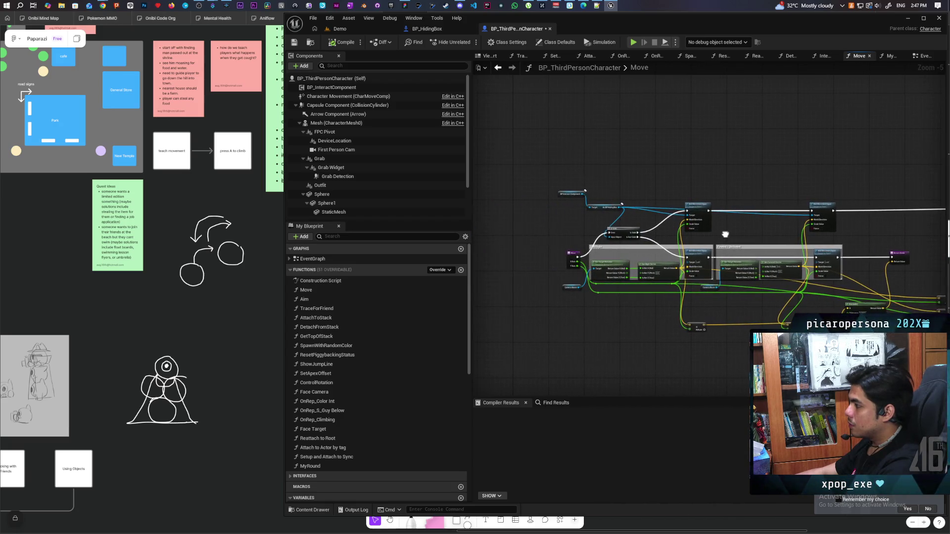
pyautogui.scroll(-2, 726, 234)
pyautogui.scroll(2, 726, 234)
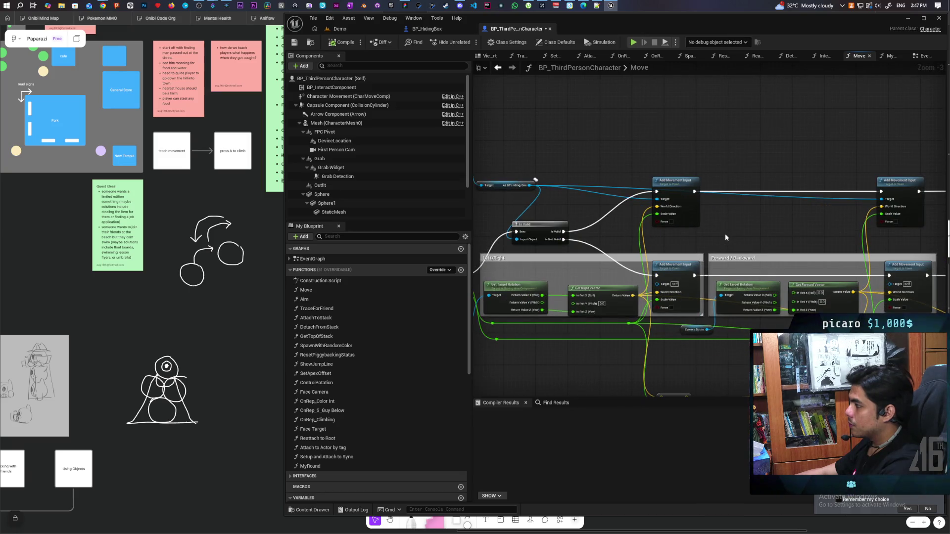
pyautogui.scroll(-1, 726, 234)
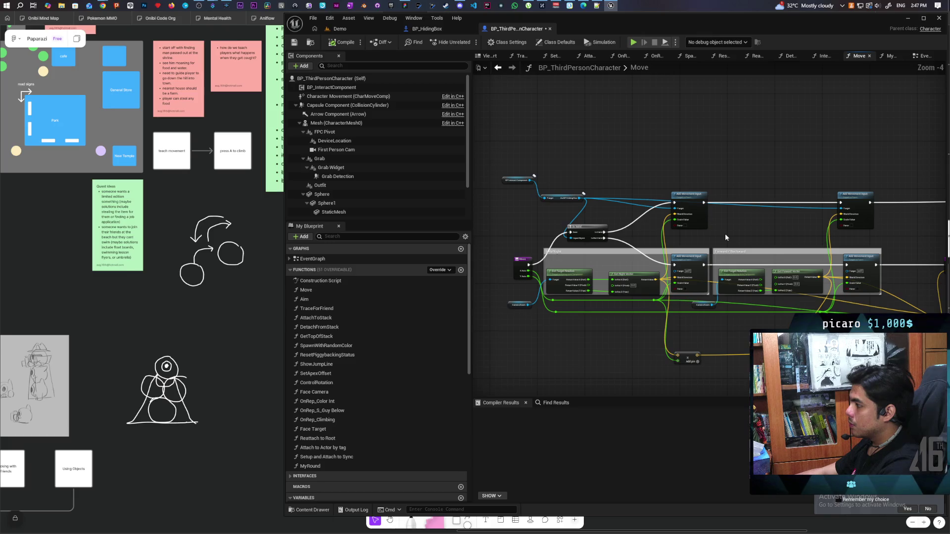
pyautogui.scroll(1, 725, 234)
pyautogui.scroll(-1, 726, 233)
pyautogui.moveTo(725, 233)
pyautogui.mouseDown()
pyautogui.moveTo(556, 234)
pyautogui.moveTo(481, 212)
pyautogui.moveTo(848, 201)
pyautogui.moveTo(613, 197)
pyautogui.mouseUp()
pyautogui.scroll(-1, 613, 198)
pyautogui.scroll(1, 613, 197)
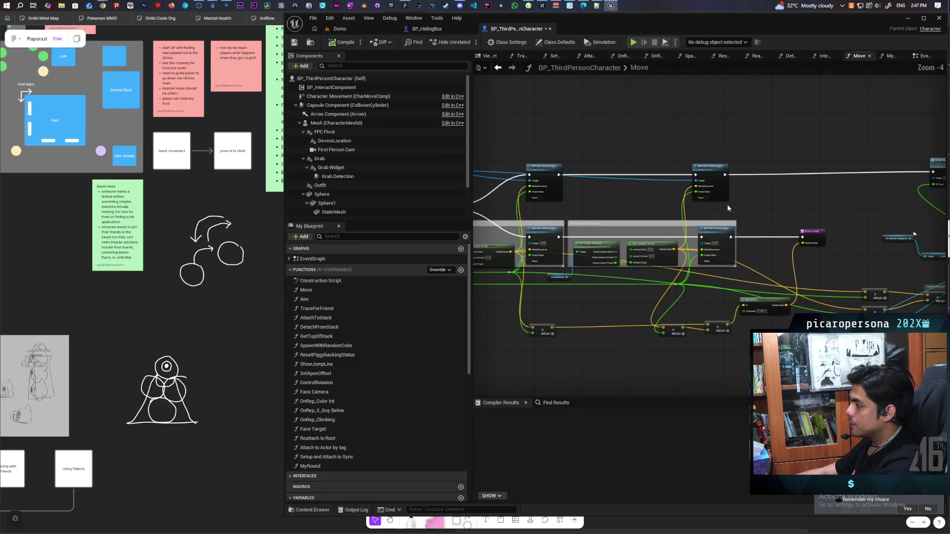
pyautogui.scroll(-1, 824, 204)
pyautogui.moveTo(824, 204); pyautogui.dragTo(776, 203)
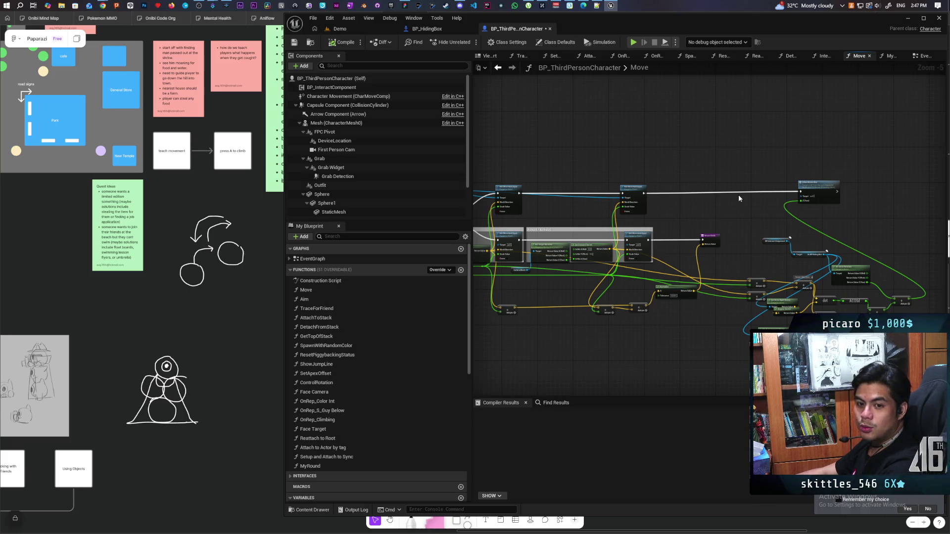
pyautogui.moveTo(684, 216); pyautogui.dragTo(802, 220)
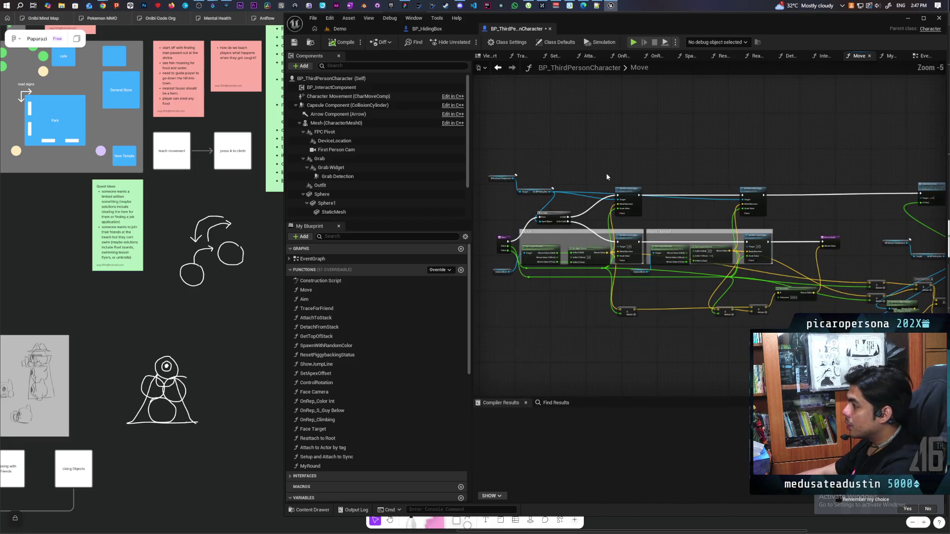
# Locate the S Run Rotate Box call and jump to its event in the EventGraph
pyautogui.scroll(2, 803, 198)
pyautogui.moveTo(802, 198)
pyautogui.mouseDown()
pyautogui.moveTo(602, 199)
pyautogui.moveTo(670, 208)
pyautogui.moveTo(687, 195)
pyautogui.moveTo(566, 197)
pyautogui.moveTo(788, 210)
pyautogui.mouseUp()
pyautogui.scroll(-1, 631, 185)
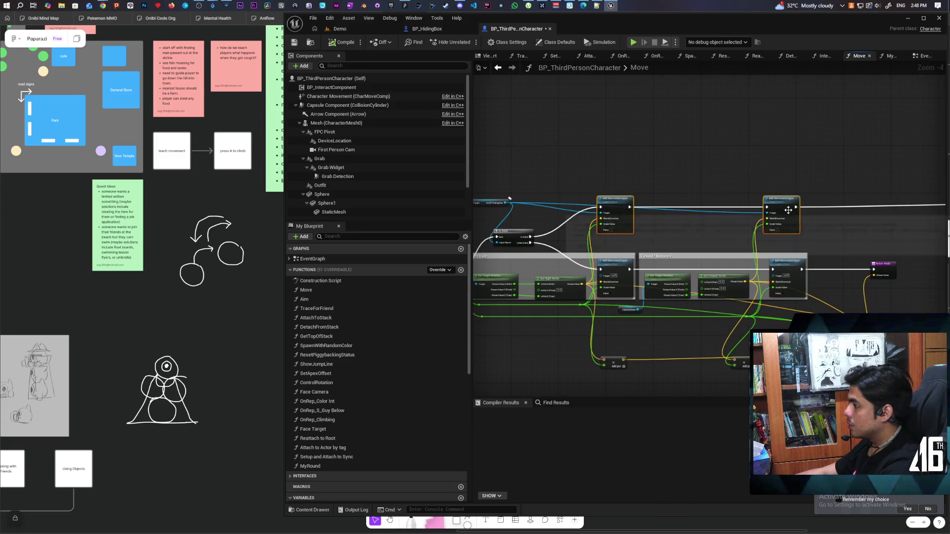
pyautogui.scroll(1, 789, 211)
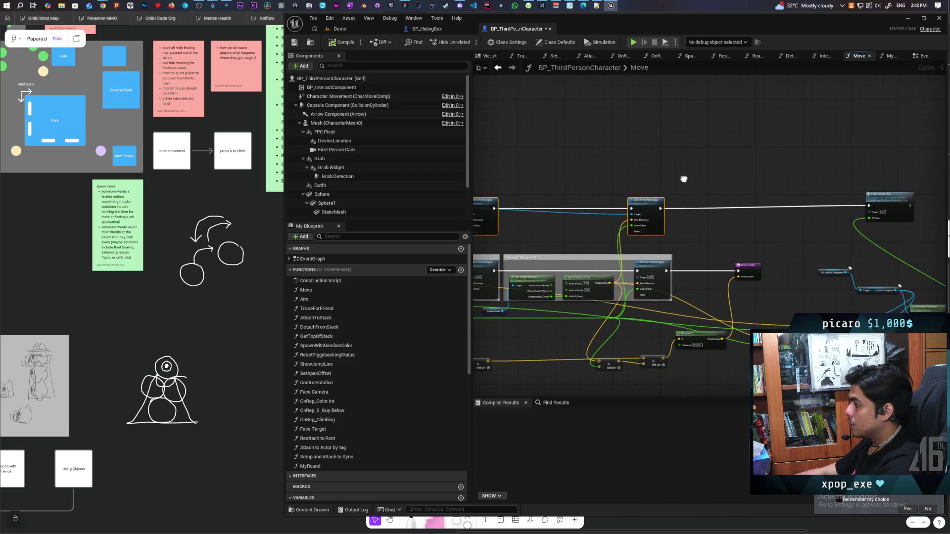
pyautogui.scroll(-1, 823, 177)
pyautogui.moveTo(824, 177); pyautogui.dragTo(699, 168)
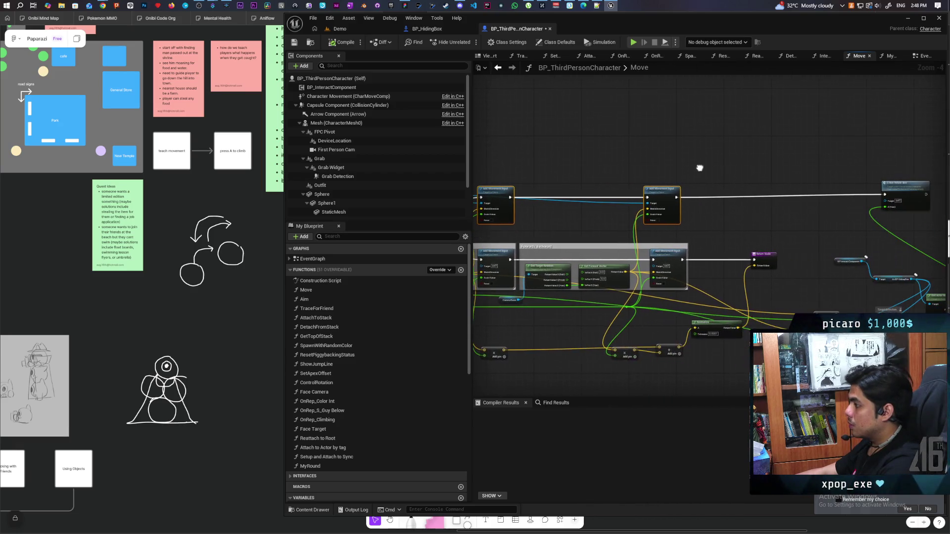
pyautogui.doubleClick(897, 183)
pyautogui.moveTo(769, 242)
pyautogui.mouseDown()
pyautogui.moveTo(631, 262)
pyautogui.moveTo(574, 201)
pyautogui.mouseUp()
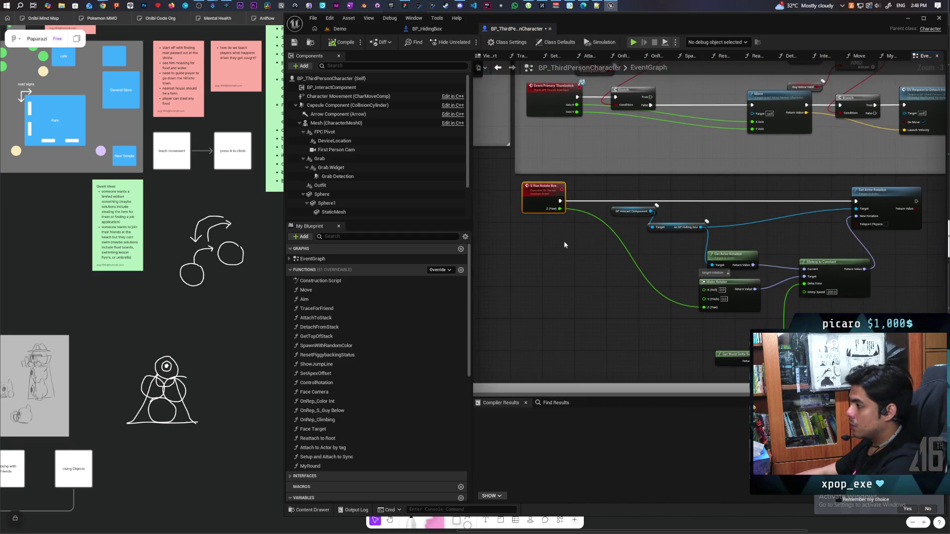
# Place S Run Rotate Box beside Add Movement Input and connect its execution output
pyautogui.scroll(-5, 563, 238)
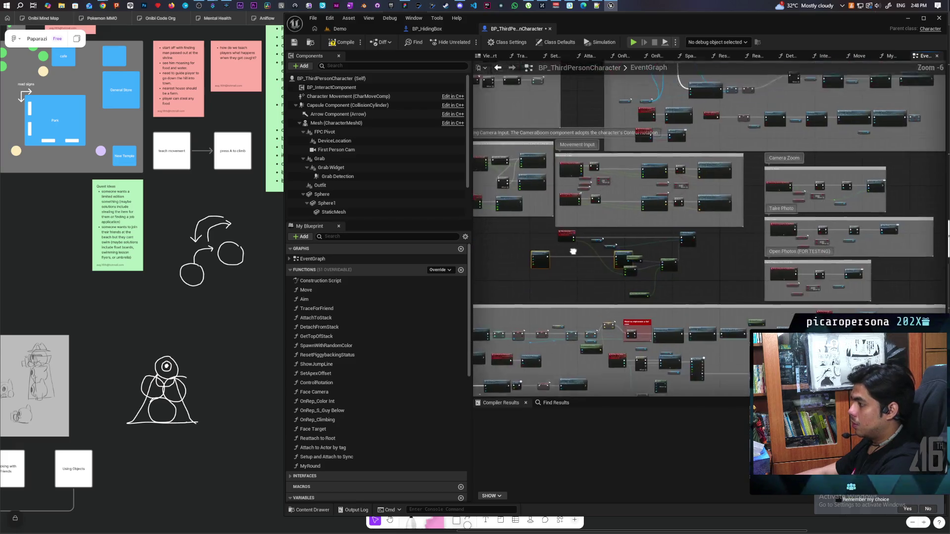
pyautogui.scroll(8, 576, 257)
pyautogui.moveTo(576, 258); pyautogui.dragTo(636, 242)
pyautogui.moveTo(639, 205); pyautogui.dragTo(502, 206)
pyautogui.scroll(-3, 660, 242)
pyautogui.moveTo(660, 242); pyautogui.dragTo(581, 234)
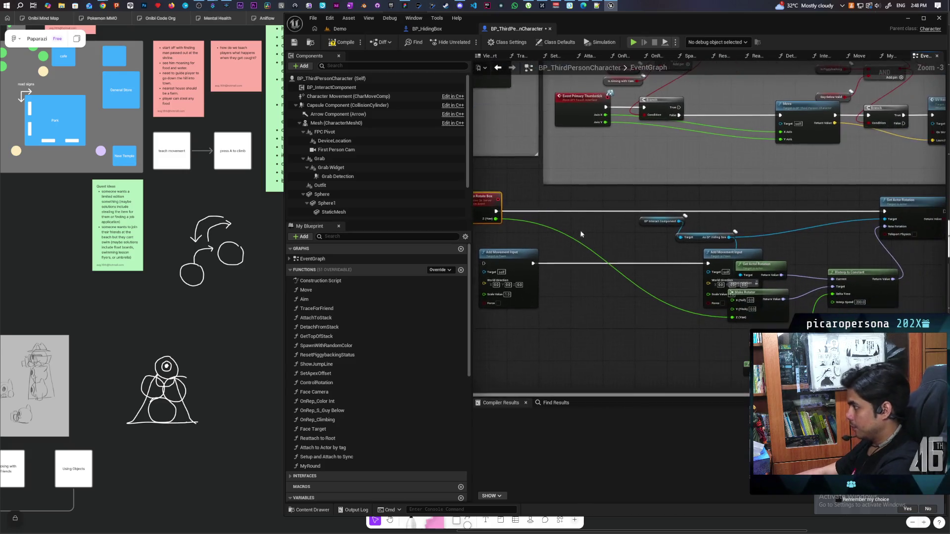
pyautogui.moveTo(510, 256)
pyautogui.mouseDown()
pyautogui.moveTo(560, 248)
pyautogui.moveTo(557, 203)
pyautogui.mouseUp()
pyautogui.moveTo(494, 209)
pyautogui.mouseDown()
pyautogui.moveTo(708, 263)
pyautogui.moveTo(821, 211)
pyautogui.mouseUp()
pyautogui.press('Escape')
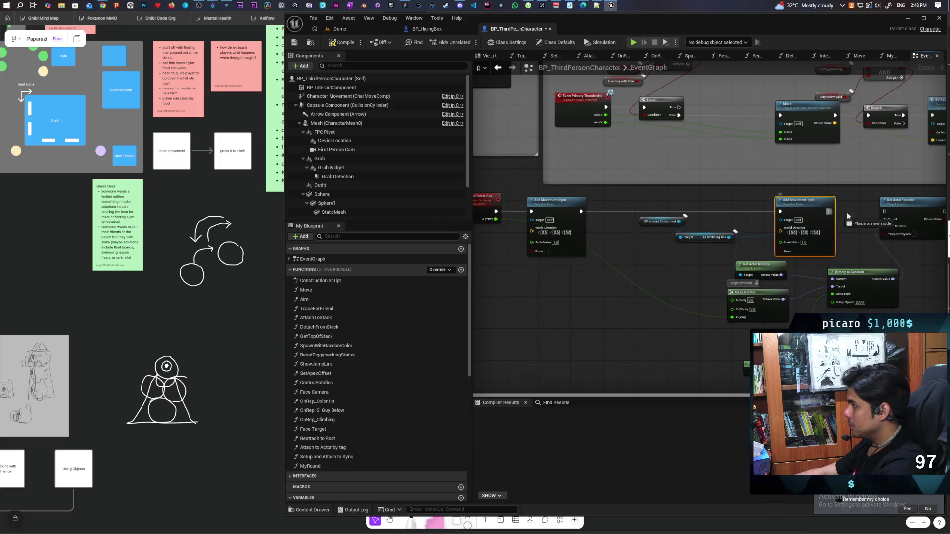
# Rearrange the nodes and make the Add Movement Input target the BP Hiding Box
pyautogui.moveTo(684, 264); pyautogui.dragTo(709, 260)
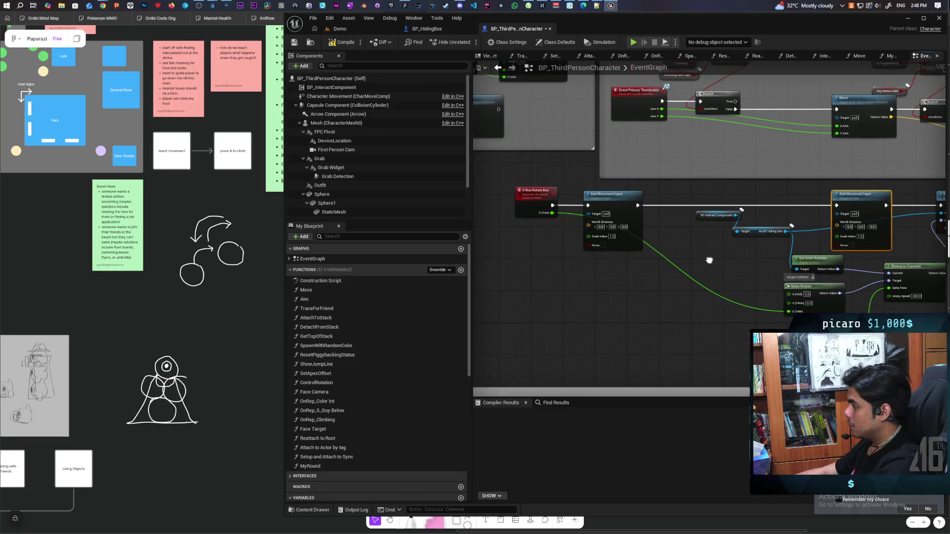
pyautogui.moveTo(619, 203); pyautogui.dragTo(681, 207)
pyautogui.moveTo(745, 256); pyautogui.dragTo(659, 230)
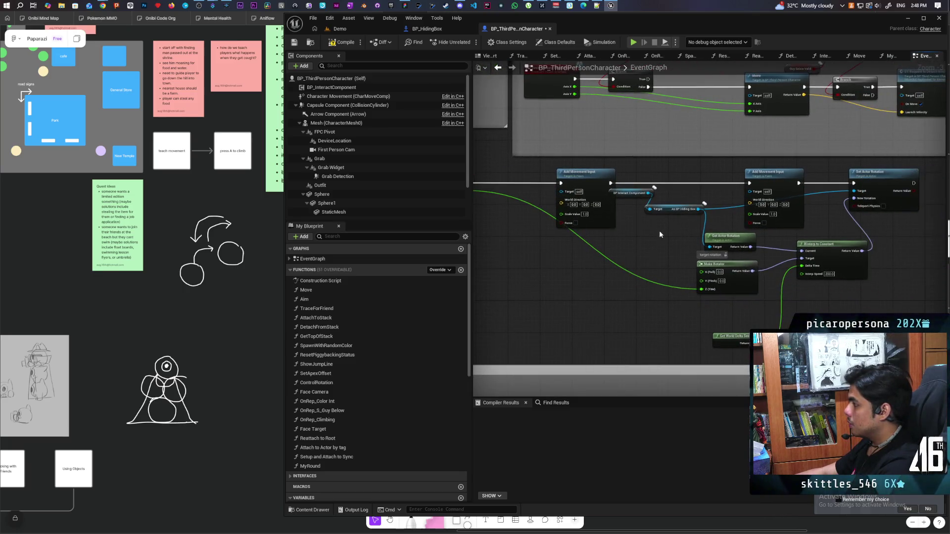
pyautogui.moveTo(664, 186); pyautogui.dragTo(688, 228)
pyautogui.scroll(1, 690, 232)
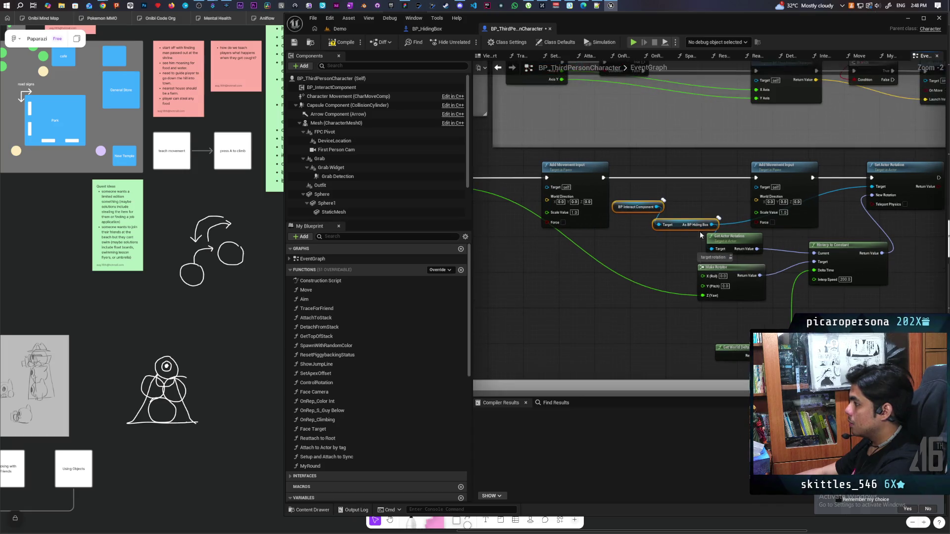
pyautogui.moveTo(712, 225); pyautogui.dragTo(756, 187)
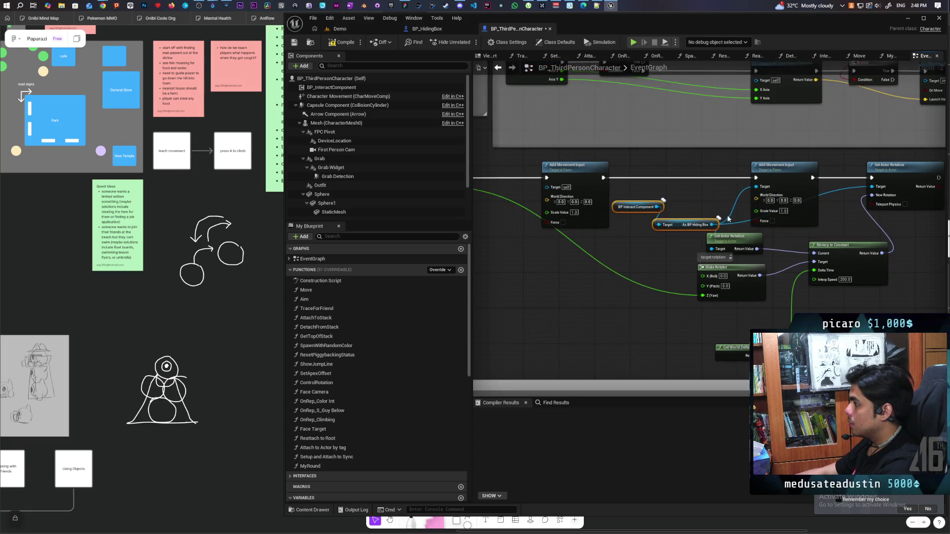
# Expose both nodes' World Direction and Scale Value pins as S Run Rotate Box inputs
pyautogui.moveTo(563, 266)
pyautogui.mouseDown()
pyautogui.moveTo(641, 285)
pyautogui.moveTo(636, 279)
pyautogui.moveTo(631, 290)
pyautogui.mouseUp()
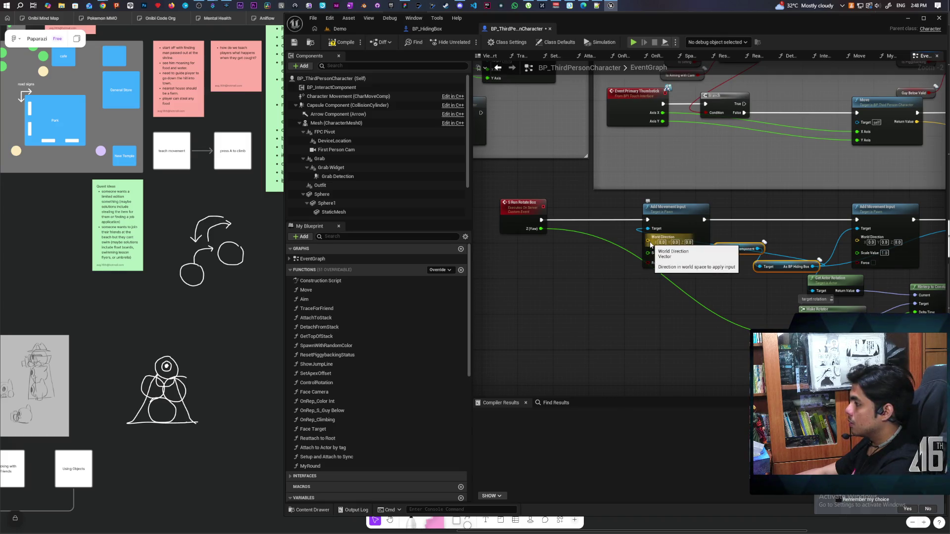
pyautogui.moveTo(651, 245)
pyautogui.mouseDown()
pyautogui.moveTo(518, 238)
pyautogui.moveTo(518, 218)
pyautogui.mouseUp()
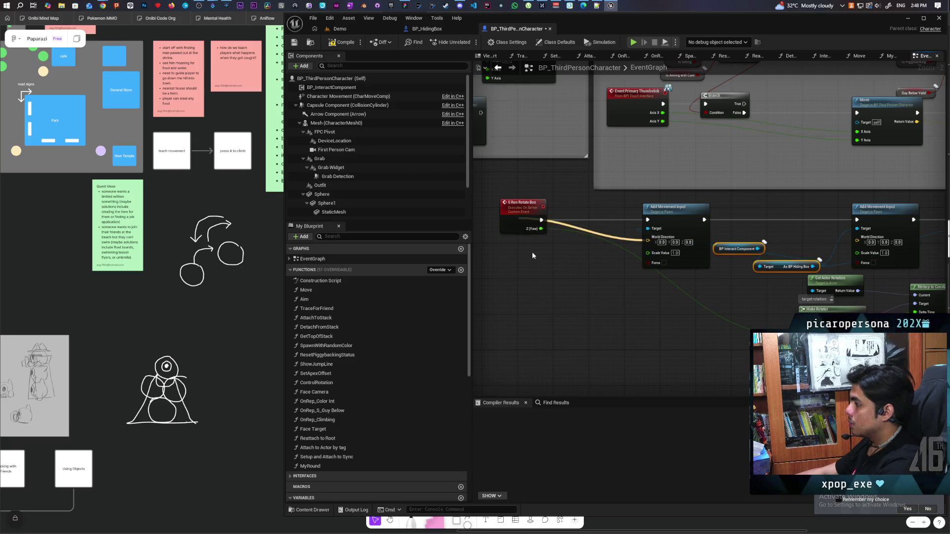
pyautogui.moveTo(648, 247); pyautogui.dragTo(518, 228)
pyautogui.moveTo(855, 241)
pyautogui.mouseDown()
pyautogui.moveTo(508, 246)
pyautogui.moveTo(515, 228)
pyautogui.mouseUp()
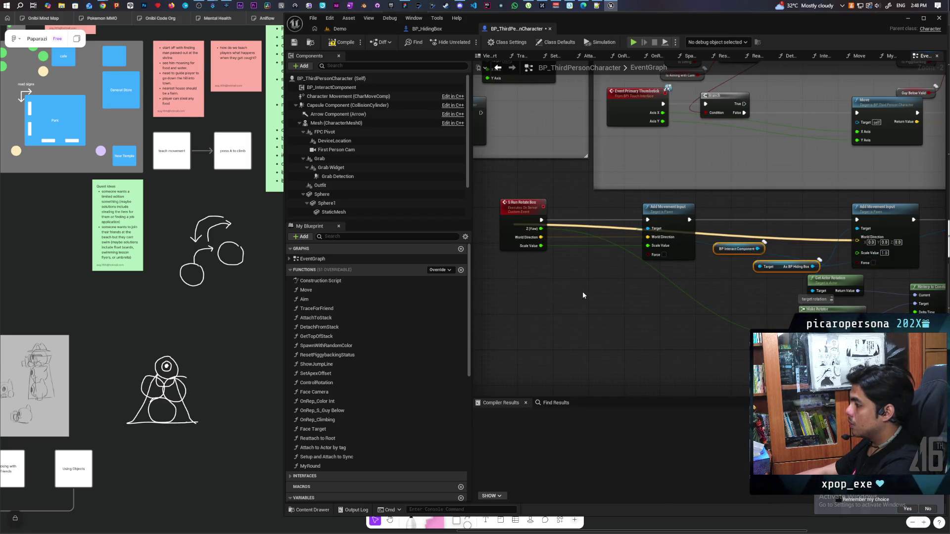
pyautogui.moveTo(856, 246)
pyautogui.mouseDown()
pyautogui.moveTo(566, 288)
pyautogui.moveTo(512, 227)
pyautogui.mouseUp()
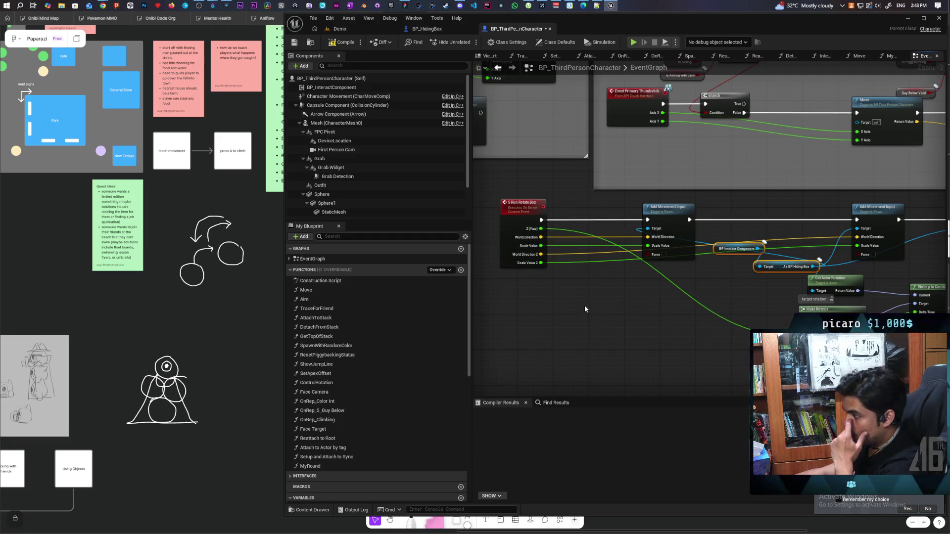
pyautogui.scroll(-2, 615, 306)
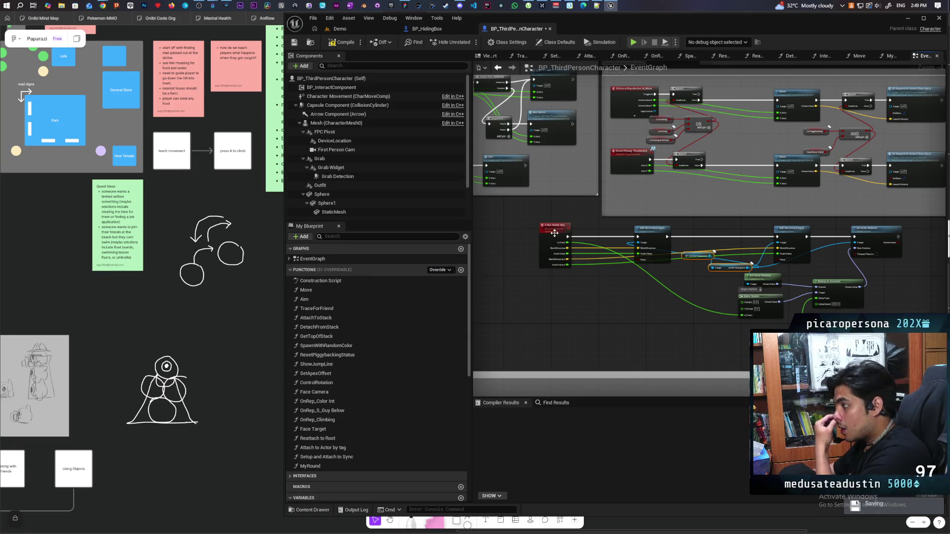
# Open the Move function from the My Blueprint Functions list
pyautogui.moveTo(554, 232); pyautogui.dragTo(548, 272)
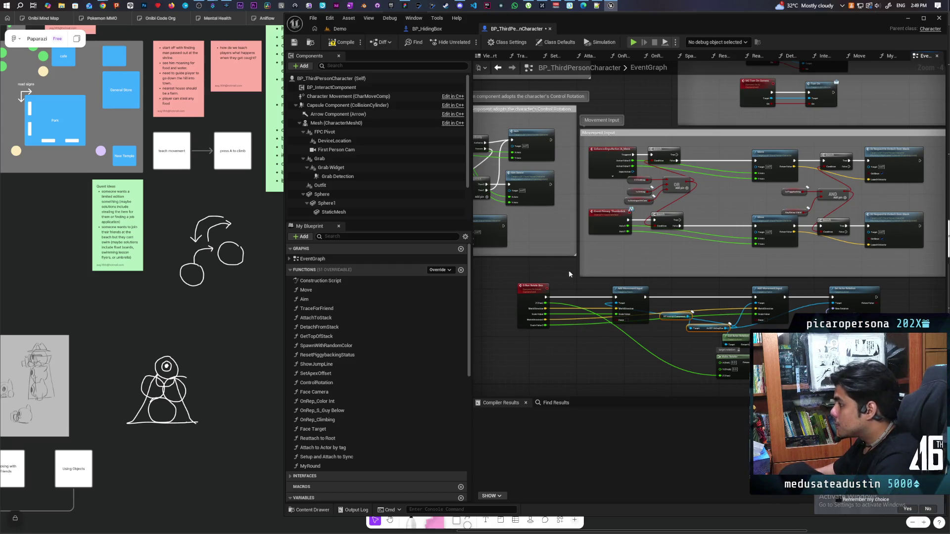
pyautogui.doubleClick(763, 160)
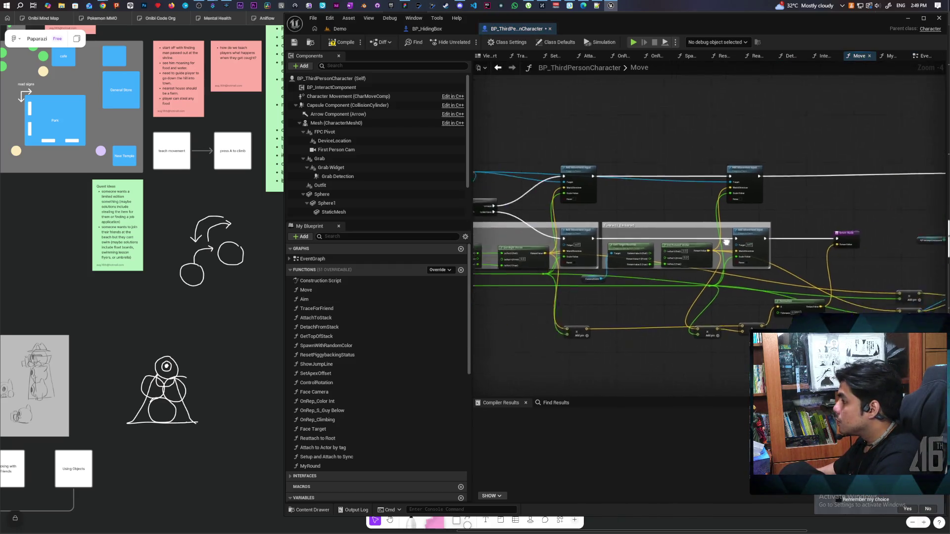
# Move Z Rot Rotate Box left and reroute the World Direction and Scale Value links onto it
pyautogui.moveTo(636, 216)
pyautogui.mouseDown()
pyautogui.moveTo(772, 228)
pyautogui.moveTo(717, 230)
pyautogui.mouseUp()
pyautogui.moveTo(842, 200); pyautogui.dragTo(694, 200)
pyautogui.moveTo(836, 166)
pyautogui.mouseDown()
pyautogui.moveTo(664, 165)
pyautogui.moveTo(846, 168)
pyautogui.mouseUp()
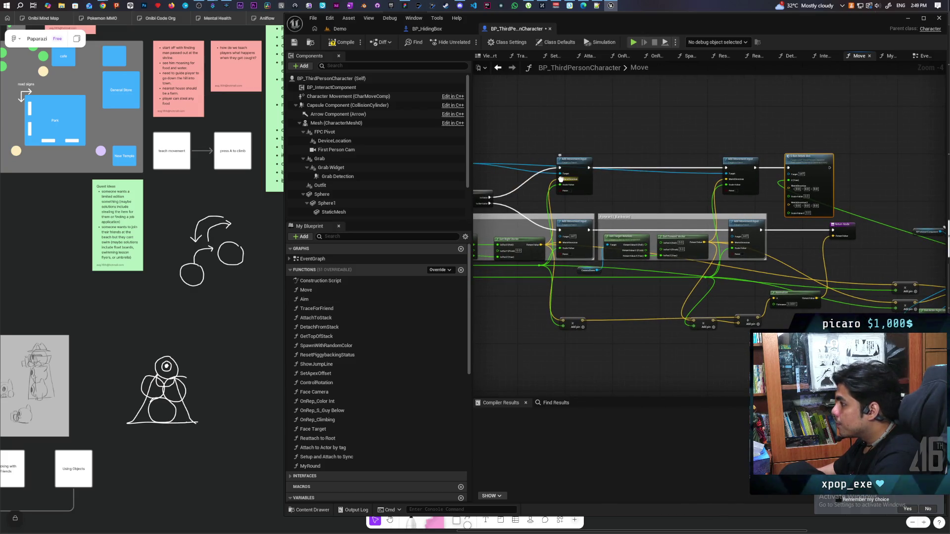
pyautogui.moveTo(561, 179)
pyautogui.mouseDown()
pyautogui.moveTo(631, 197)
pyautogui.moveTo(788, 188)
pyautogui.mouseUp()
pyautogui.moveTo(560, 192)
pyautogui.mouseDown()
pyautogui.moveTo(787, 190)
pyautogui.moveTo(792, 202)
pyautogui.mouseUp()
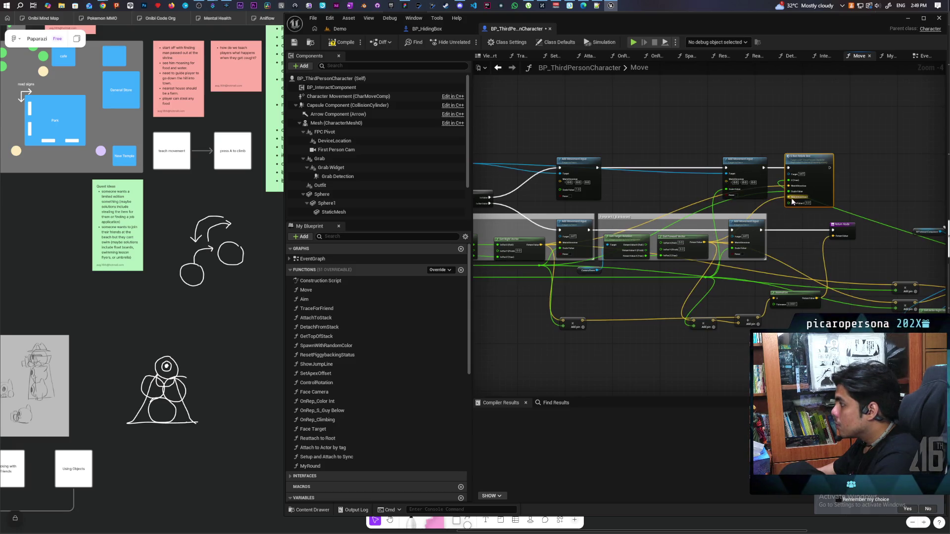
pyautogui.moveTo(728, 194); pyautogui.dragTo(790, 203)
# Wire the IsValid output onward, delete both Add Movement Input nodes, and reposition Z Rot Rotate Box
pyautogui.moveTo(672, 190); pyautogui.dragTo(753, 195)
pyautogui.moveTo(572, 203)
pyautogui.mouseDown()
pyautogui.moveTo(915, 184)
pyautogui.moveTo(870, 174)
pyautogui.mouseUp()
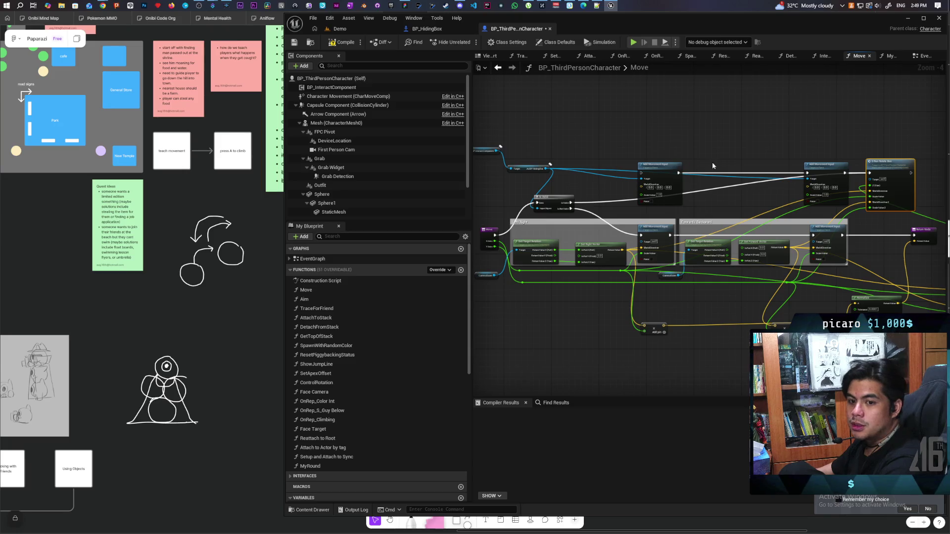
pyautogui.moveTo(665, 143)
pyautogui.mouseDown()
pyautogui.moveTo(801, 202)
pyautogui.moveTo(841, 208)
pyautogui.moveTo(834, 188)
pyautogui.mouseUp()
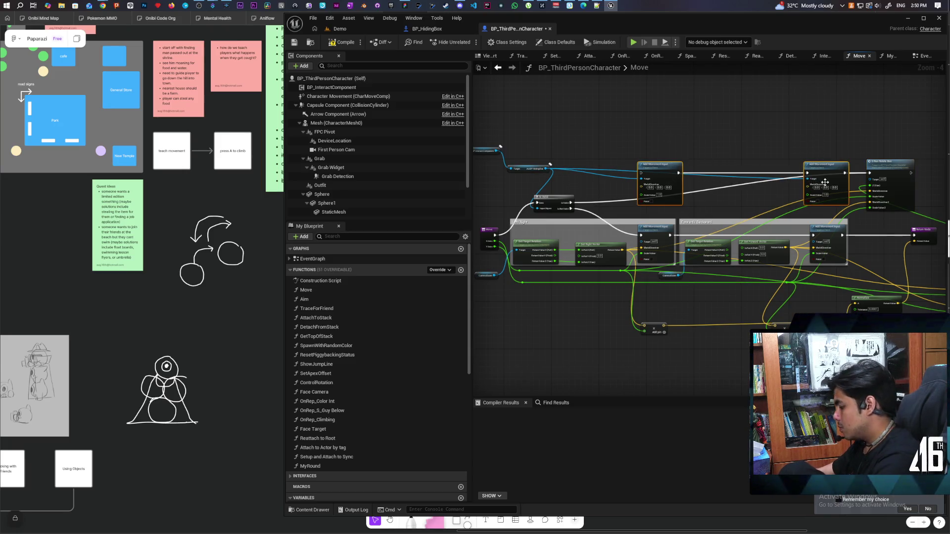
pyautogui.press('Delete')
pyautogui.moveTo(885, 161)
pyautogui.mouseDown()
pyautogui.moveTo(727, 164)
pyautogui.moveTo(944, 173)
pyautogui.moveTo(886, 191)
pyautogui.moveTo(814, 192)
pyautogui.moveTo(876, 193)
pyautogui.mouseUp()
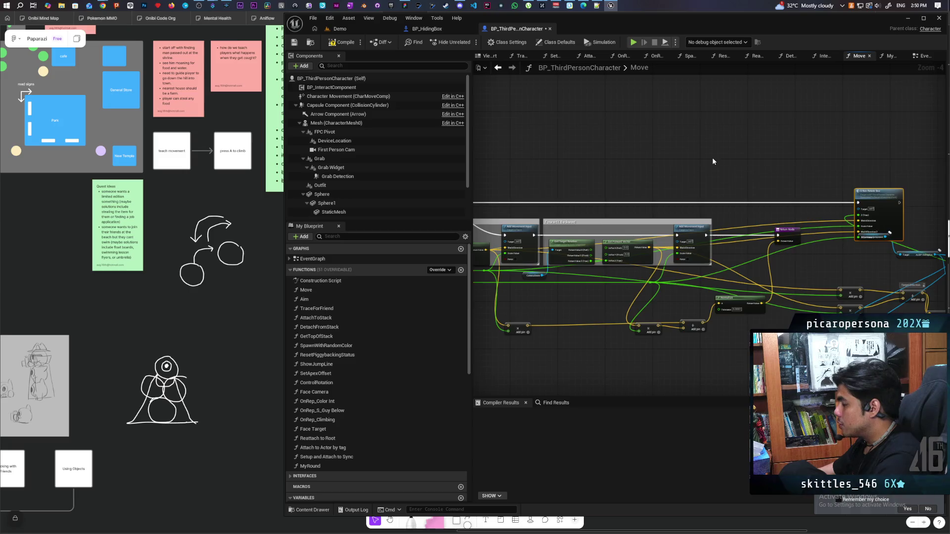
pyautogui.scroll(-2, 720, 159)
pyautogui.scroll(2, 721, 158)
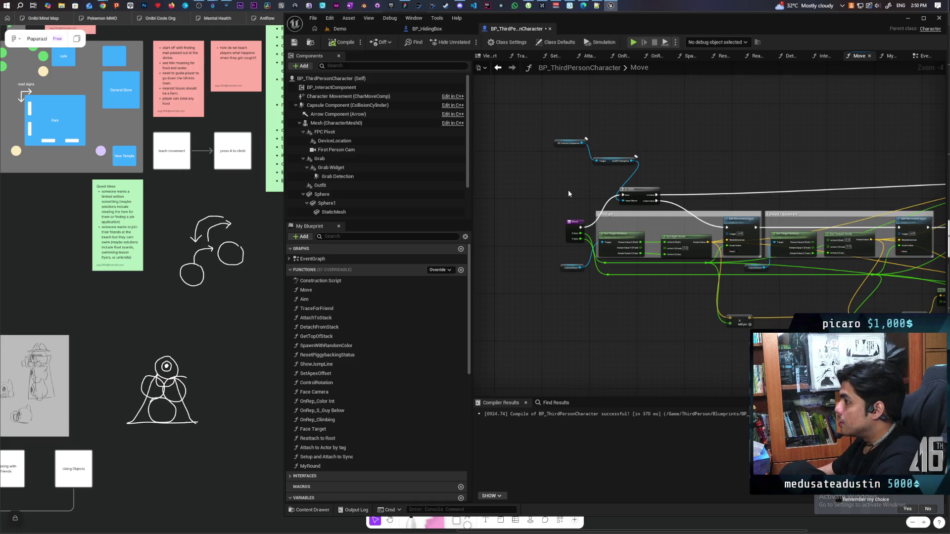
# Add a BPInteract Component getter to the Move graph and arrange it with the hiding-box cast
pyautogui.scroll(-4, 682, 179)
pyautogui.scroll(3, 658, 179)
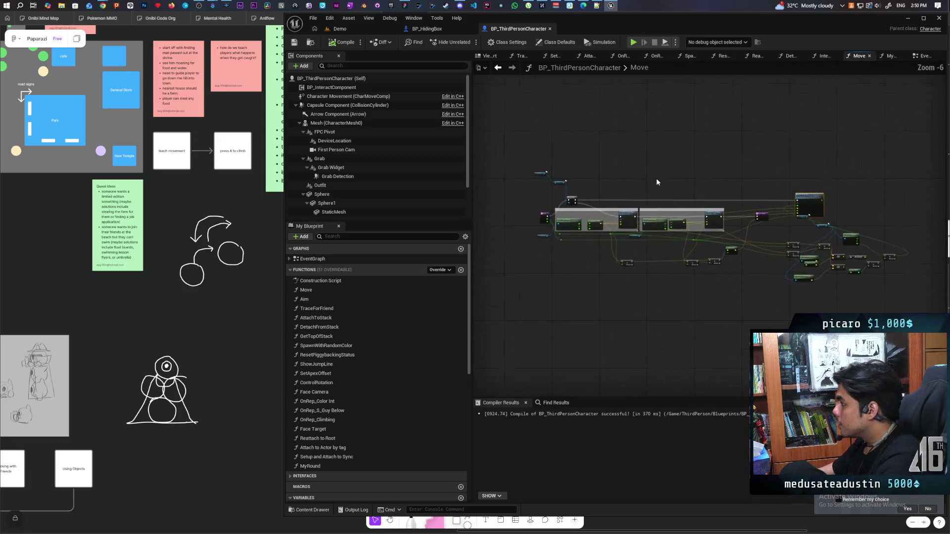
pyautogui.moveTo(661, 199); pyautogui.dragTo(665, 200)
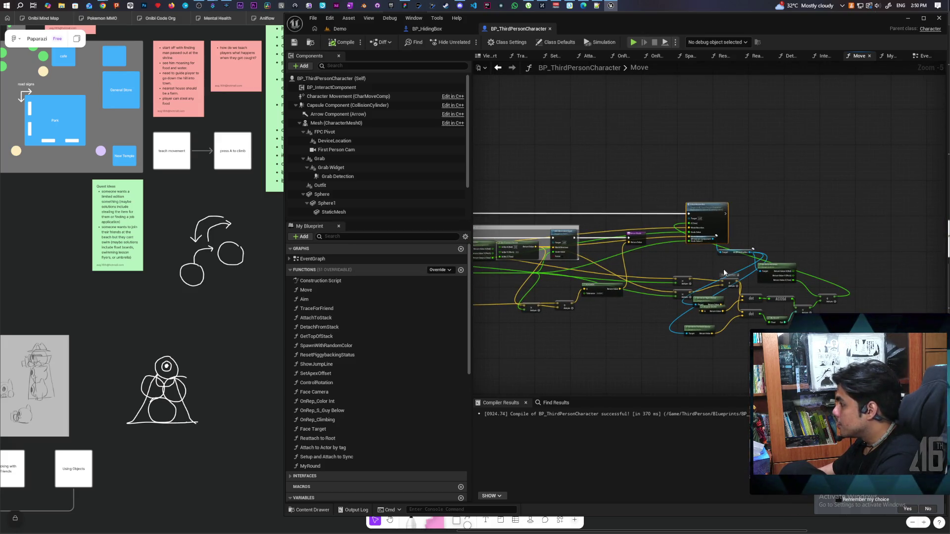
pyautogui.moveTo(708, 244); pyautogui.dragTo(703, 259)
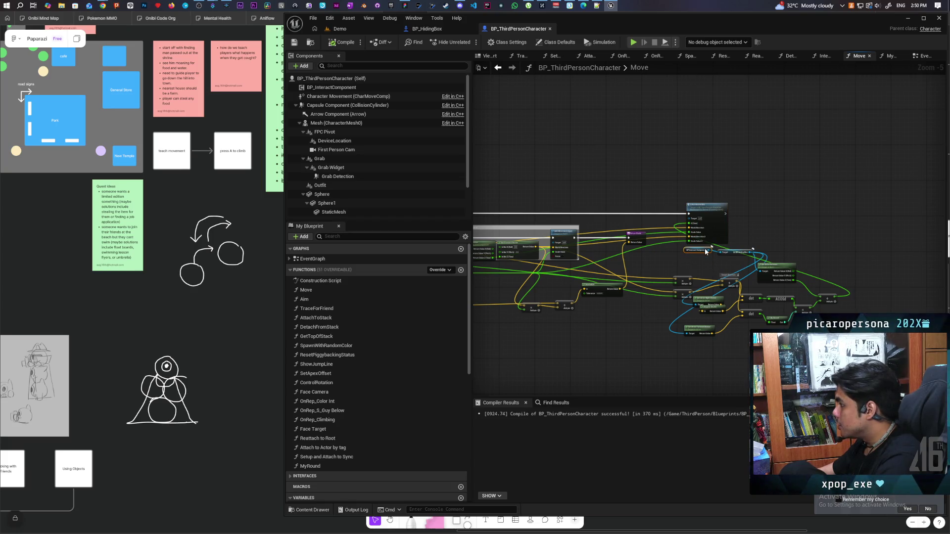
pyautogui.moveTo(705, 255); pyautogui.dragTo(658, 360)
pyautogui.keyDown('ctrl'); pyautogui.click(731, 251); pyautogui.keyUp('ctrl')
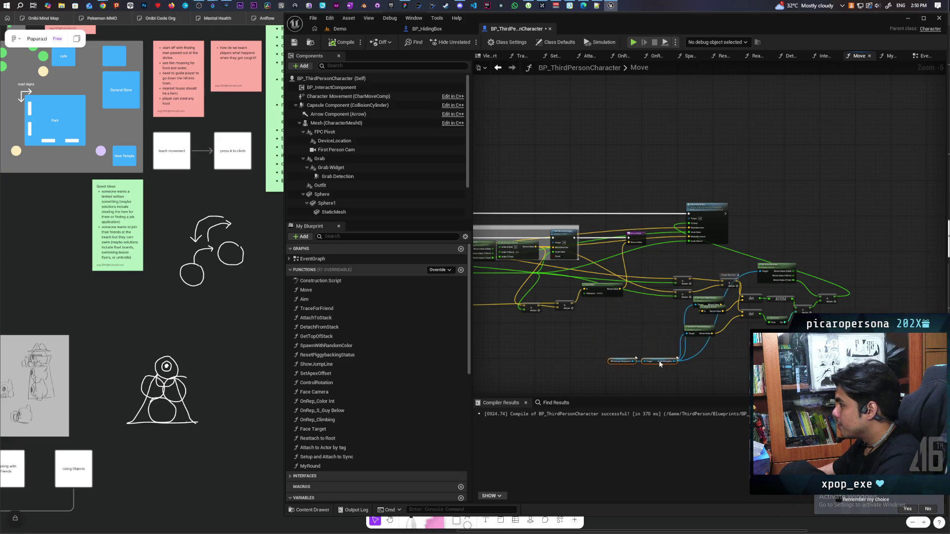
pyautogui.moveTo(615, 322); pyautogui.dragTo(633, 329)
pyautogui.scroll(2, 590, 301)
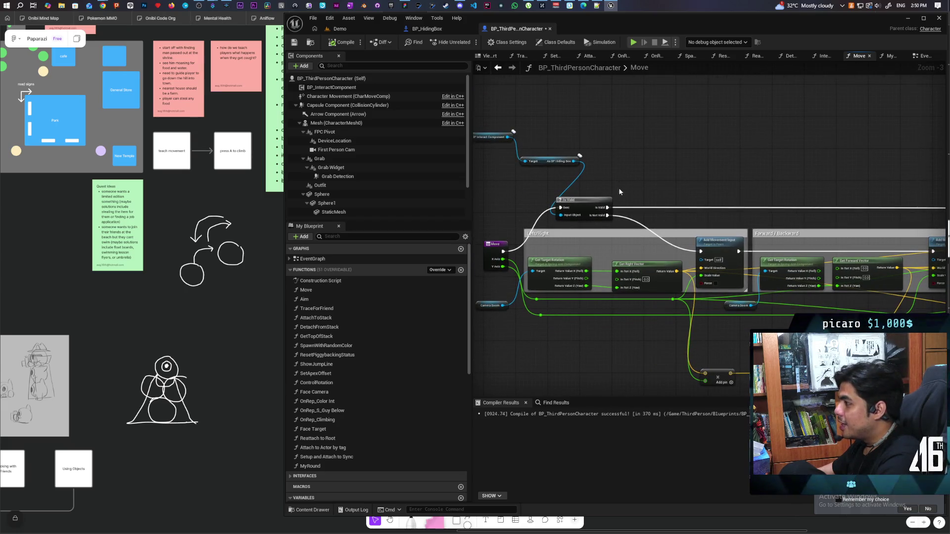
pyautogui.moveTo(618, 188); pyautogui.dragTo(642, 215)
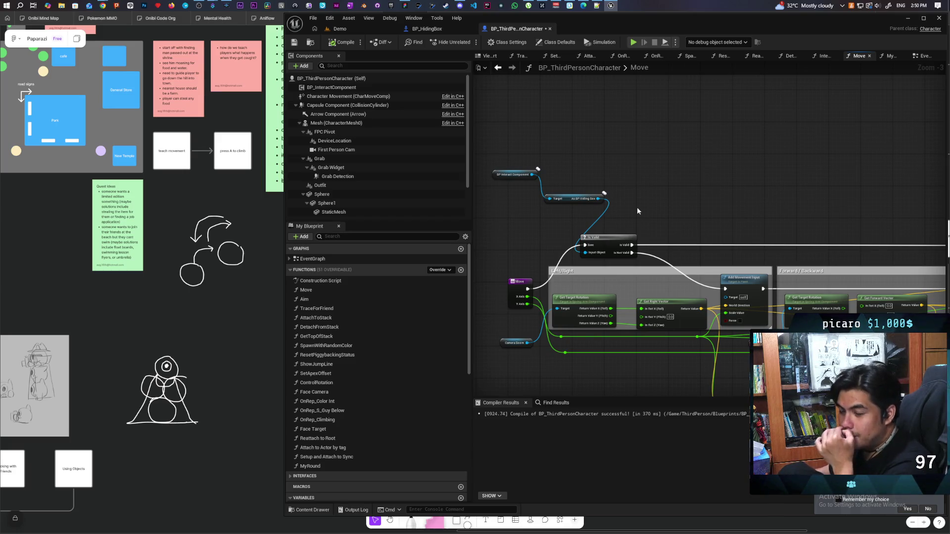
# Save BP_ThirdPersonCharacter and return to the Demo level
pyautogui.hotkey('ctrl', 's')
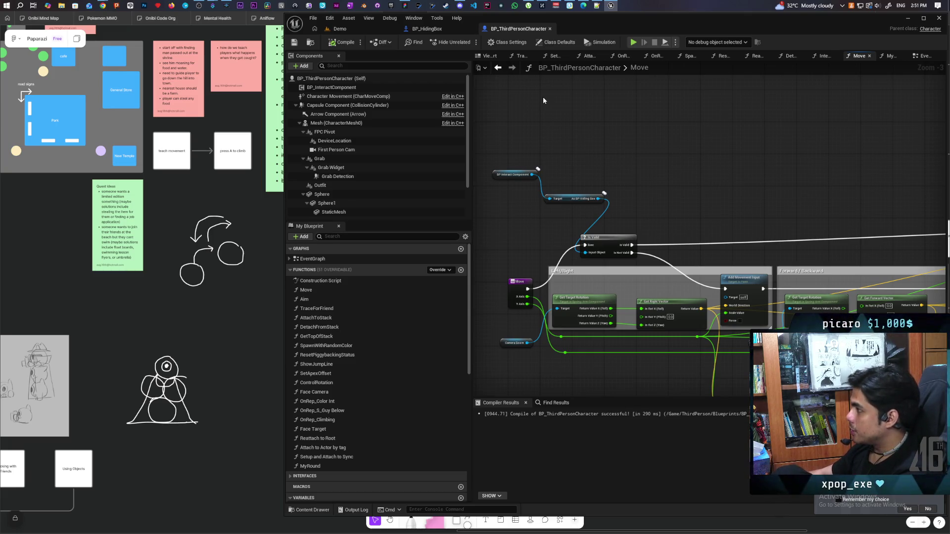
pyautogui.scroll(-3, 583, 155)
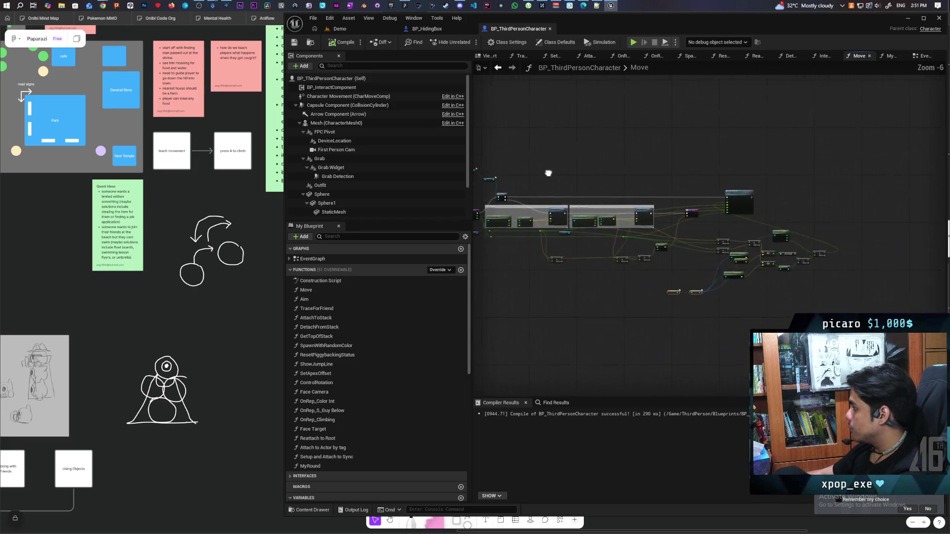
pyautogui.moveTo(623, 183); pyautogui.dragTo(658, 194)
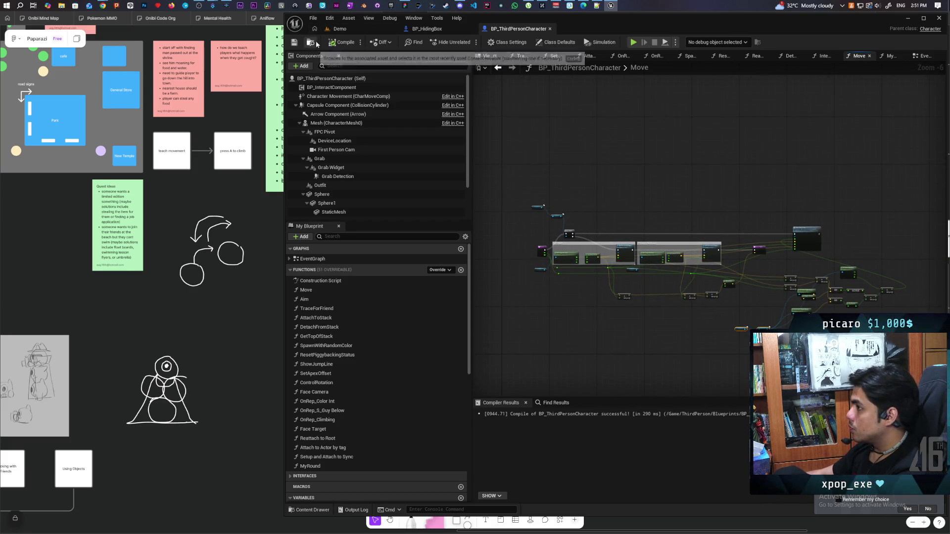
pyautogui.click(339, 29)
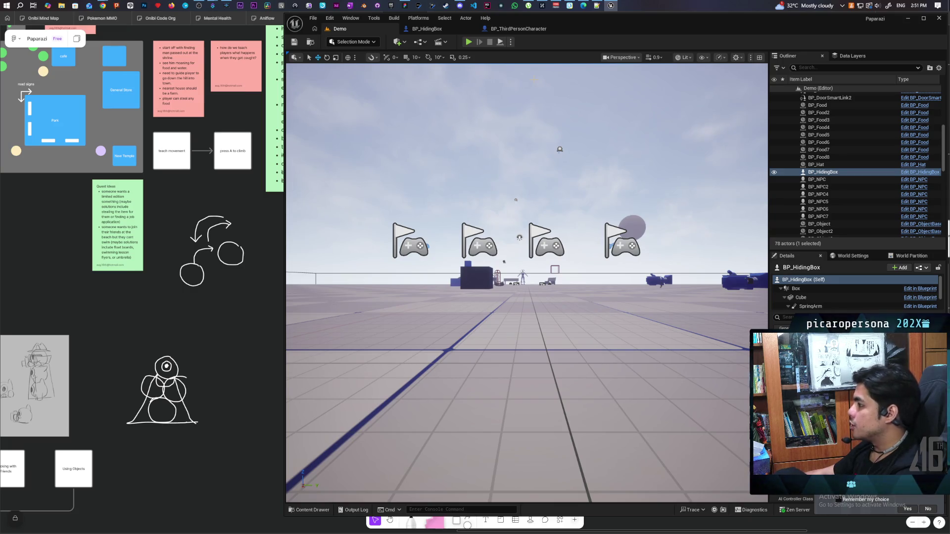
pyautogui.click(468, 42)
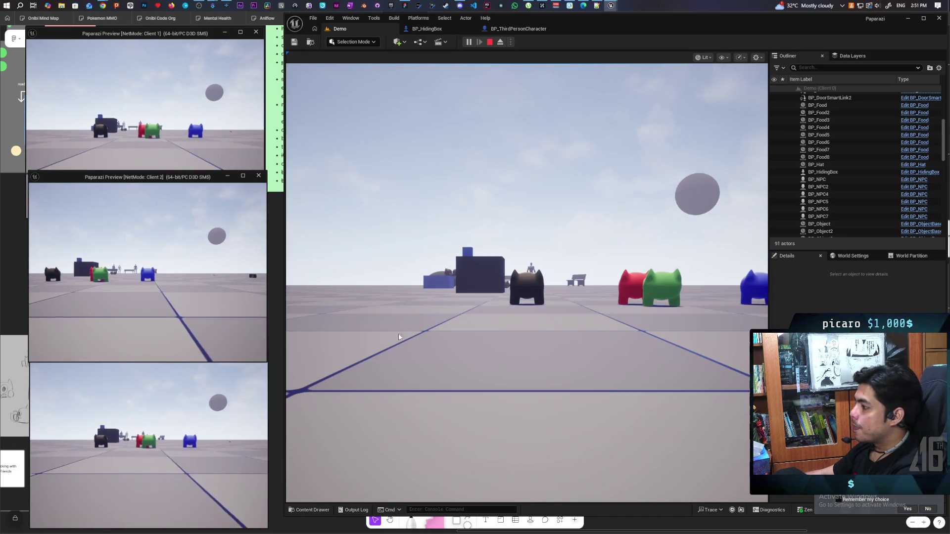
pyautogui.click(396, 335)
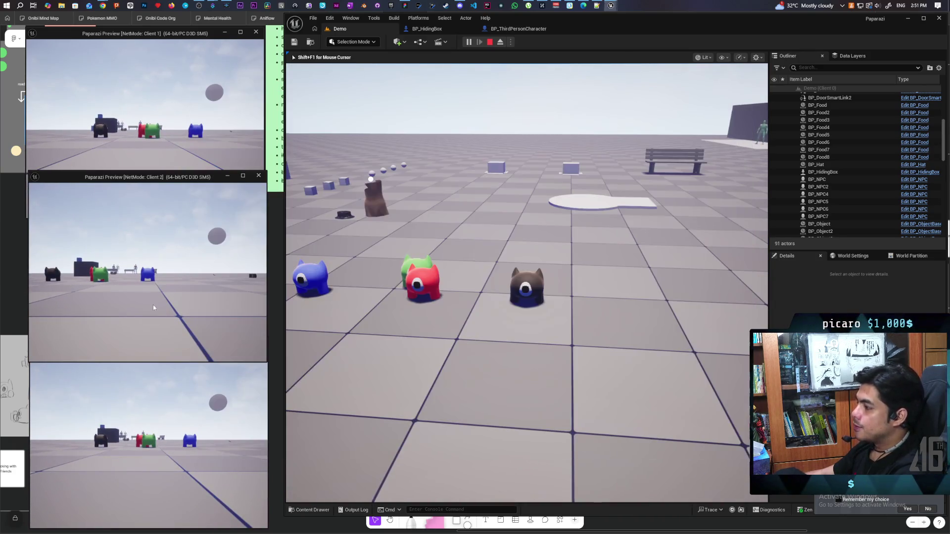
pyautogui.click(171, 131)
pyautogui.press('w')
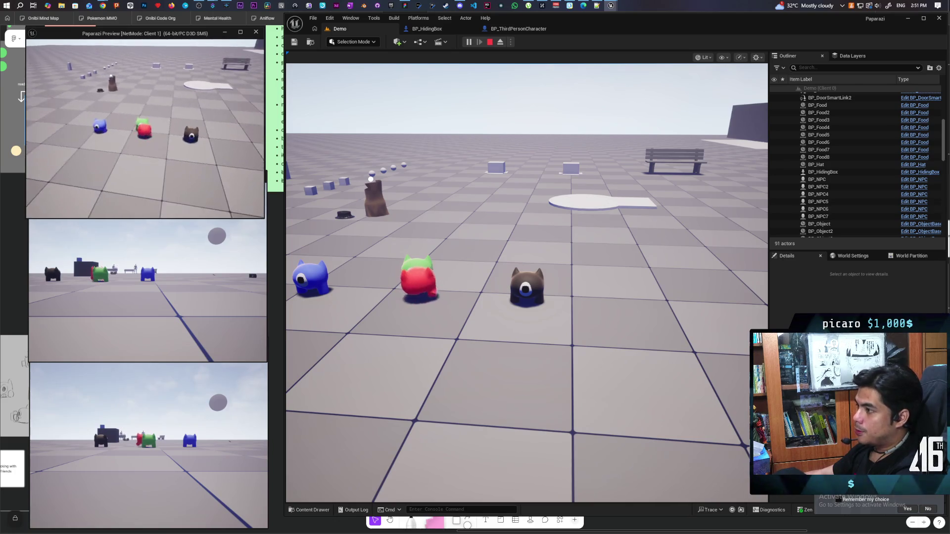
pyautogui.press('w')
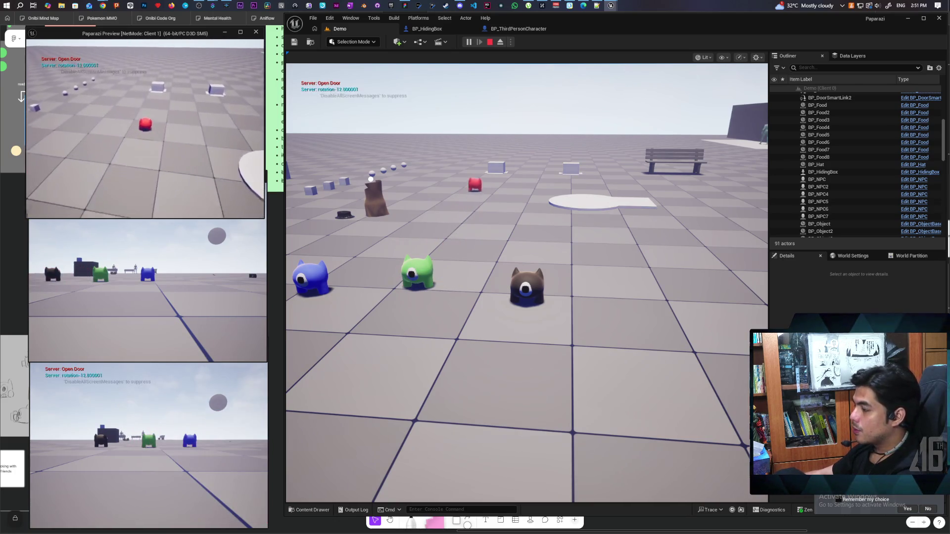
pyautogui.press('w')
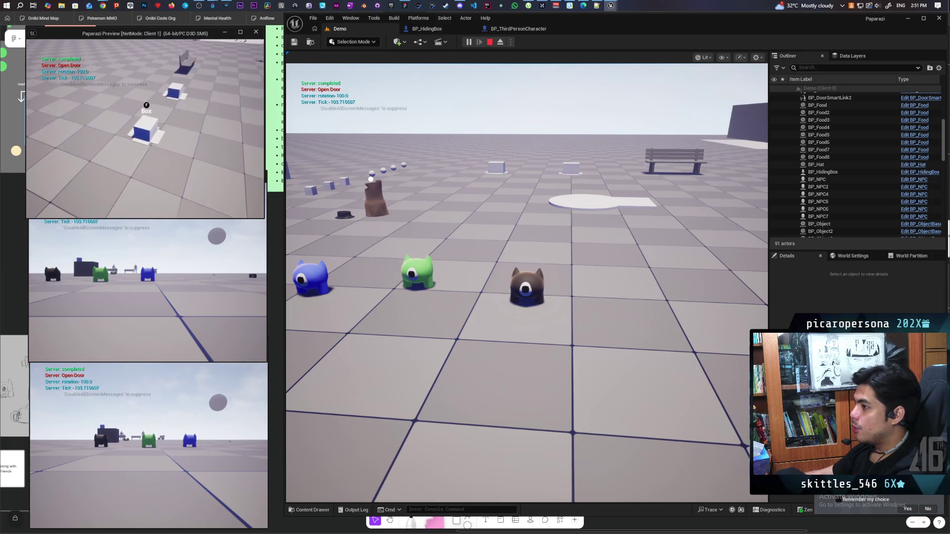
pyautogui.press('f')
pyautogui.press('w')
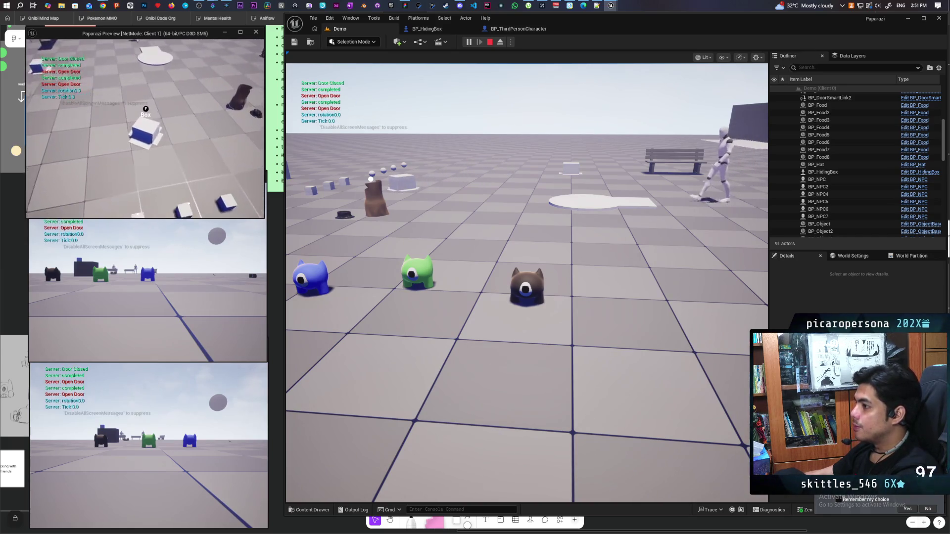
pyautogui.press('w')
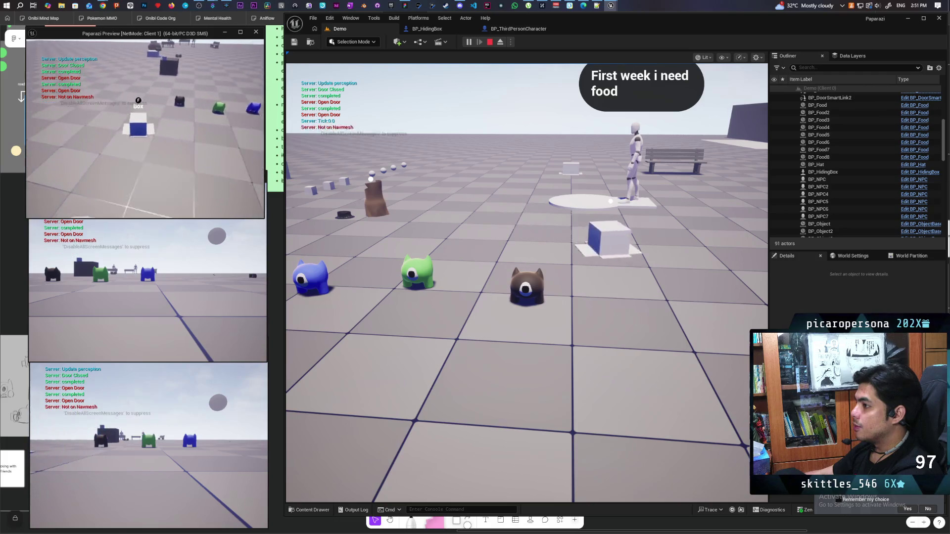
pyautogui.press('w')
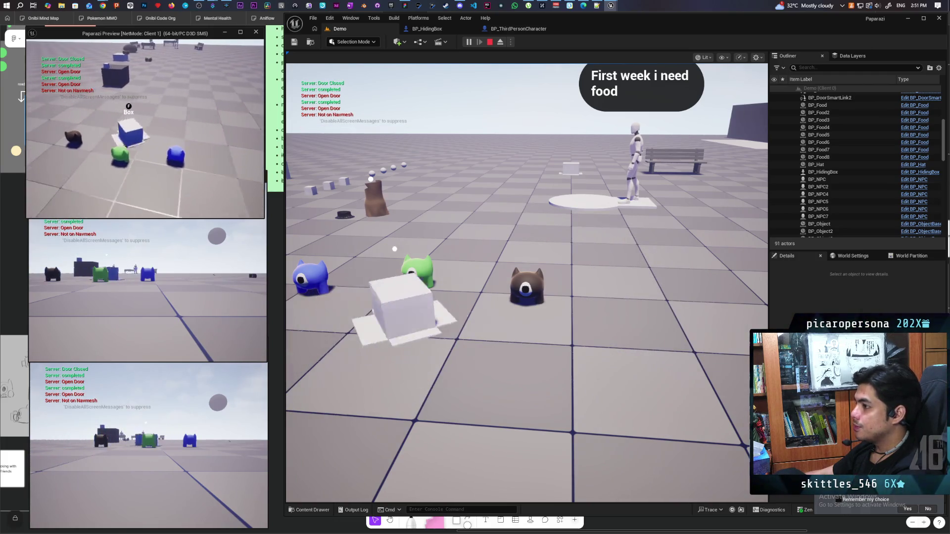
pyautogui.press('s')
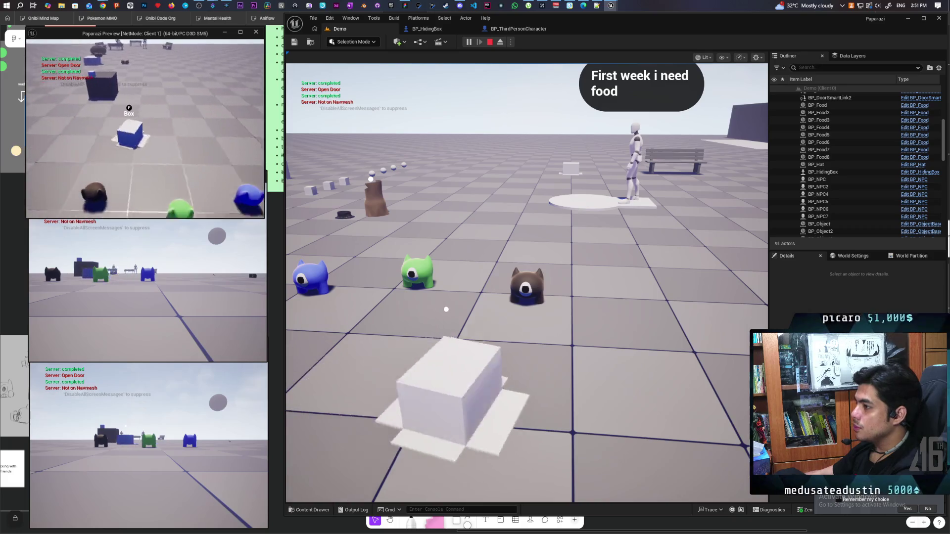
pyautogui.press('s')
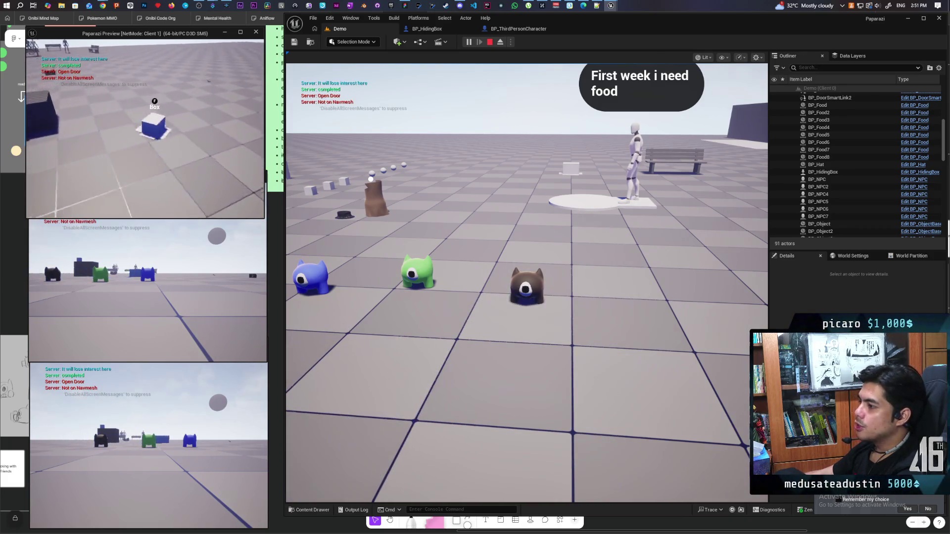
pyautogui.press('w')
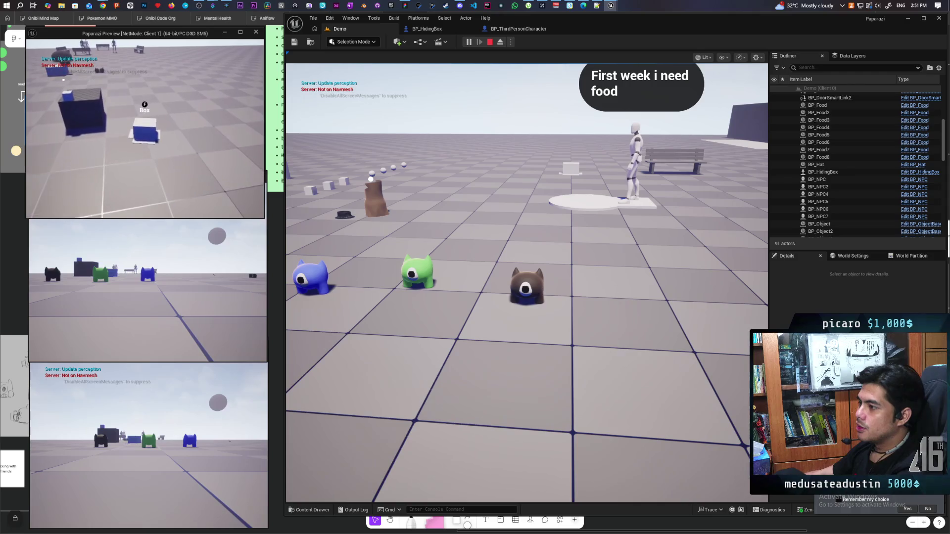
pyautogui.press('s')
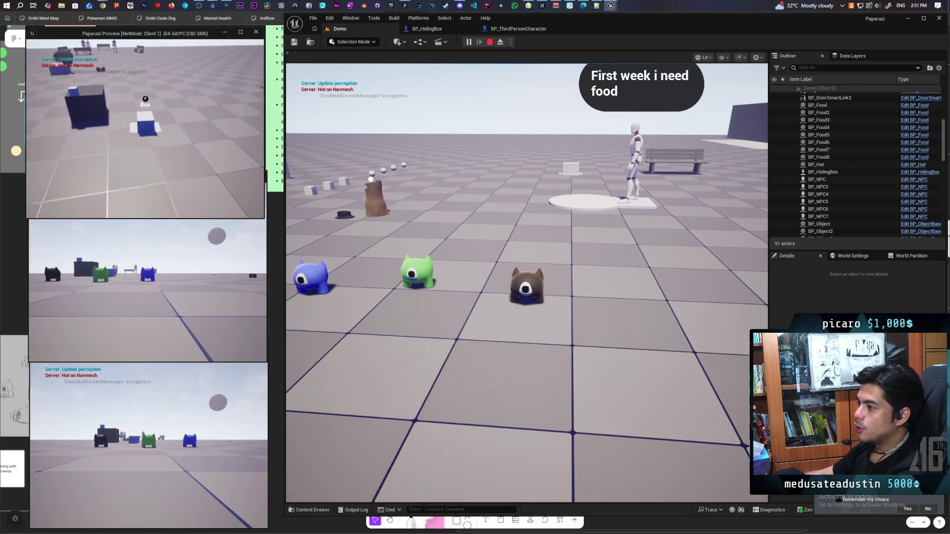
pyautogui.press('a')
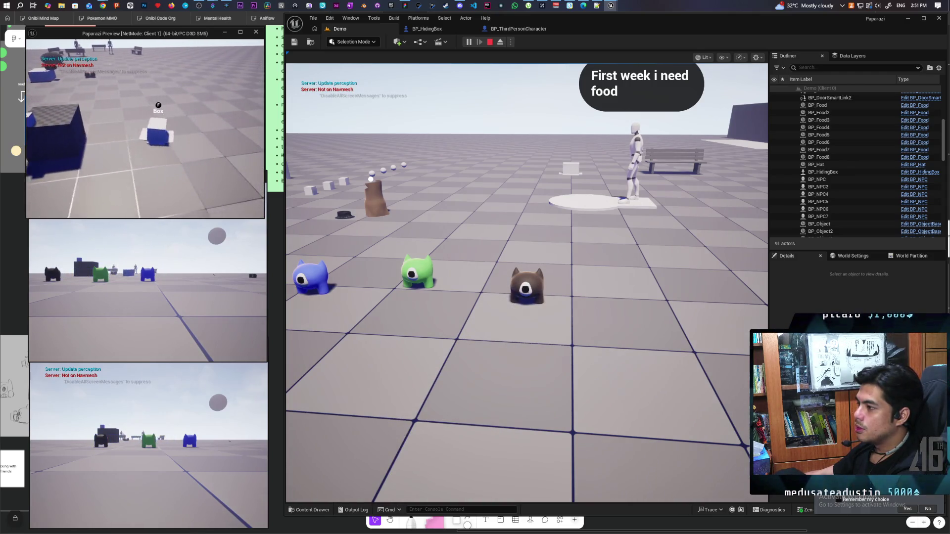
pyautogui.press('d')
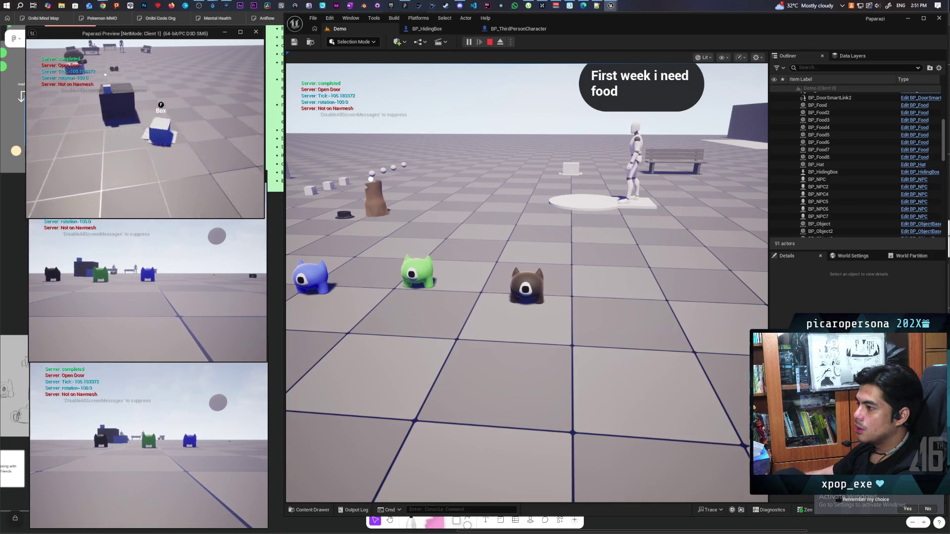
pyautogui.press('w')
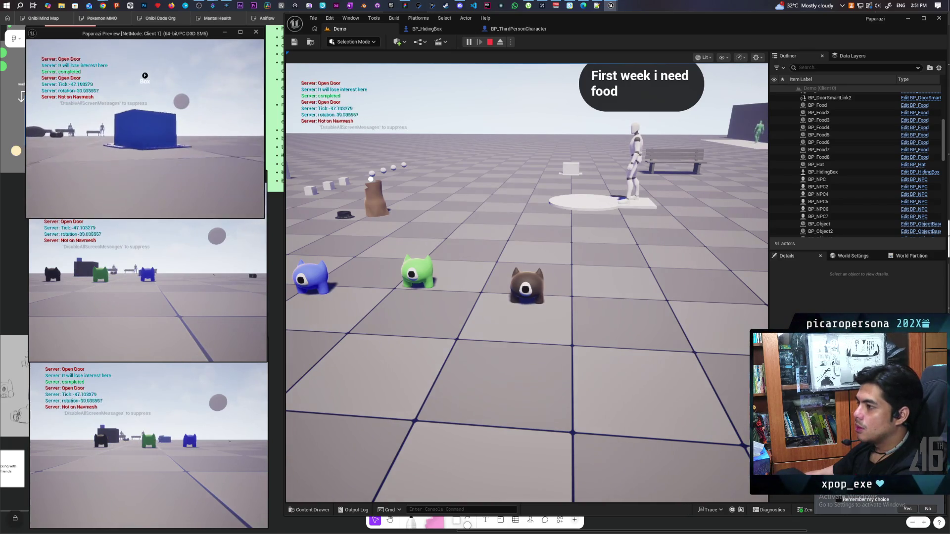
pyautogui.press('s')
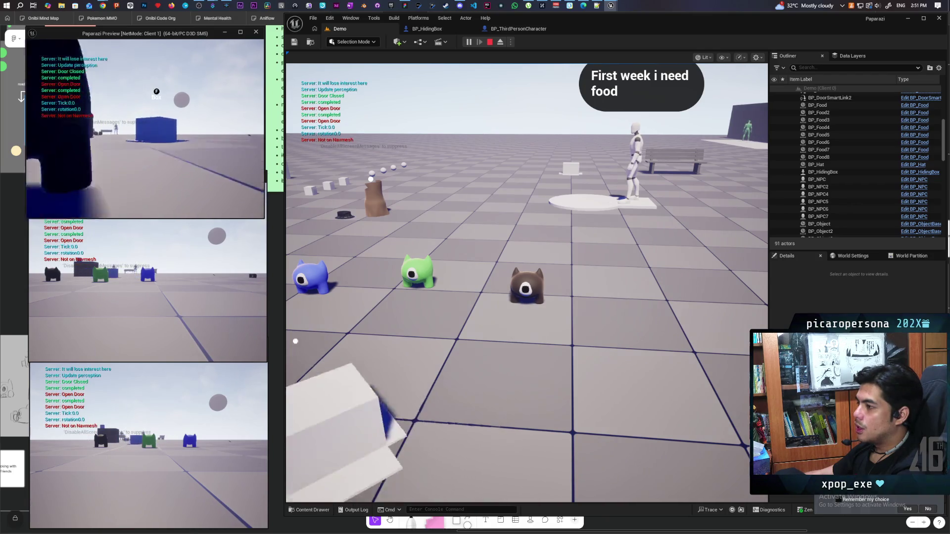
pyautogui.press('w')
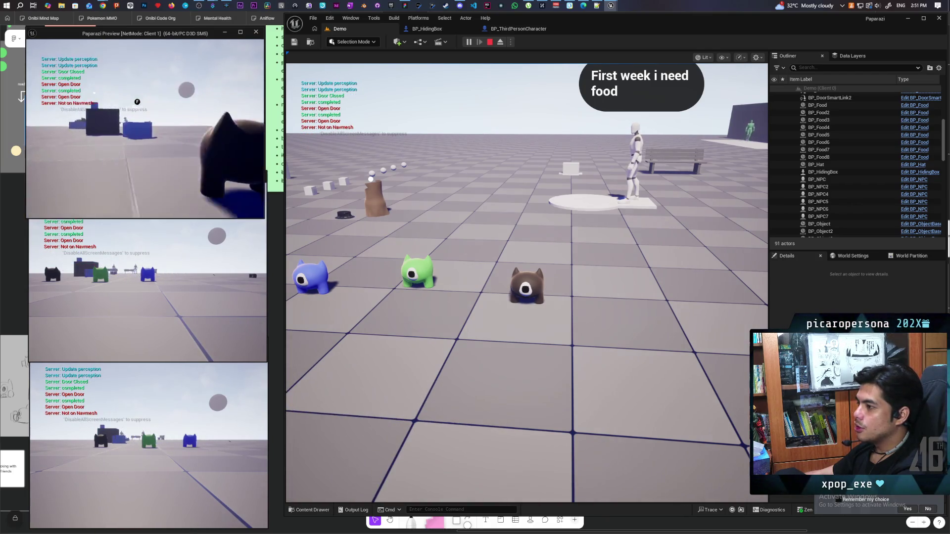
pyautogui.press('w')
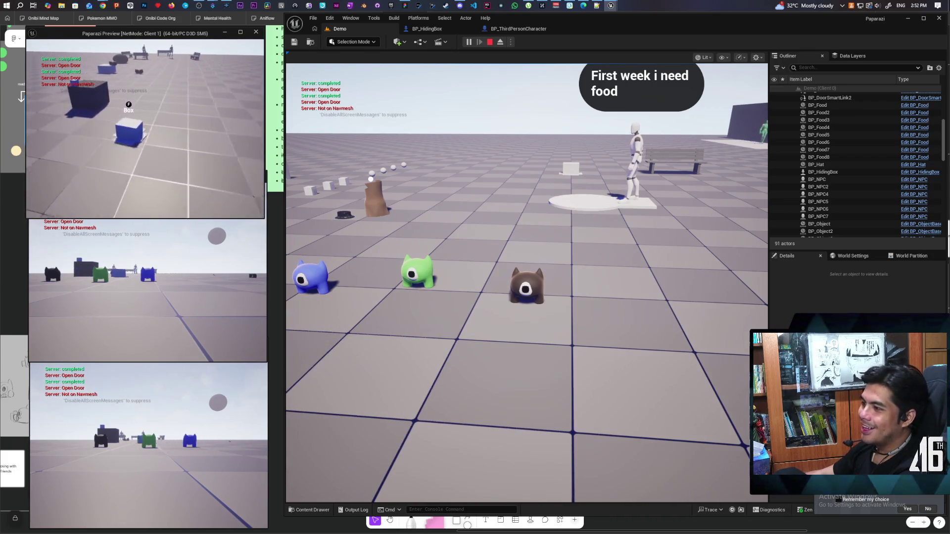
pyautogui.press('s')
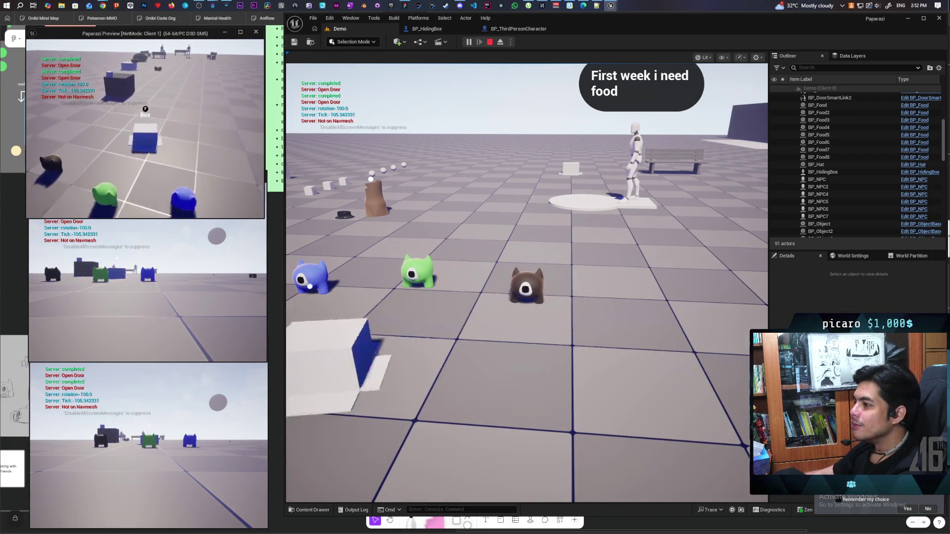
pyautogui.press('w')
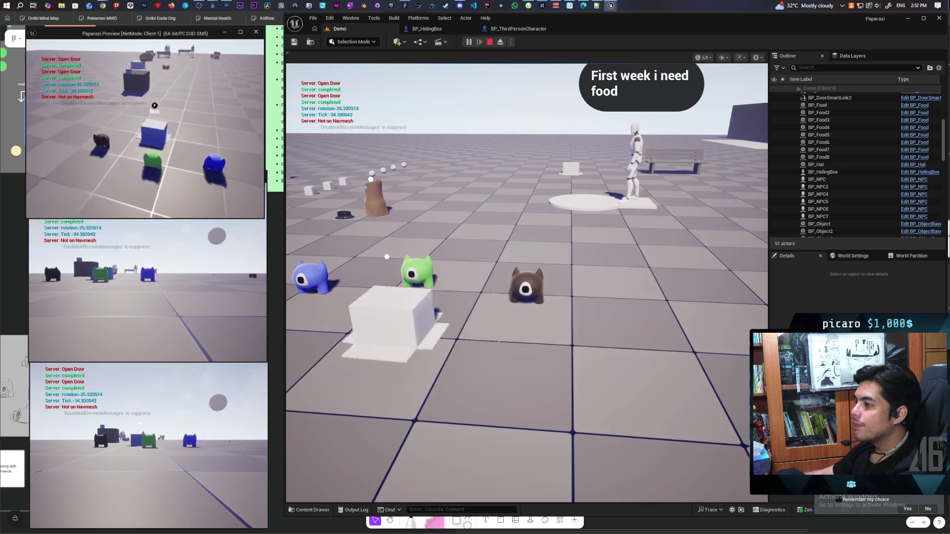
pyautogui.press('a')
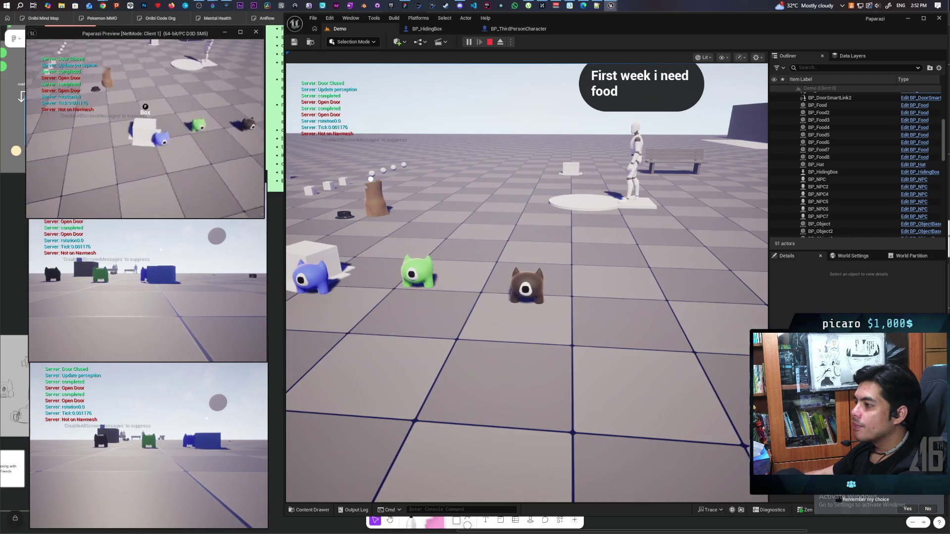
pyautogui.press('w')
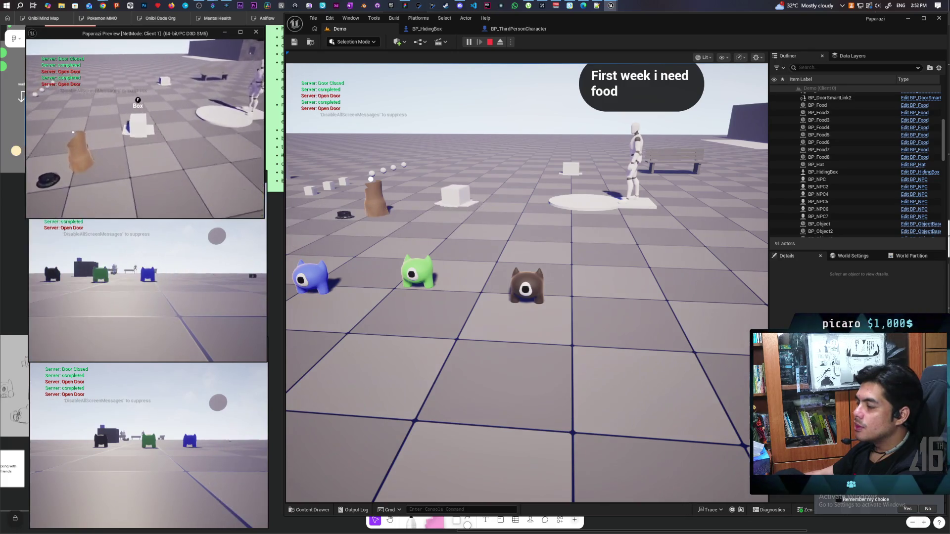
pyautogui.press('w')
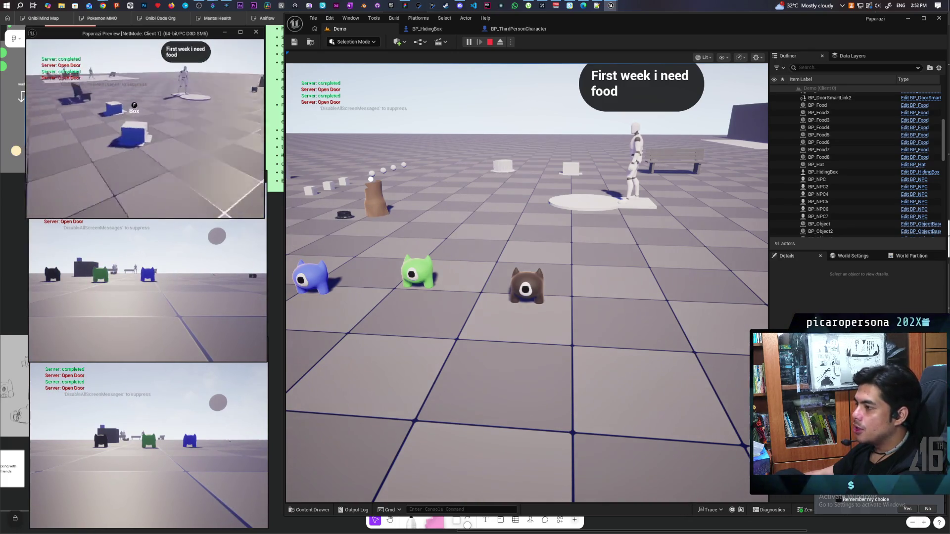
pyautogui.press('a')
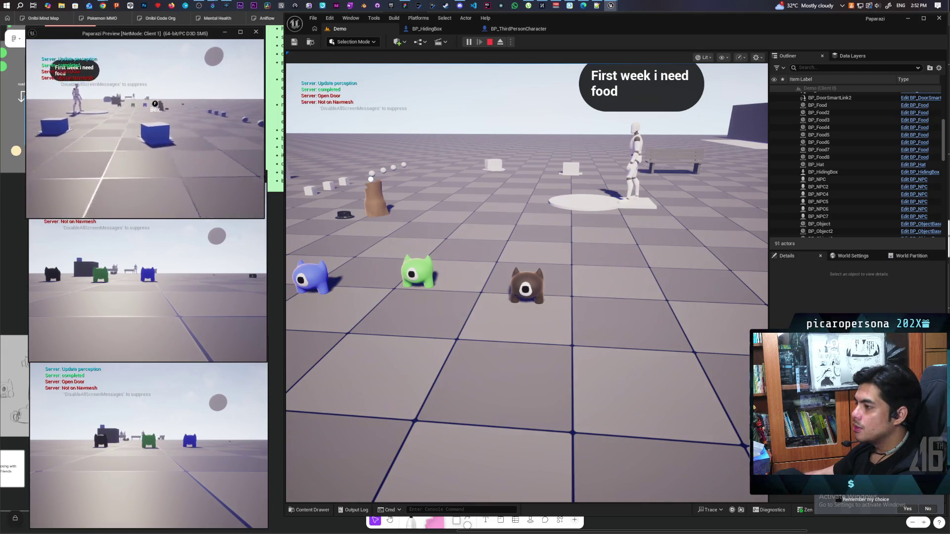
pyautogui.press('a')
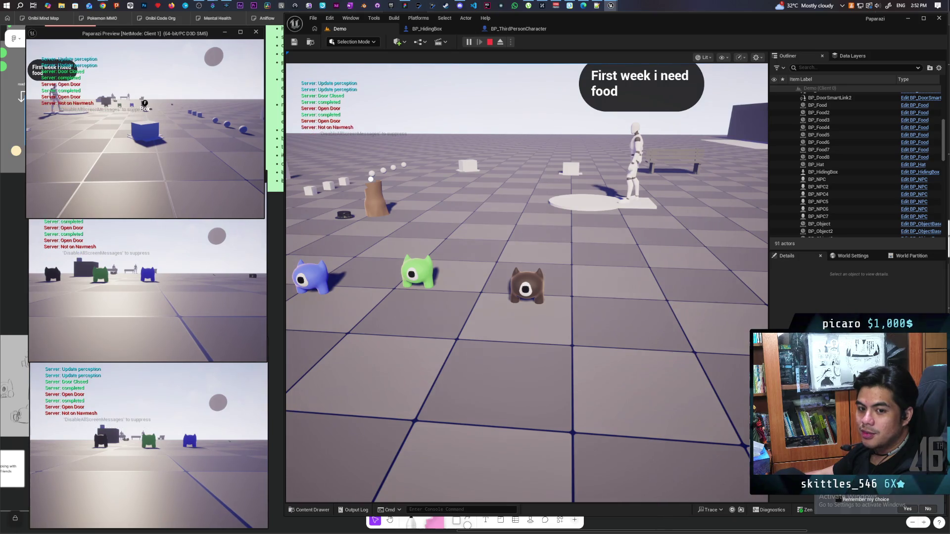
pyautogui.press('w')
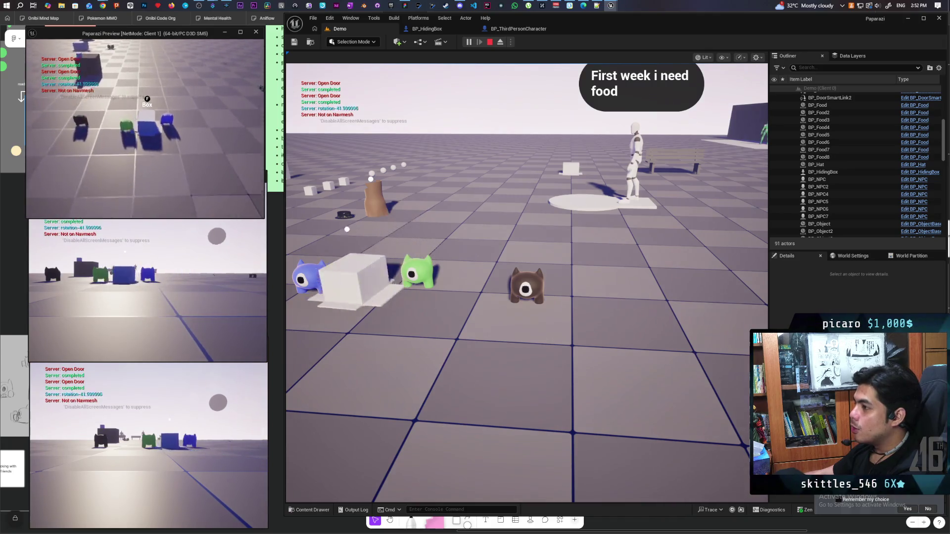
pyautogui.press('f')
pyautogui.press('f')
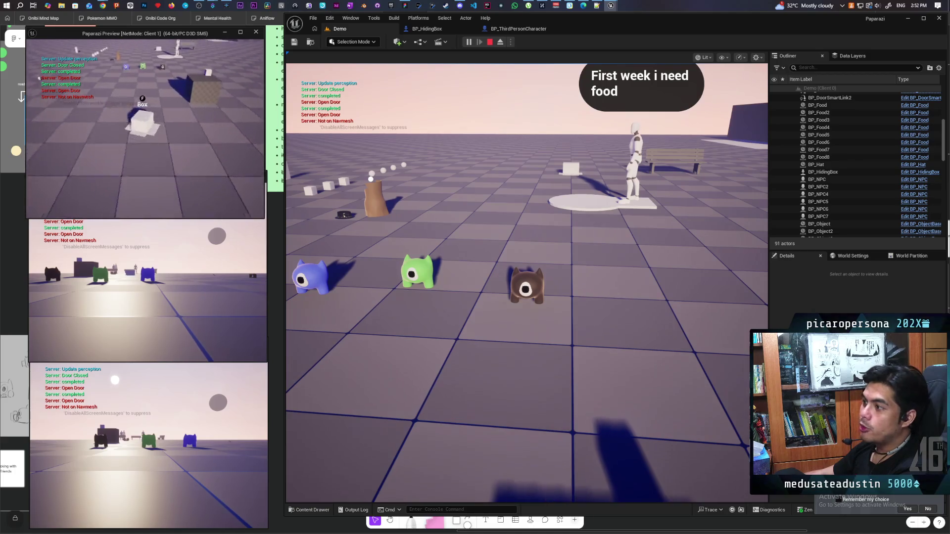
pyautogui.press('w')
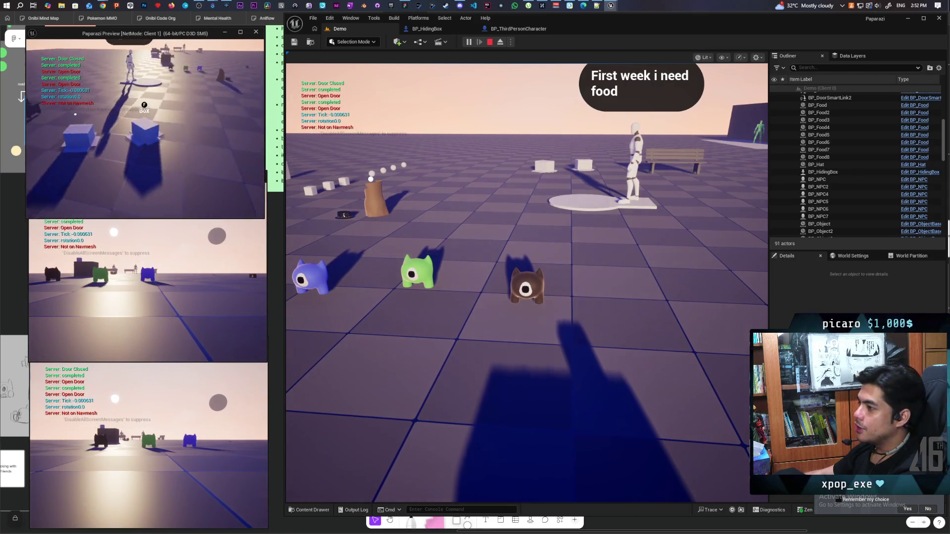
pyautogui.press('w')
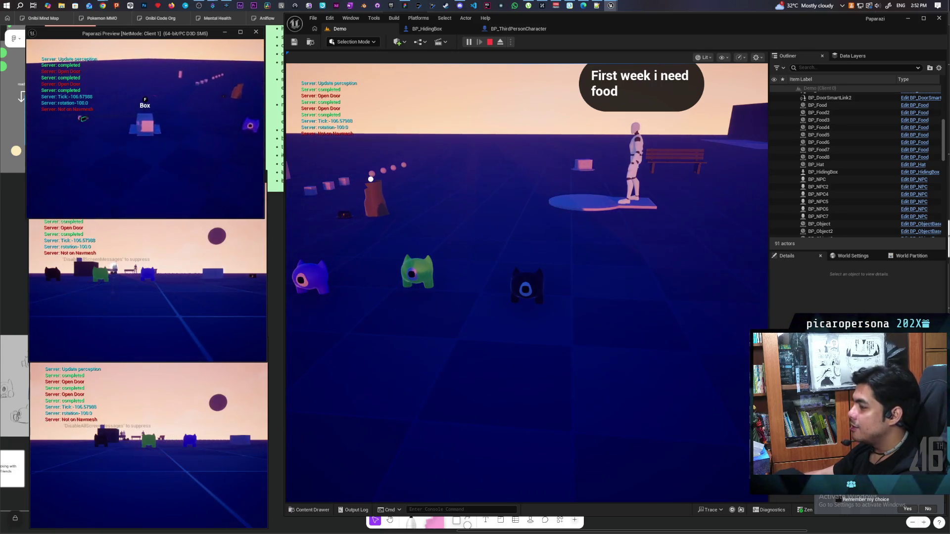
pyautogui.press('f')
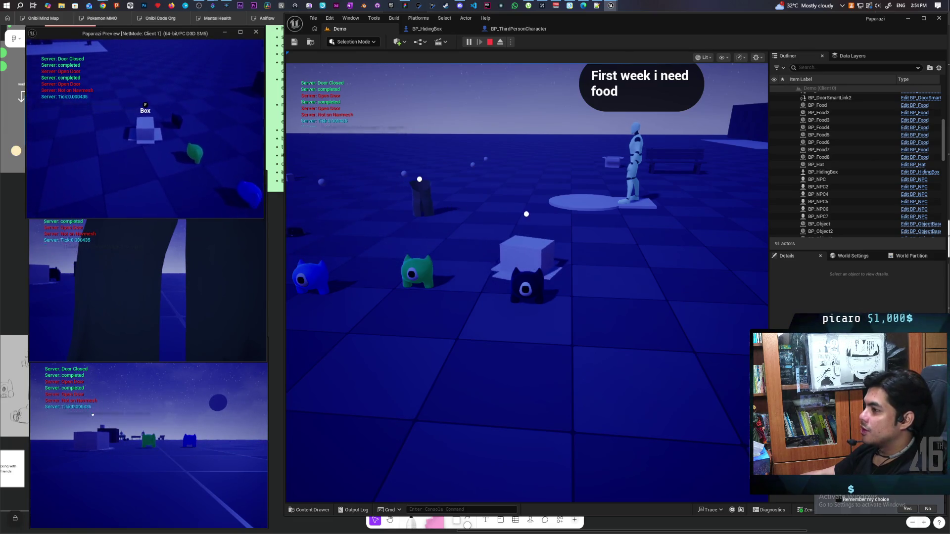
# Shrink Client 1, hide the character under the white box (W, D, F), then stop play with Esc
pyautogui.moveTo(26, 218); pyautogui.dragTo(23, 174)
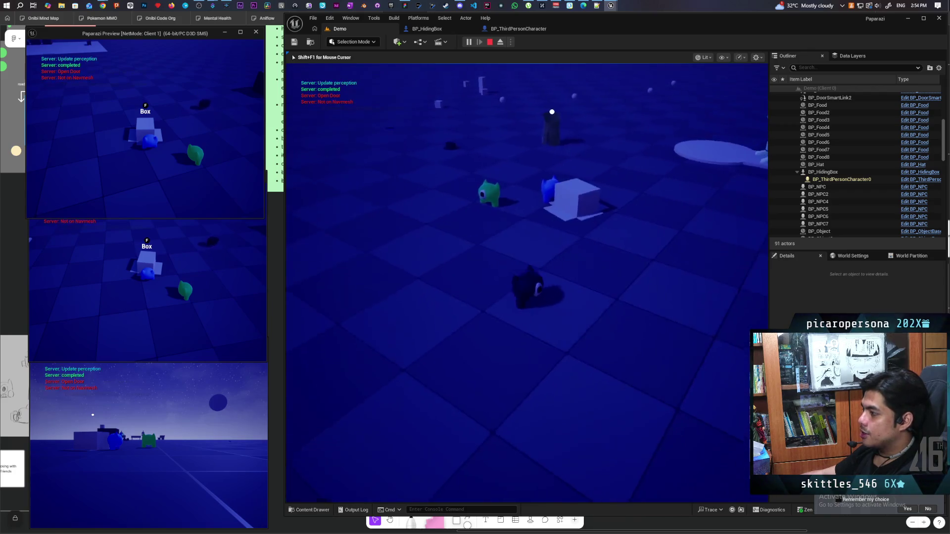
pyautogui.press('w')
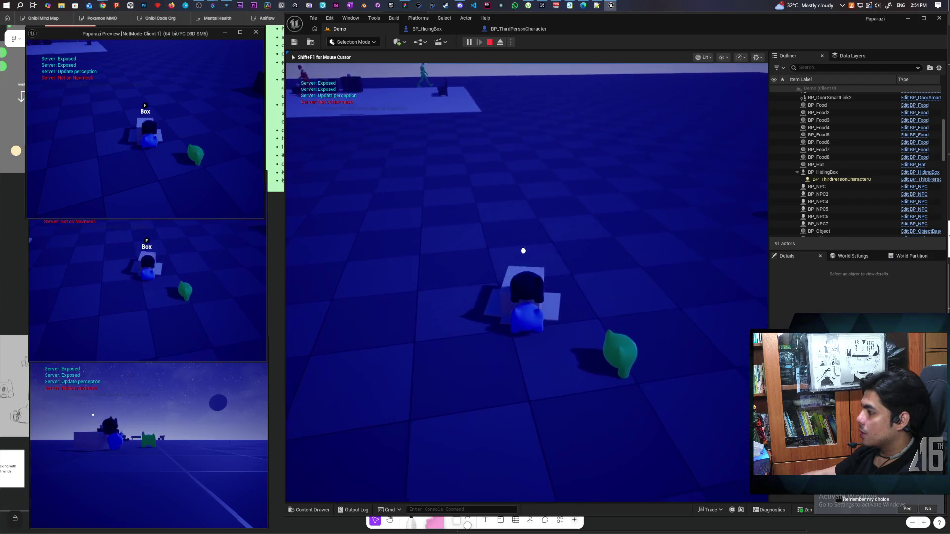
pyautogui.press('d')
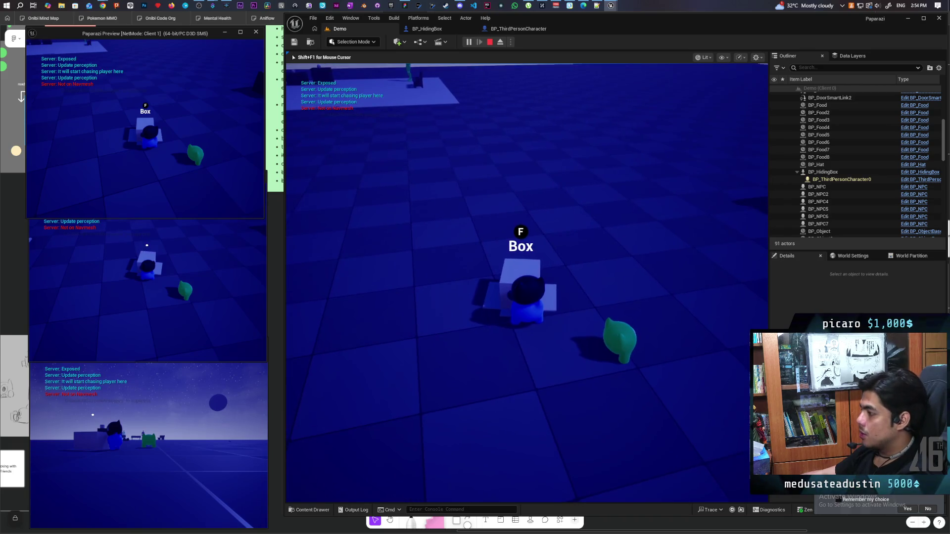
pyautogui.press('f')
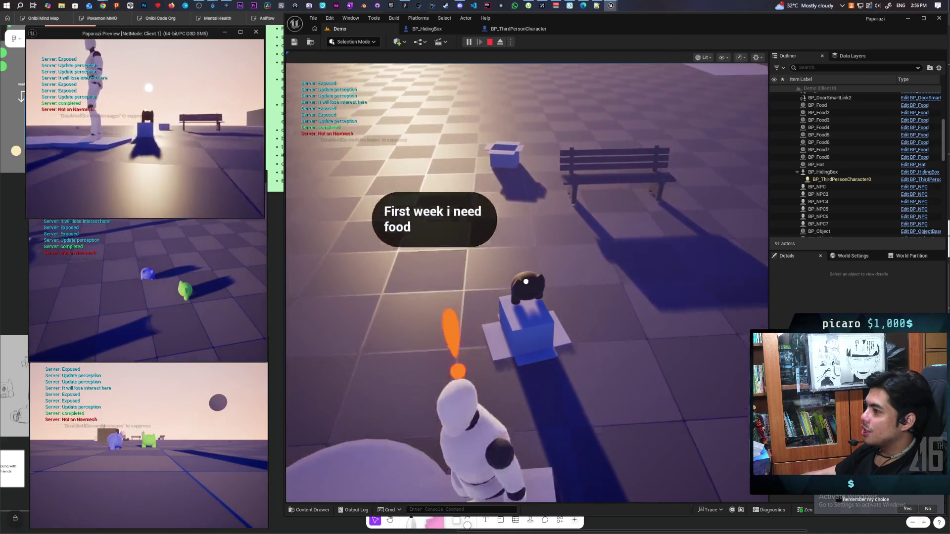
pyautogui.hotkey('alt', 'Tab')
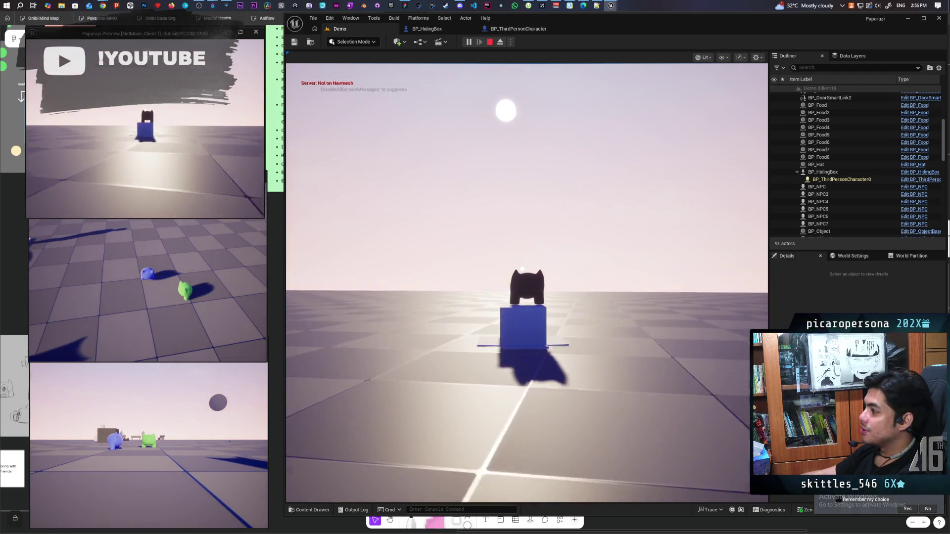
pyautogui.press('Escape')
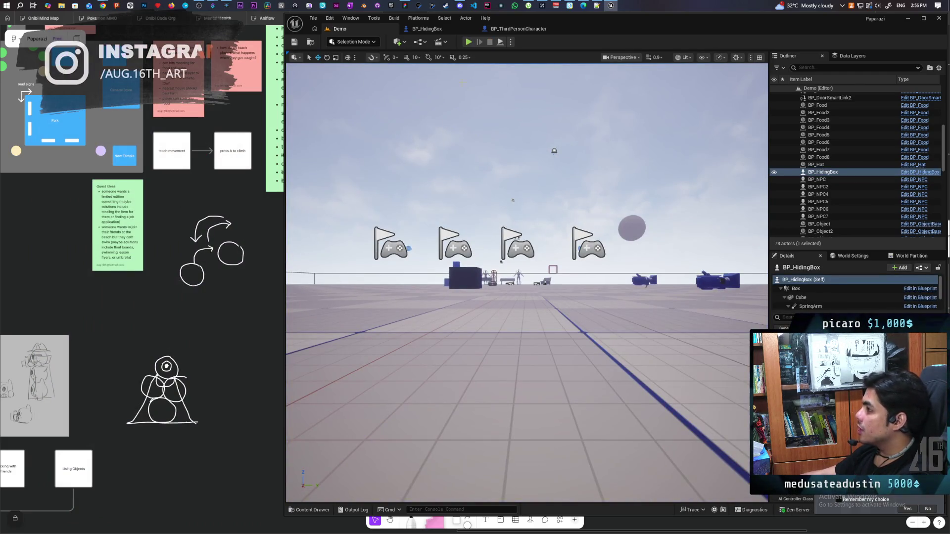
# Open the C_Interact component's event graph from the BP_ThirdPersonCharacter blueprint
pyautogui.click(515, 29)
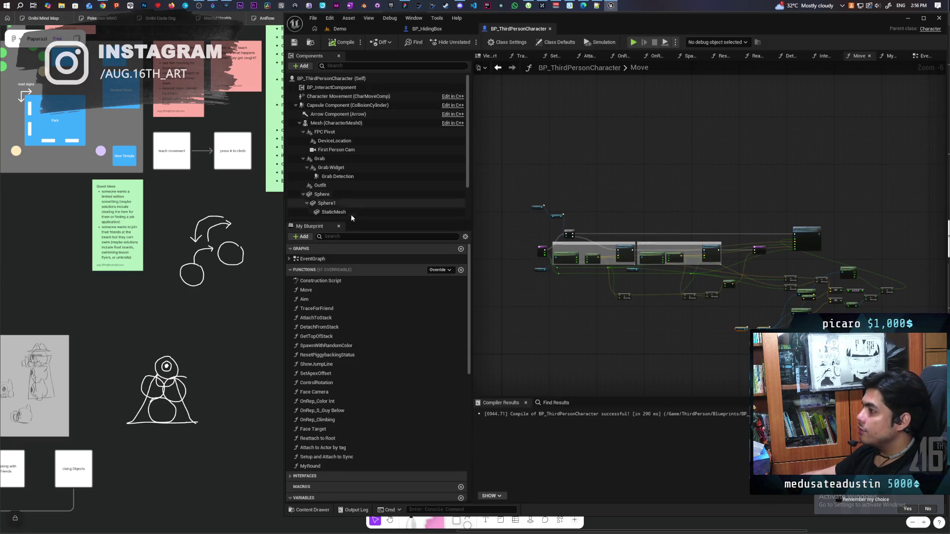
pyautogui.rightClick(336, 88)
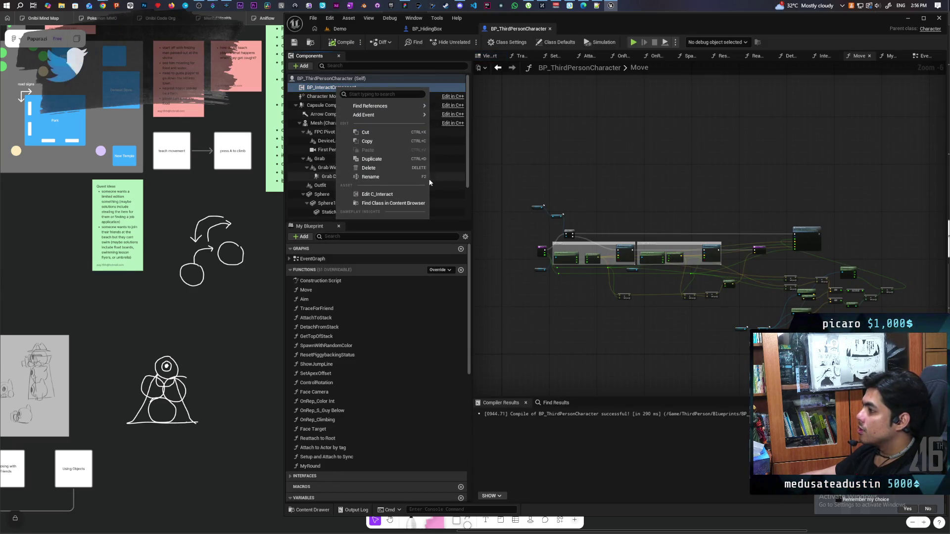
pyautogui.moveTo(404, 117)
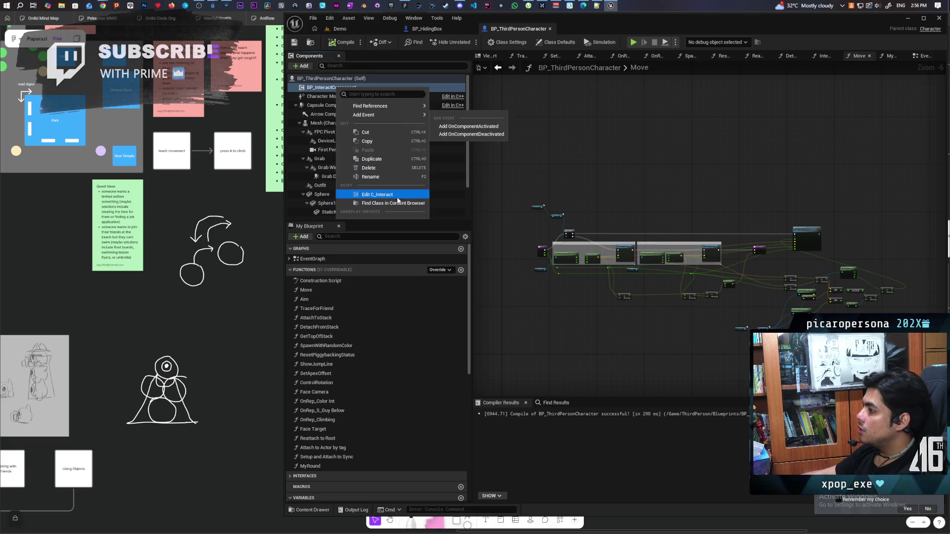
pyautogui.click(376, 194)
pyautogui.scroll(-6, 477, 209)
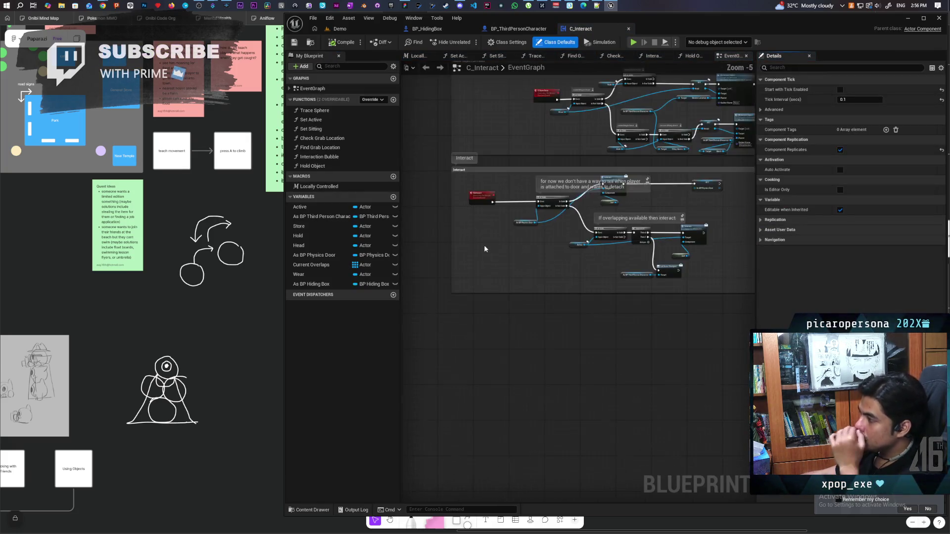
pyautogui.scroll(1, 488, 294)
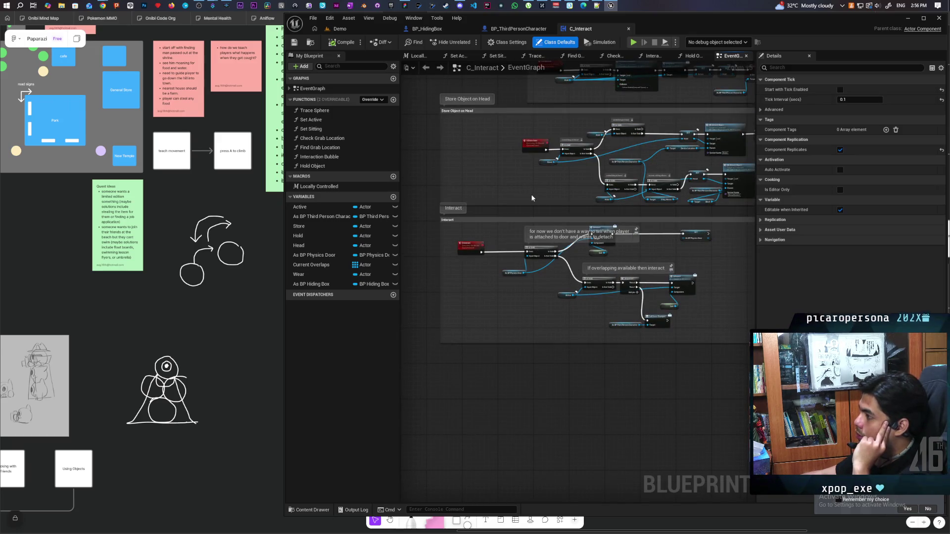
pyautogui.scroll(3, 521, 259)
# Move the lower Interact group's overlap-check nodes down and enlarge the Interact comment box
pyautogui.moveTo(558, 320)
pyautogui.mouseDown()
pyautogui.moveTo(502, 292)
pyautogui.moveTo(609, 291)
pyautogui.moveTo(471, 267)
pyautogui.moveTo(422, 270)
pyautogui.mouseUp()
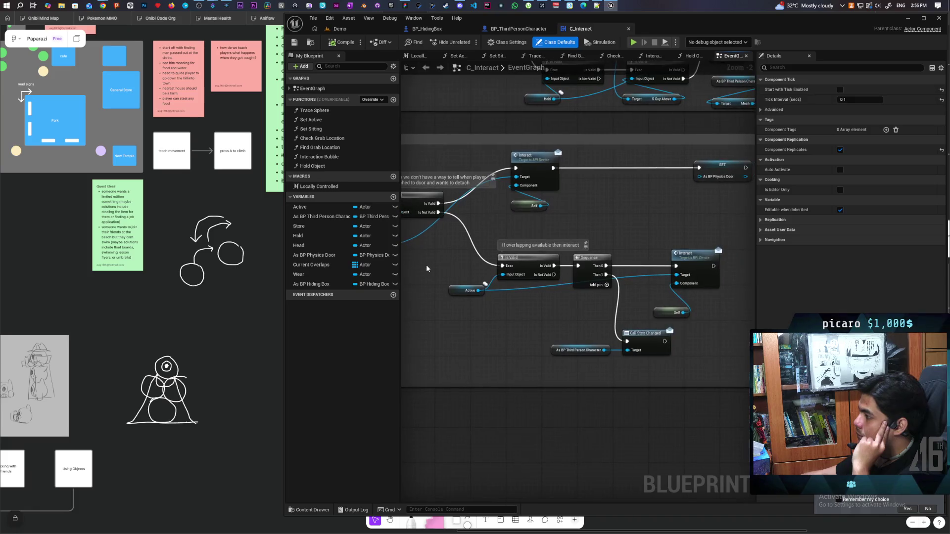
pyautogui.scroll(-3, 488, 282)
pyautogui.scroll(1, 487, 282)
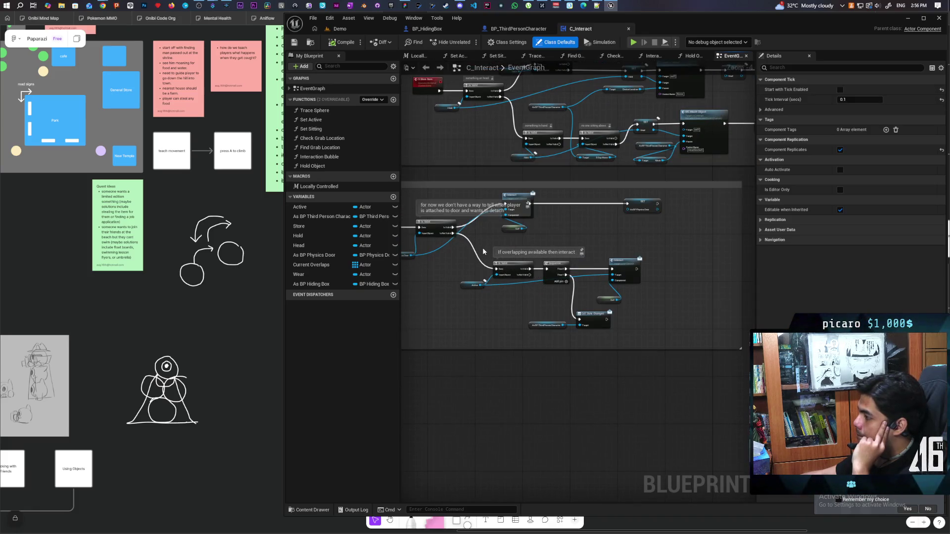
pyautogui.moveTo(644, 339); pyautogui.dragTo(644, 339)
pyautogui.moveTo(514, 265); pyautogui.dragTo(519, 300)
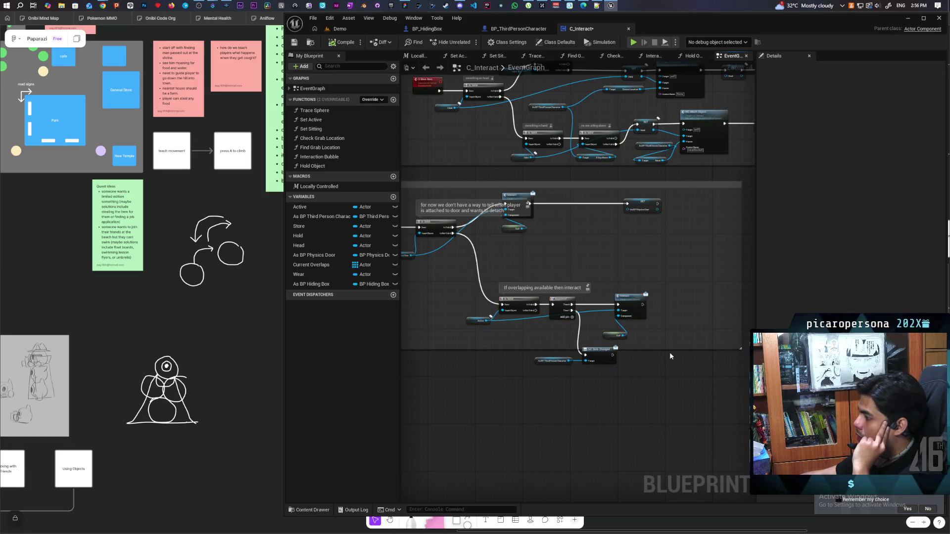
pyautogui.moveTo(670, 350); pyautogui.dragTo(670, 398)
pyautogui.scroll(2, 557, 316)
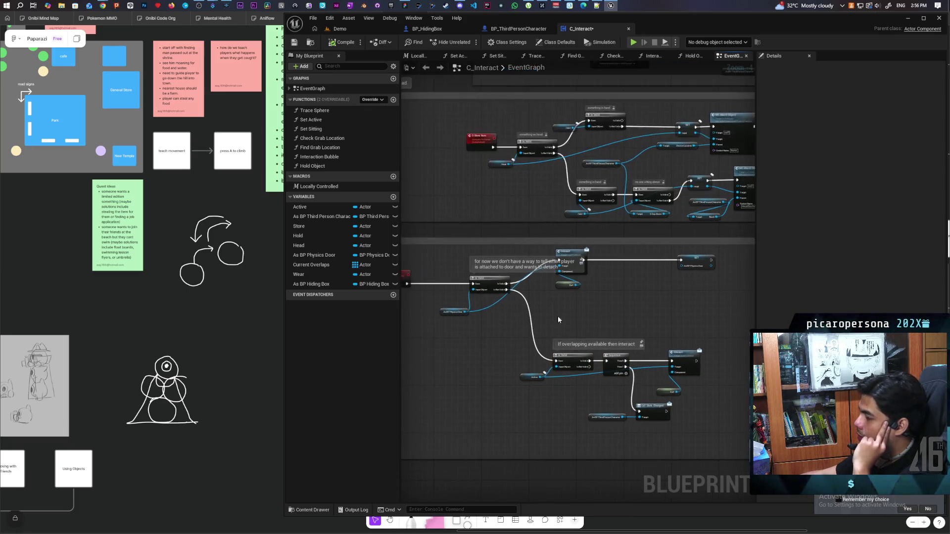
pyautogui.moveTo(667, 335); pyautogui.dragTo(647, 325)
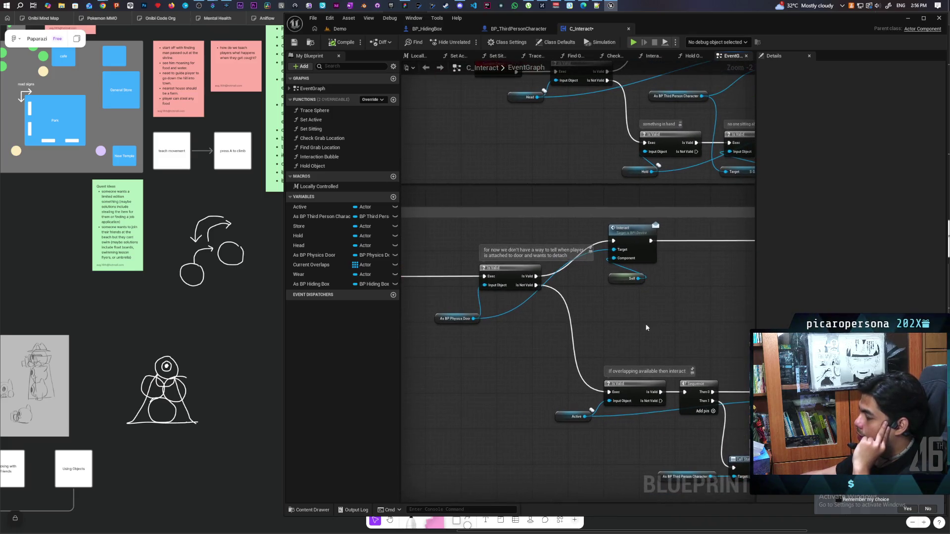
pyautogui.moveTo(722, 340)
pyautogui.mouseDown()
pyautogui.moveTo(577, 324)
pyautogui.moveTo(617, 320)
pyautogui.mouseUp()
pyautogui.scroll(-1, 572, 313)
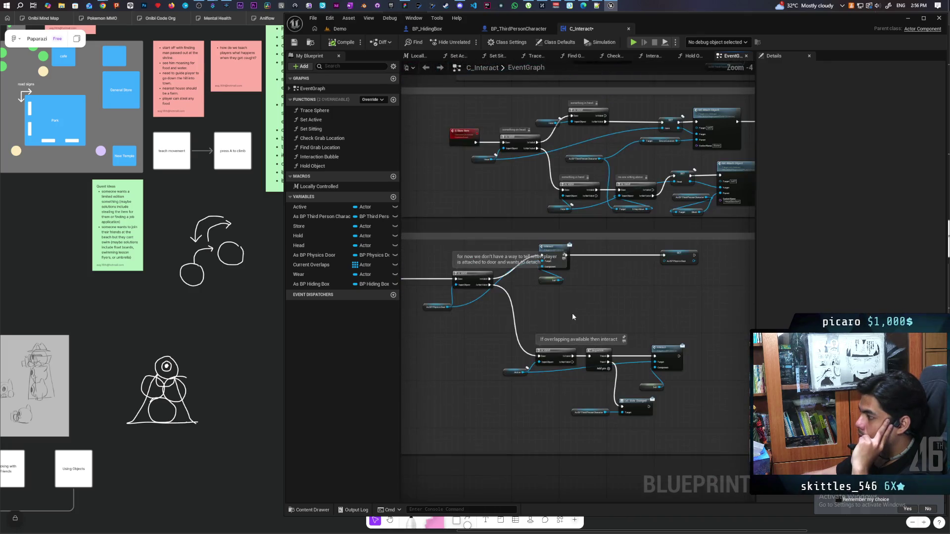
pyautogui.moveTo(312, 286); pyautogui.dragTo(449, 325)
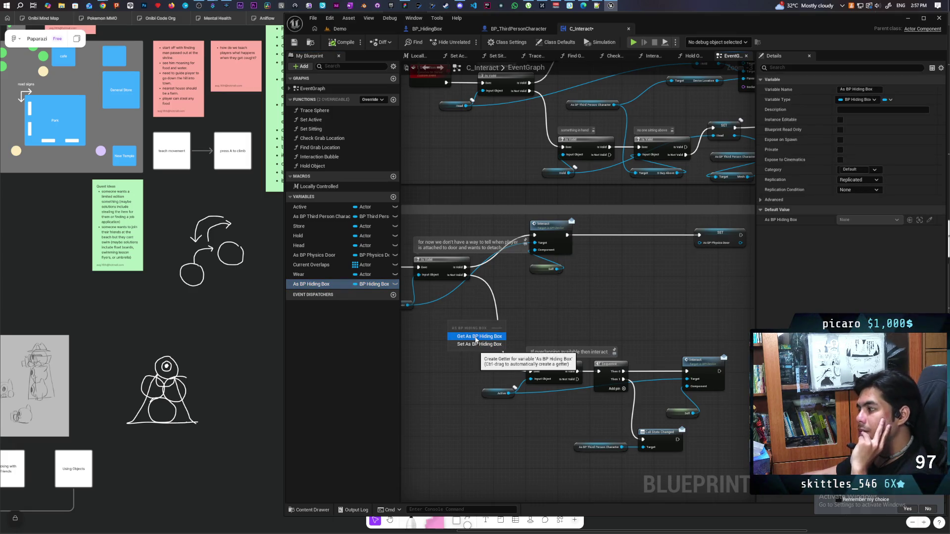
# Add an As BP Hiding Box getter feeding a new Is Valid node
pyautogui.click(477, 338)
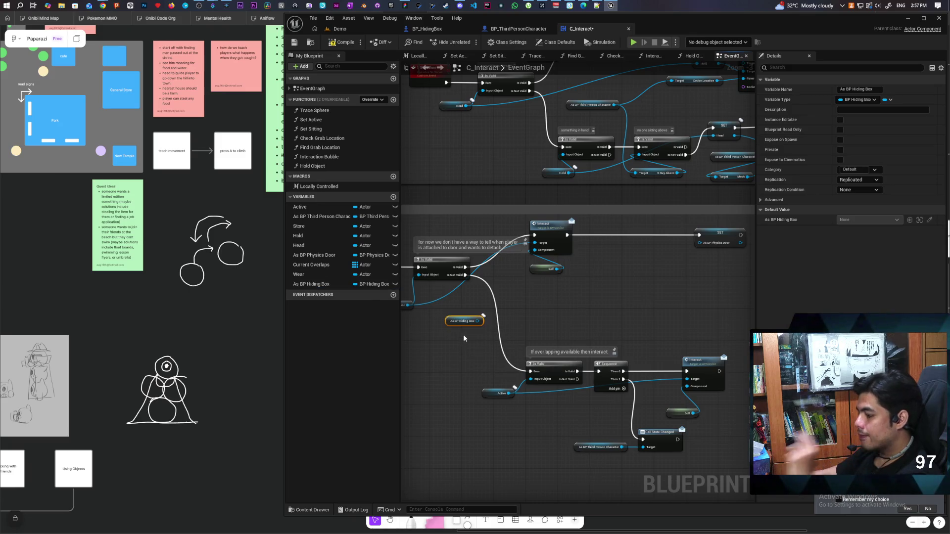
pyautogui.scroll(2, 456, 342)
pyautogui.hotkey('ctrl', 'v')
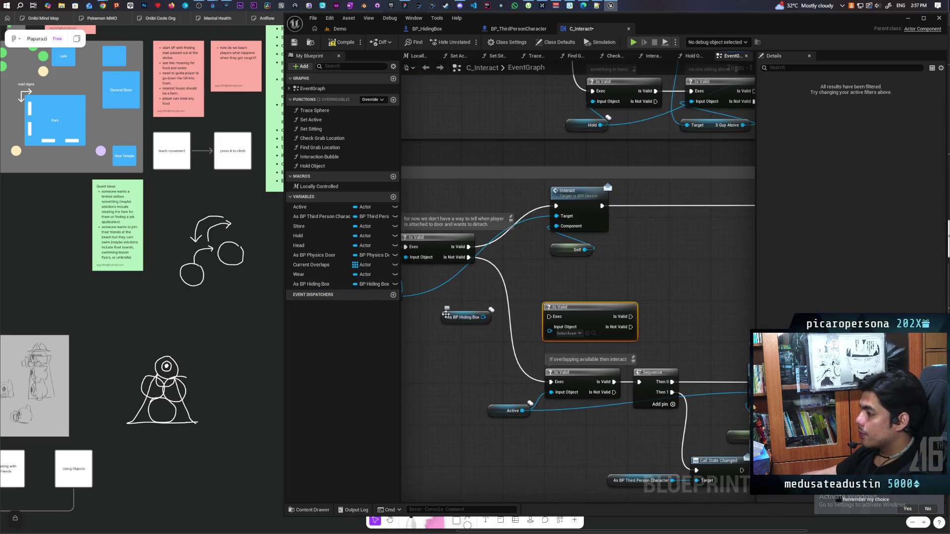
pyautogui.moveTo(450, 320); pyautogui.dragTo(455, 349)
pyautogui.moveTo(513, 351); pyautogui.dragTo(576, 336)
pyautogui.moveTo(596, 321); pyautogui.dragTo(555, 313)
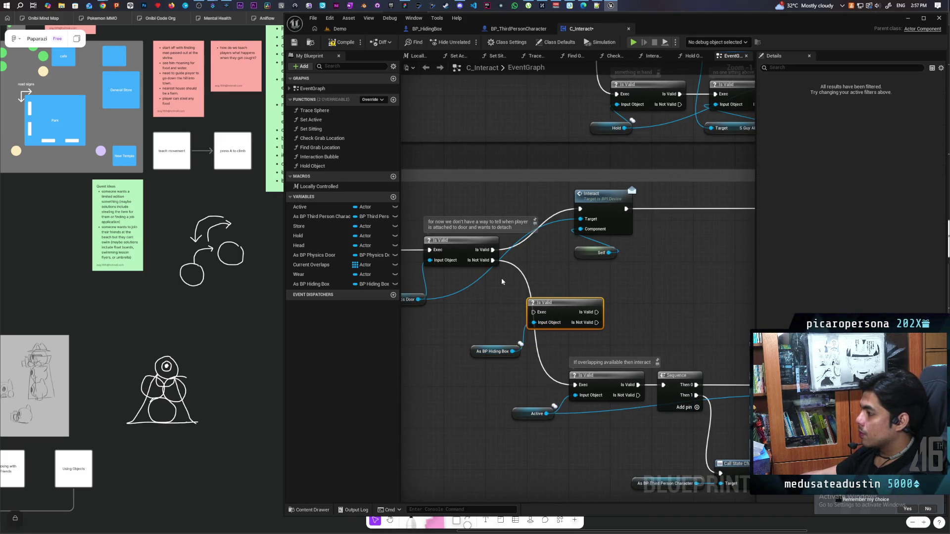
# Route the door's Is Not Valid into the new check, and its Is Not Valid to the overlap check
pyautogui.moveTo(493, 261); pyautogui.dragTo(532, 312)
pyautogui.moveTo(597, 323)
pyautogui.mouseDown()
pyautogui.moveTo(568, 379)
pyautogui.moveTo(574, 385)
pyautogui.mouseUp()
pyautogui.moveTo(495, 351); pyautogui.dragTo(453, 361)
pyautogui.moveTo(566, 306)
pyautogui.mouseDown()
pyautogui.moveTo(458, 329)
pyautogui.moveTo(568, 337)
pyautogui.moveTo(590, 299)
pyautogui.moveTo(624, 297)
pyautogui.moveTo(438, 311)
pyautogui.mouseUp()
pyautogui.scroll(-3, 502, 305)
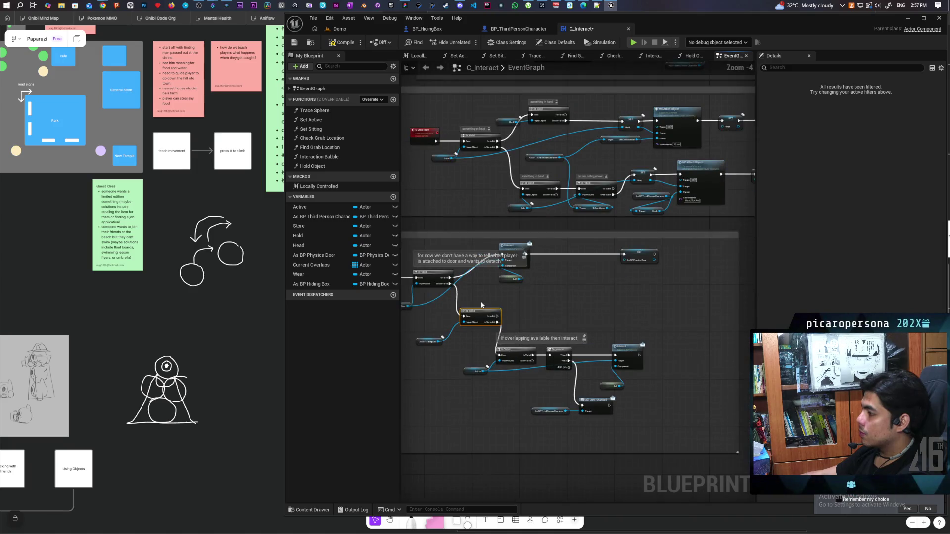
pyautogui.scroll(2, 481, 304)
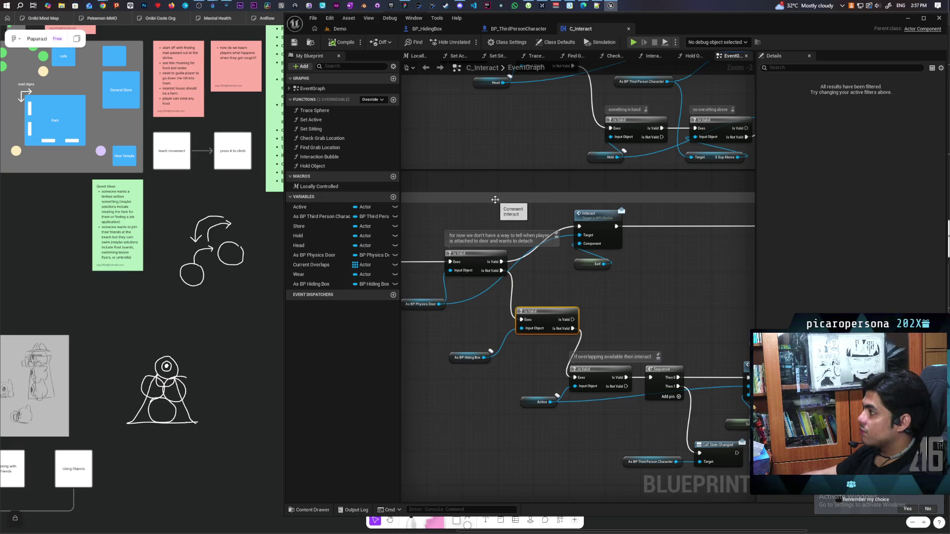
# Duplicate the Interact call with its Self node and run it on the valid hiding box
pyautogui.scroll(2, 544, 282)
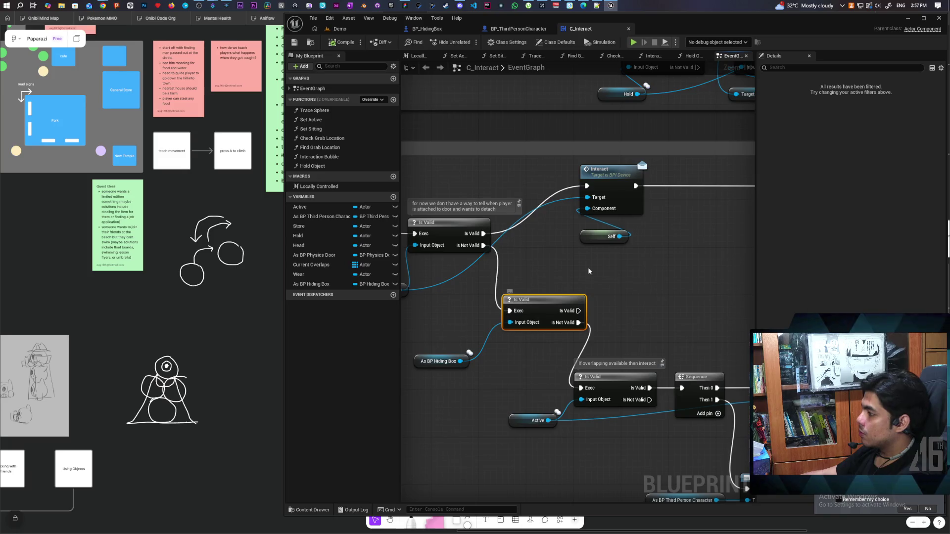
pyautogui.scroll(-1, 501, 288)
pyautogui.moveTo(474, 290); pyautogui.dragTo(613, 242)
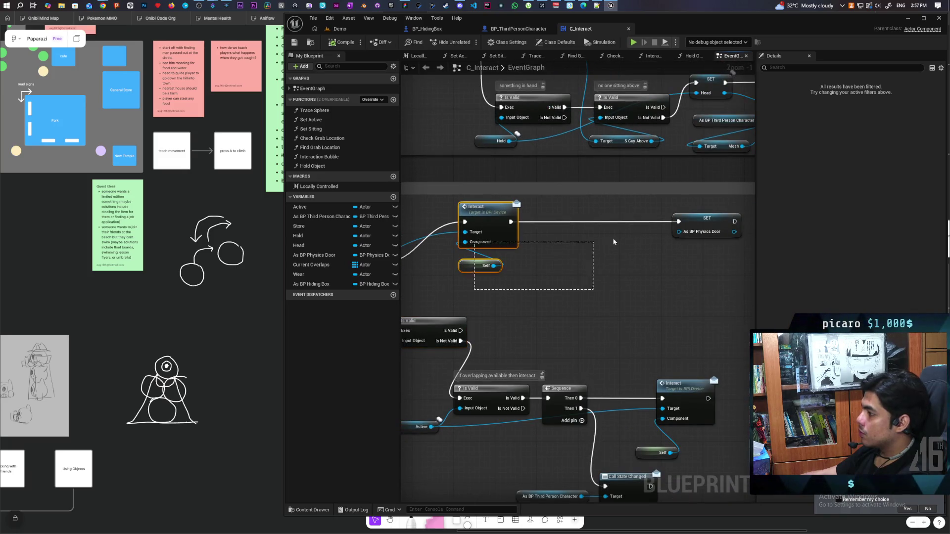
pyautogui.hotkey('ctrl', 'c')
pyautogui.hotkey('ctrl', 'v')
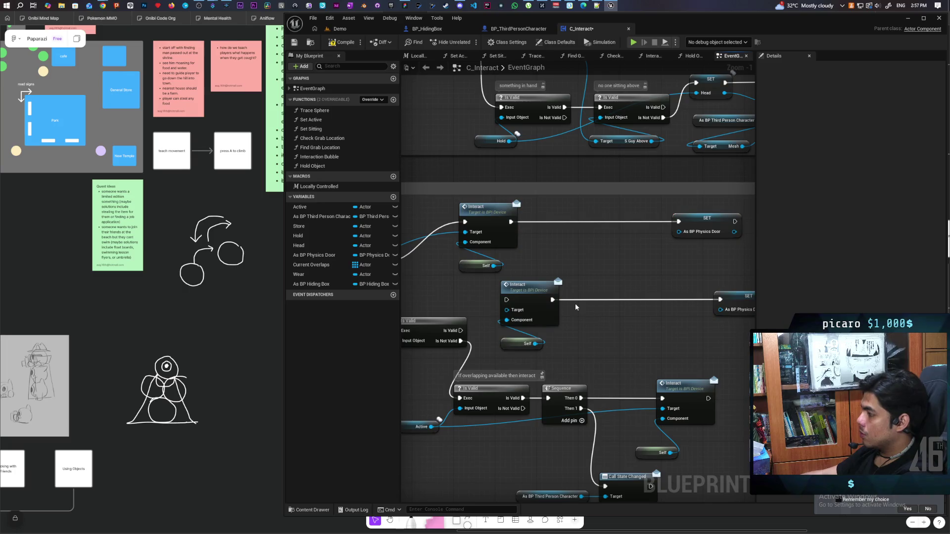
pyautogui.moveTo(551, 309); pyautogui.dragTo(596, 279)
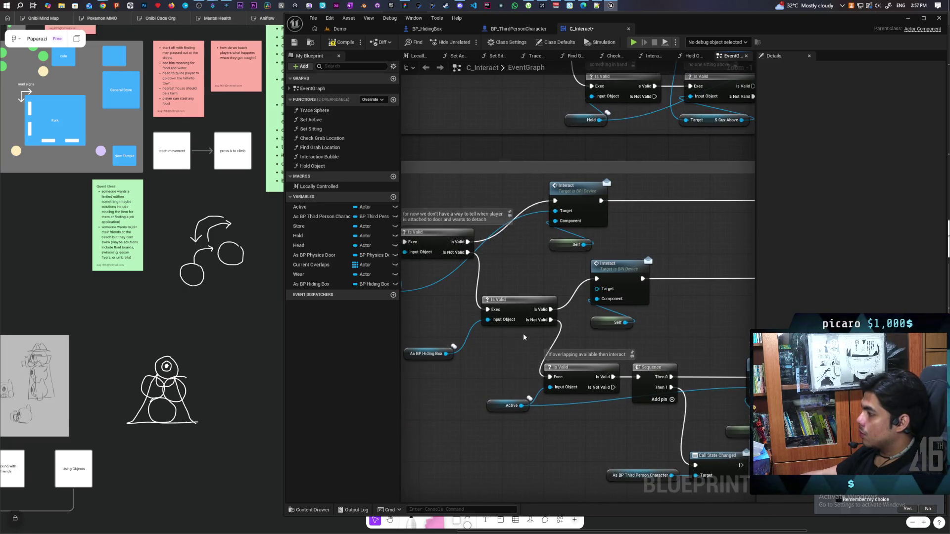
pyautogui.moveTo(444, 353); pyautogui.dragTo(597, 288)
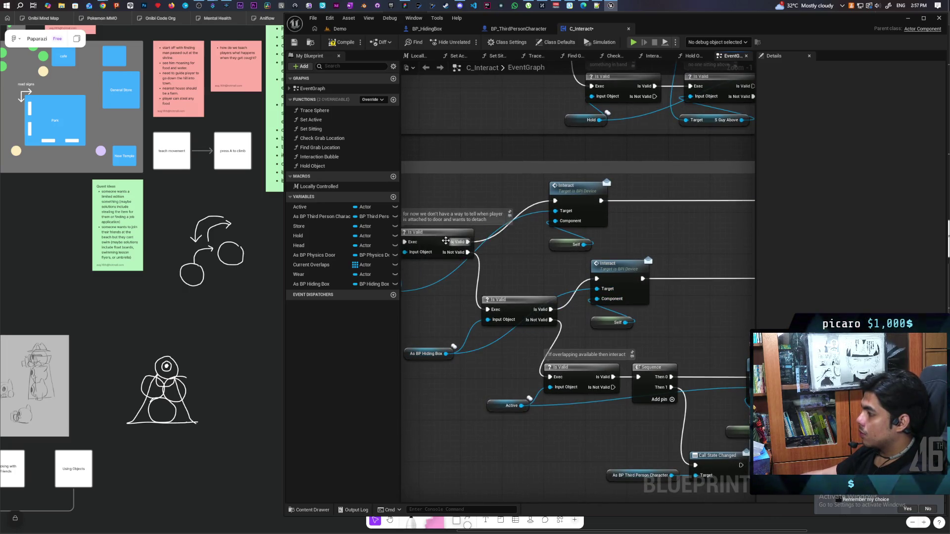
pyautogui.scroll(-4, 548, 256)
pyautogui.scroll(5, 548, 256)
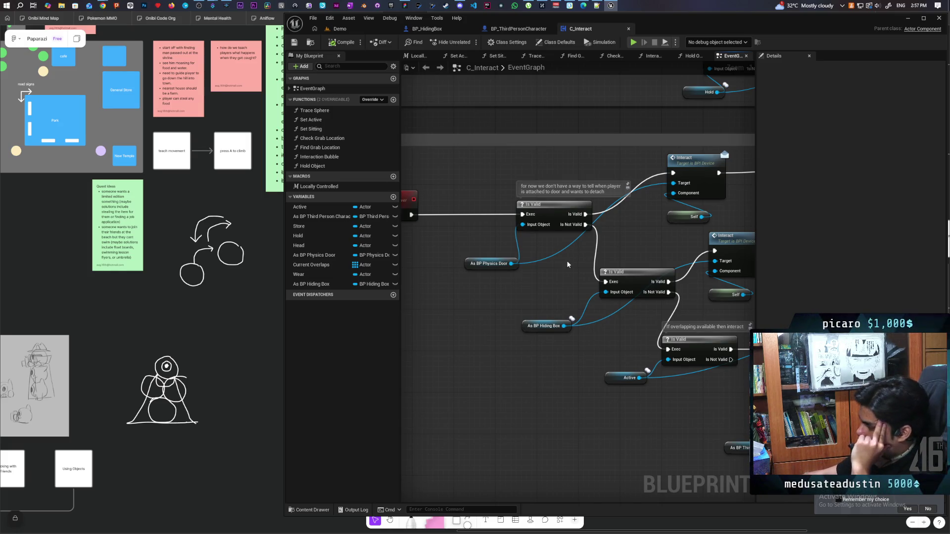
# Add a SET As BP Hiding Box after the new Interact and delete the copied door setter
pyautogui.moveTo(660, 231)
pyautogui.mouseDown()
pyautogui.moveTo(502, 232)
pyautogui.moveTo(419, 319)
pyautogui.mouseUp()
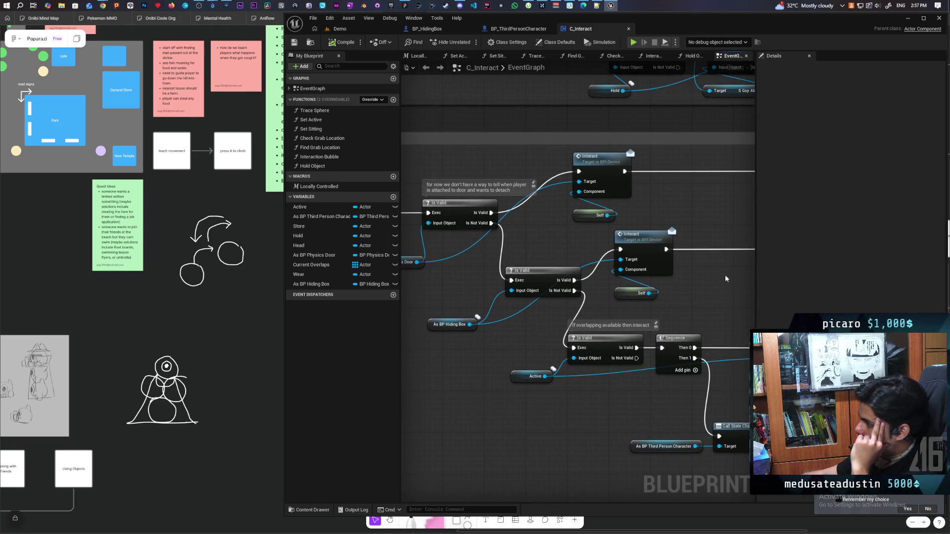
pyautogui.scroll(-2, 725, 279)
pyautogui.scroll(2, 725, 272)
pyautogui.scroll(-1, 725, 271)
pyautogui.scroll(1, 724, 271)
pyautogui.moveTo(312, 284)
pyautogui.mouseDown()
pyautogui.moveTo(643, 252)
pyautogui.moveTo(529, 289)
pyautogui.mouseUp()
pyautogui.moveTo(685, 260); pyautogui.dragTo(709, 318)
pyautogui.press('Delete')
pyautogui.scroll(-2, 682, 307)
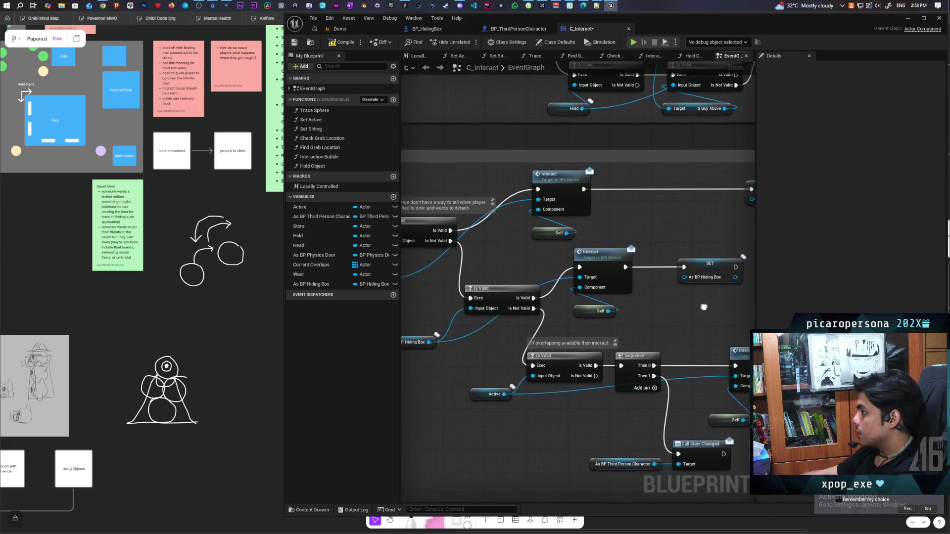
pyautogui.scroll(1, 681, 305)
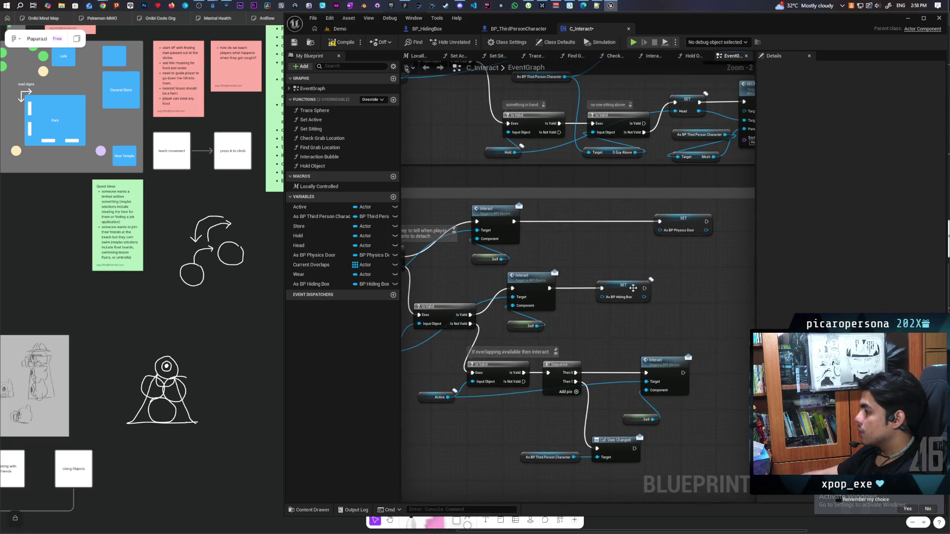
pyautogui.click(680, 289)
pyautogui.click(672, 313)
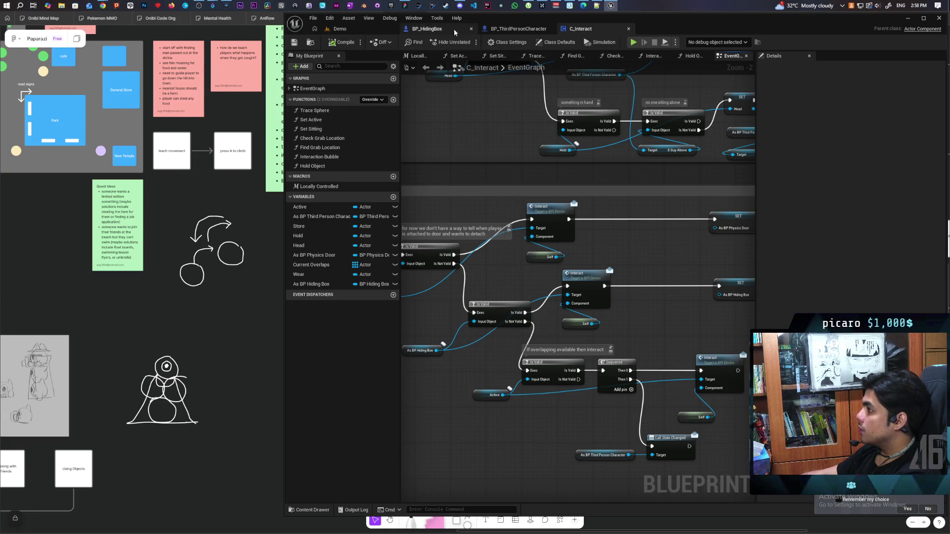
# Switch to BP_HidingBox and view its Interact function graph, including the attach and collision nodes
pyautogui.click(428, 29)
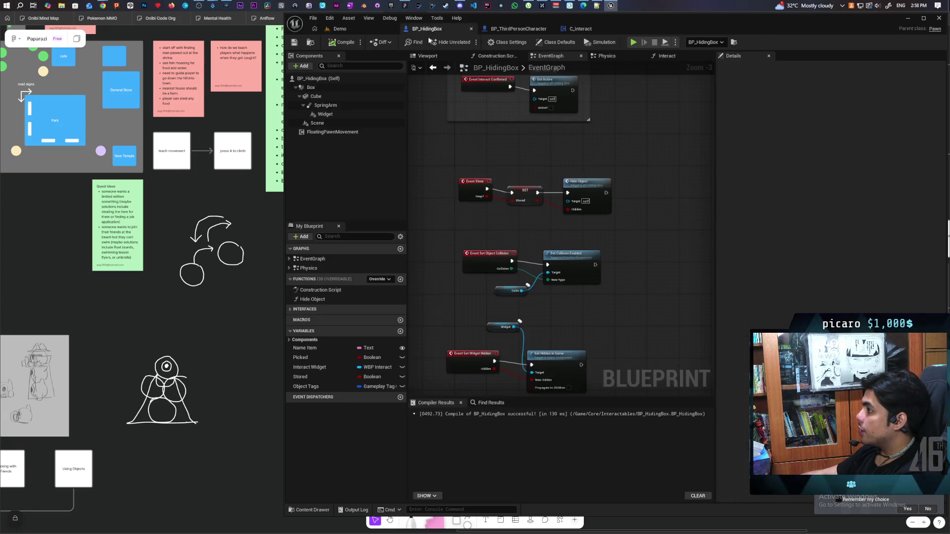
pyautogui.click(668, 56)
pyautogui.scroll(-4, 577, 215)
pyautogui.scroll(6, 569, 217)
pyautogui.scroll(1, 652, 221)
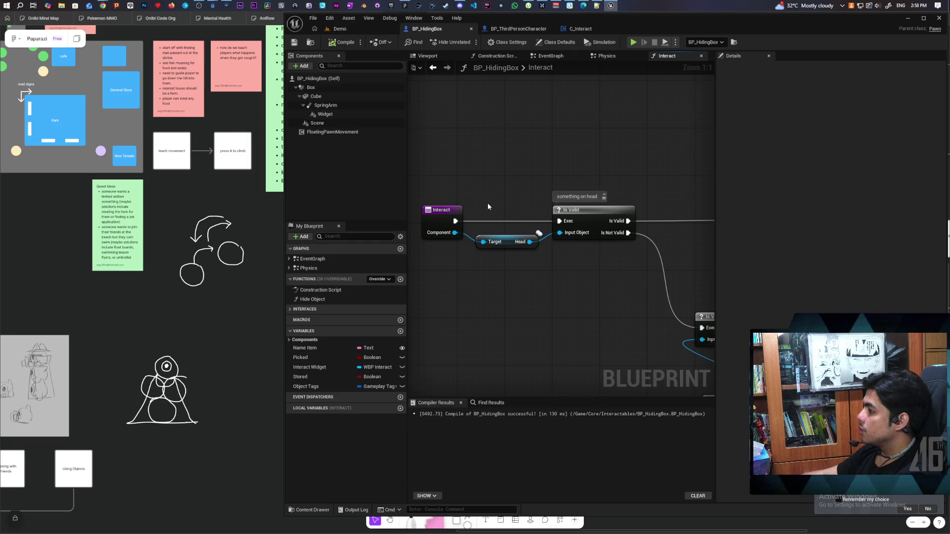
pyautogui.scroll(-4, 490, 221)
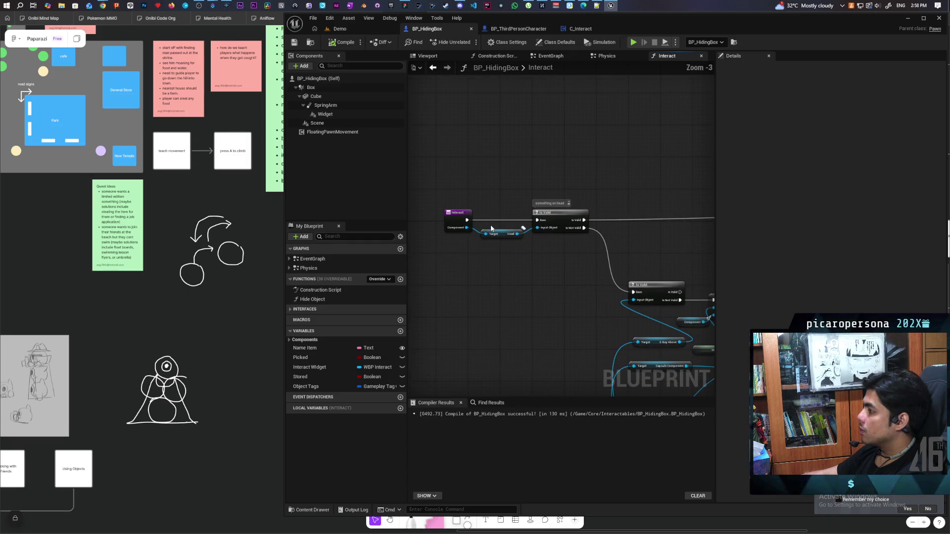
pyautogui.moveTo(643, 247)
pyautogui.mouseDown()
pyautogui.moveTo(523, 206)
pyautogui.moveTo(589, 214)
pyautogui.moveTo(607, 206)
pyautogui.moveTo(703, 226)
pyautogui.mouseUp()
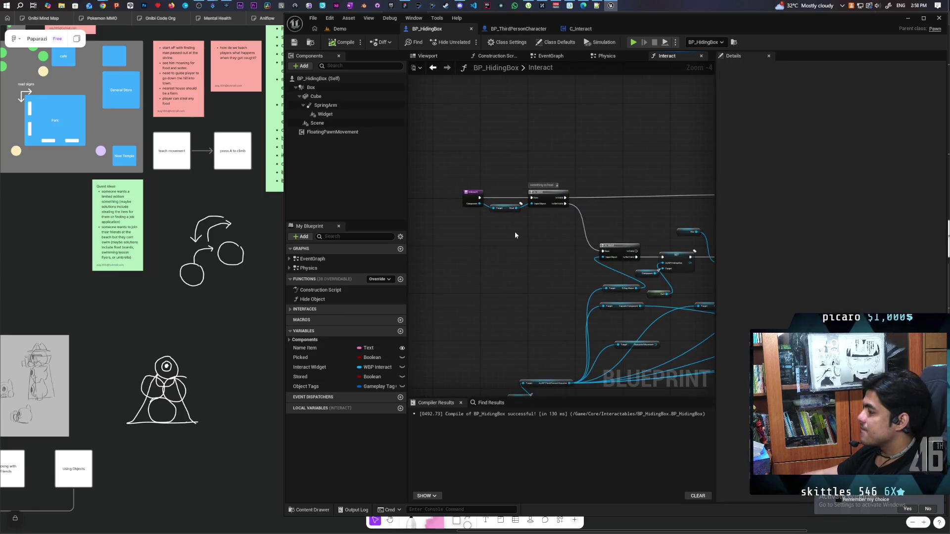
pyautogui.scroll(4, 518, 230)
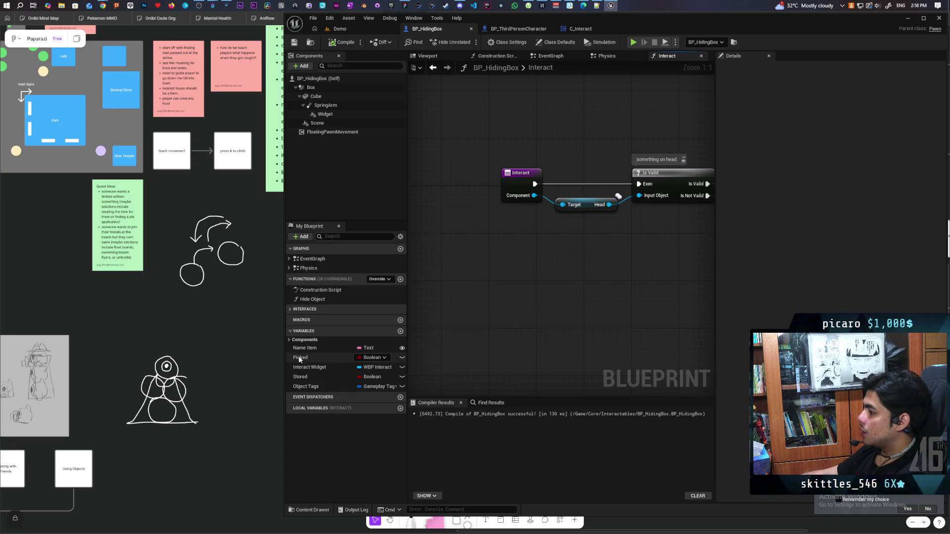
# Add a Picked getter and a Branch between the Interact entry and the head Is Valid check
pyautogui.moveTo(299, 357); pyautogui.dragTo(620, 282)
pyautogui.moveTo(509, 273); pyautogui.dragTo(504, 333)
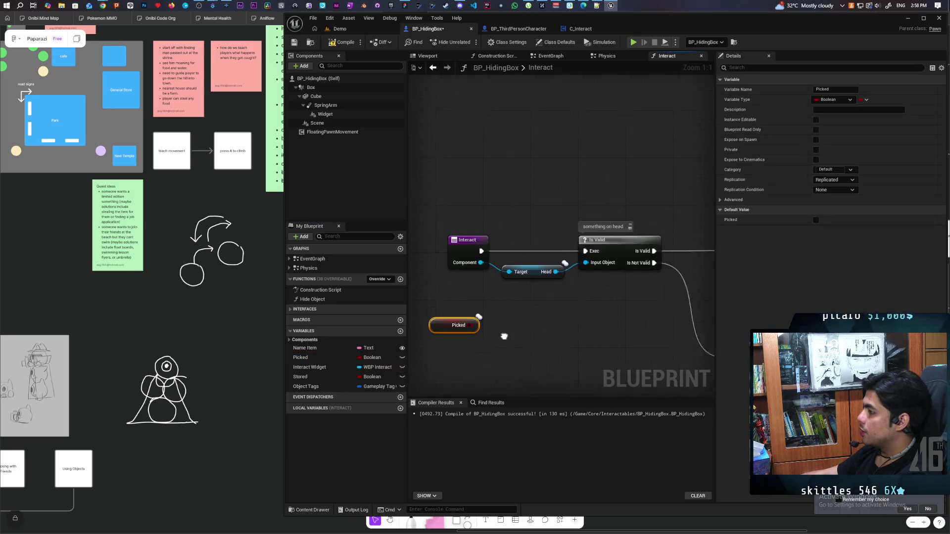
pyautogui.moveTo(516, 234); pyautogui.dragTo(444, 230)
pyautogui.moveTo(490, 307); pyautogui.dragTo(449, 295)
pyautogui.click(524, 283)
pyautogui.moveTo(548, 291); pyautogui.dragTo(511, 228)
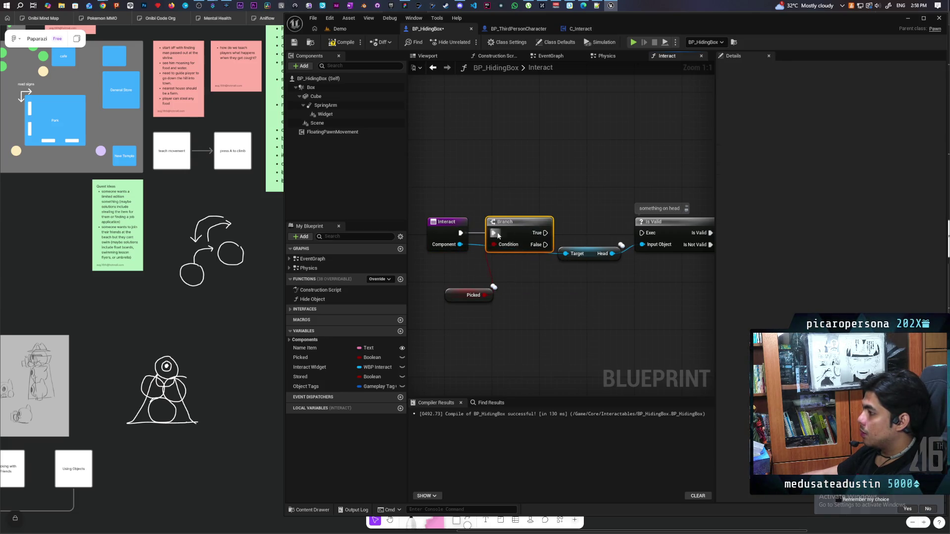
# Move Interact and Branch up-left with Picked beside them, and save BP_HidingBox
pyautogui.moveTo(649, 238); pyautogui.dragTo(648, 237)
pyautogui.moveTo(465, 204)
pyautogui.mouseDown()
pyautogui.moveTo(494, 233)
pyautogui.moveTo(519, 214)
pyautogui.mouseUp()
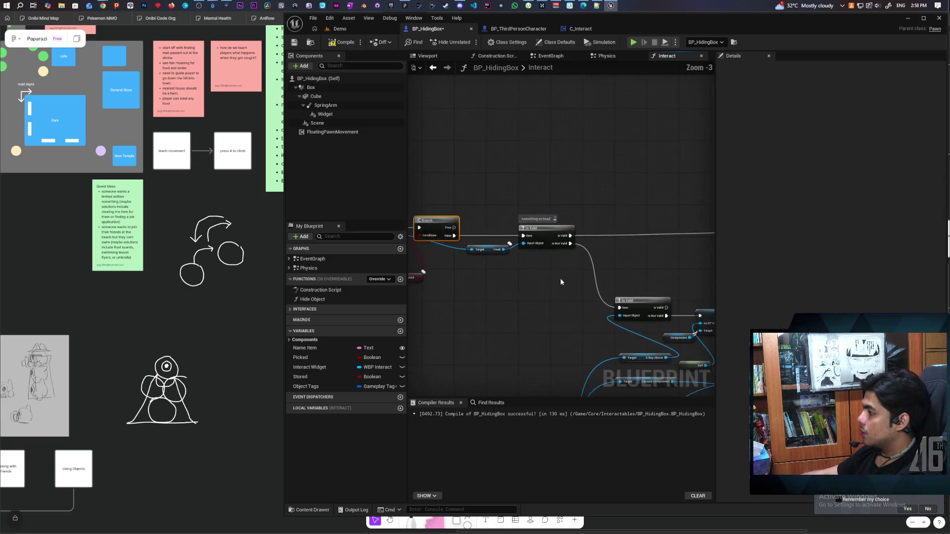
pyautogui.scroll(-3, 560, 278)
pyautogui.moveTo(505, 264); pyautogui.dragTo(481, 248)
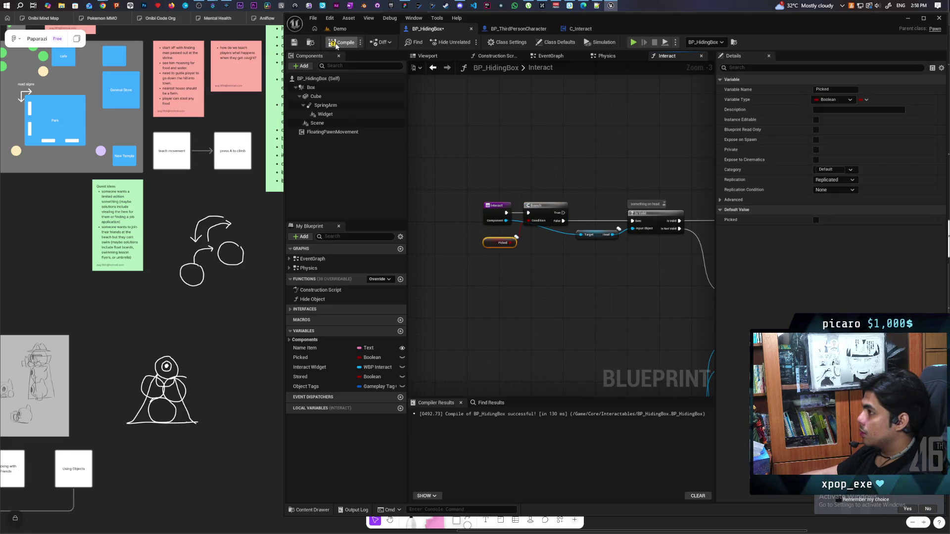
pyautogui.hotkey('ctrl', 's')
pyautogui.scroll(-2, 595, 166)
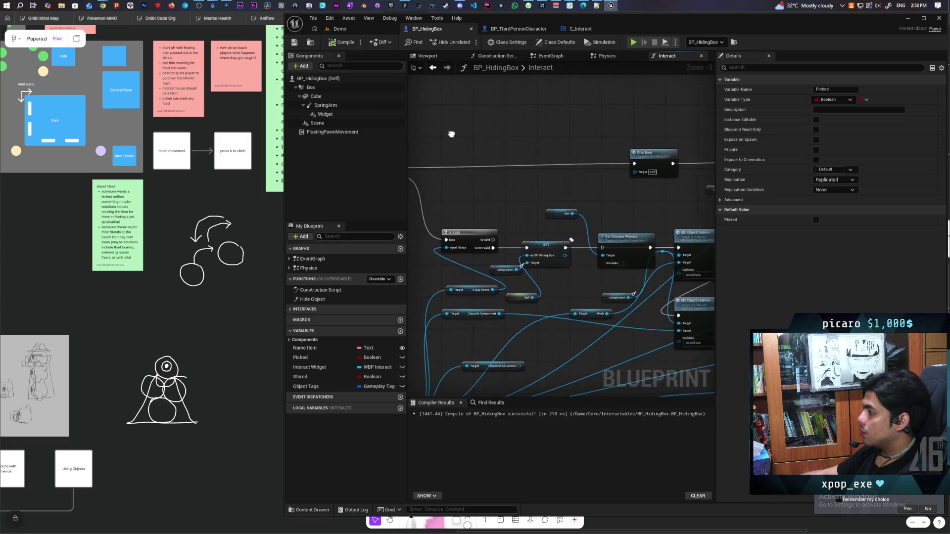
pyautogui.moveTo(558, 139)
pyautogui.mouseDown()
pyautogui.moveTo(492, 187)
pyautogui.moveTo(524, 187)
pyautogui.moveTo(511, 216)
pyautogui.mouseUp()
pyautogui.scroll(4, 510, 217)
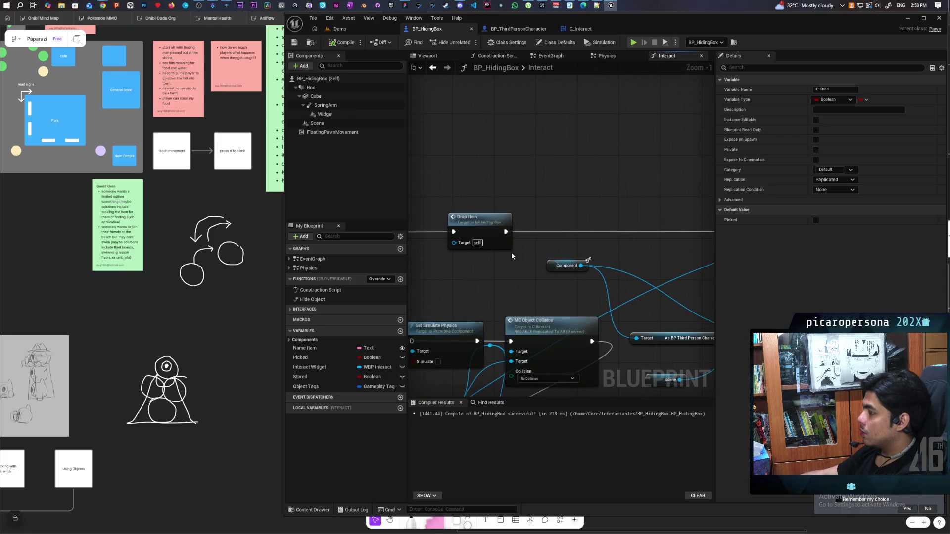
pyautogui.scroll(-2, 513, 256)
pyautogui.moveTo(477, 266)
pyautogui.mouseDown()
pyautogui.moveTo(662, 241)
pyautogui.moveTo(690, 228)
pyautogui.mouseUp()
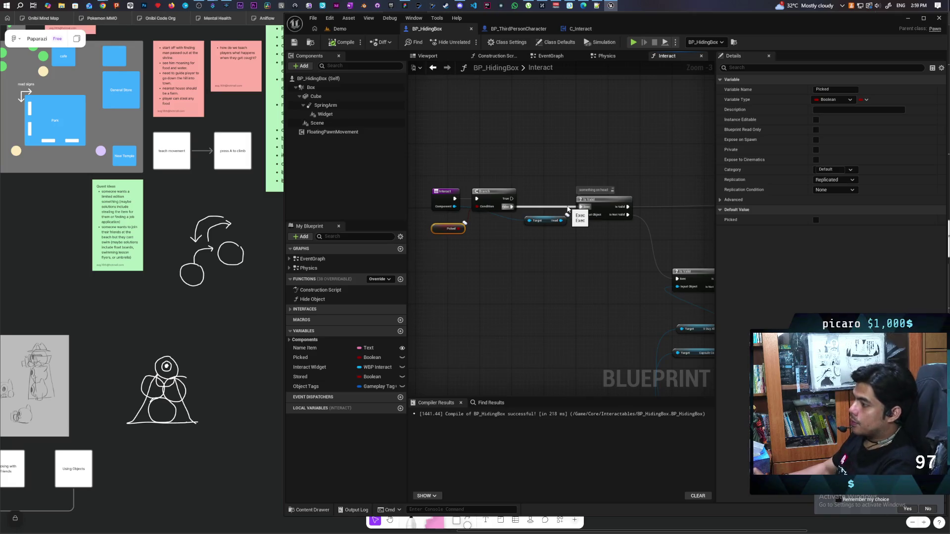
# Connect the Branch's False output to the head Is Valid check
pyautogui.moveTo(568, 209); pyautogui.dragTo(568, 209)
pyautogui.scroll(1, 570, 236)
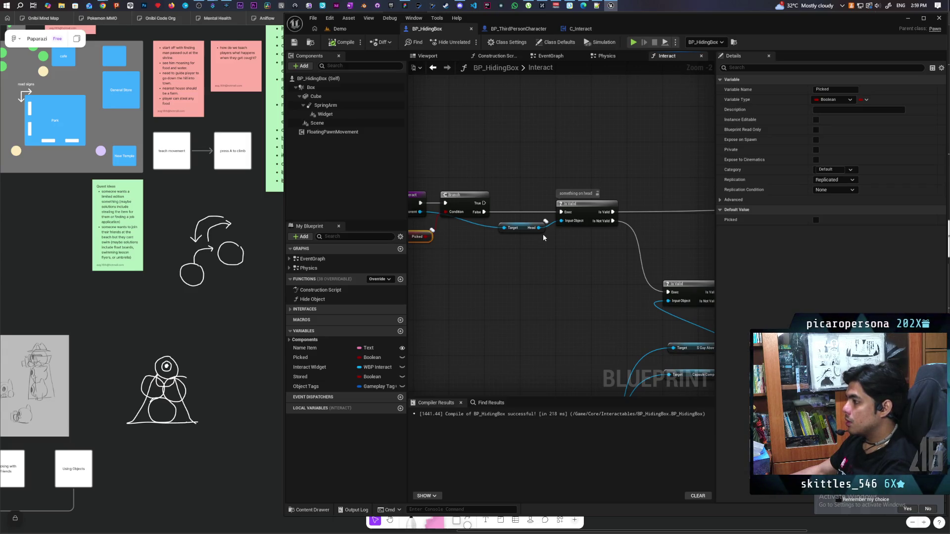
pyautogui.scroll(-3, 542, 233)
pyautogui.scroll(2, 585, 255)
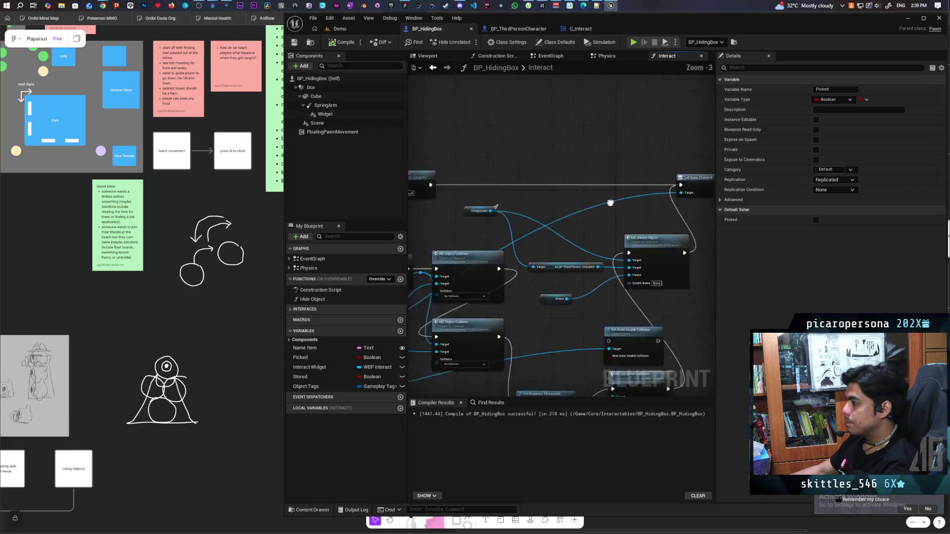
pyautogui.moveTo(581, 205)
pyautogui.mouseDown()
pyautogui.moveTo(682, 214)
pyautogui.moveTo(667, 220)
pyautogui.moveTo(711, 195)
pyautogui.moveTo(841, 191)
pyautogui.mouseUp()
pyautogui.moveTo(471, 194)
pyautogui.mouseDown()
pyautogui.moveTo(617, 266)
pyautogui.moveTo(456, 250)
pyautogui.mouseUp()
pyautogui.scroll(2, 584, 254)
pyautogui.click(540, 252)
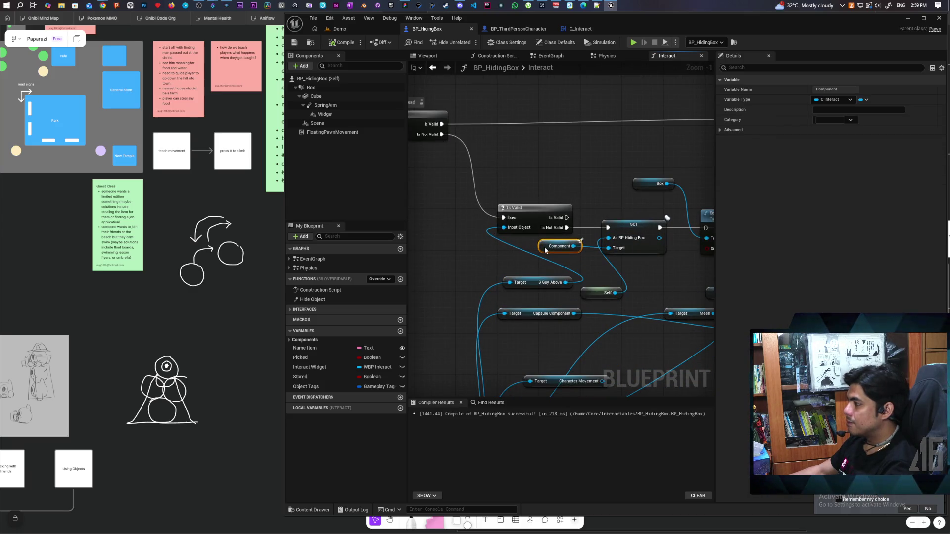
pyautogui.moveTo(428, 252)
pyautogui.mouseDown()
pyautogui.moveTo(619, 259)
pyautogui.moveTo(471, 250)
pyautogui.mouseUp()
pyautogui.scroll(-2, 619, 259)
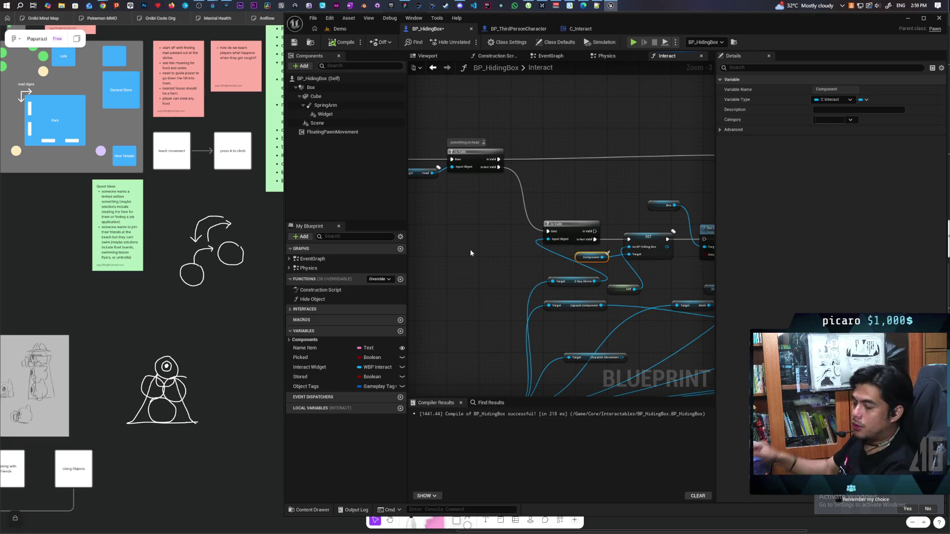
# Widen the graph area past the Details splitter and wire the Branch's True output to Drop Item
pyautogui.moveTo(470, 250); pyautogui.dragTo(611, 262)
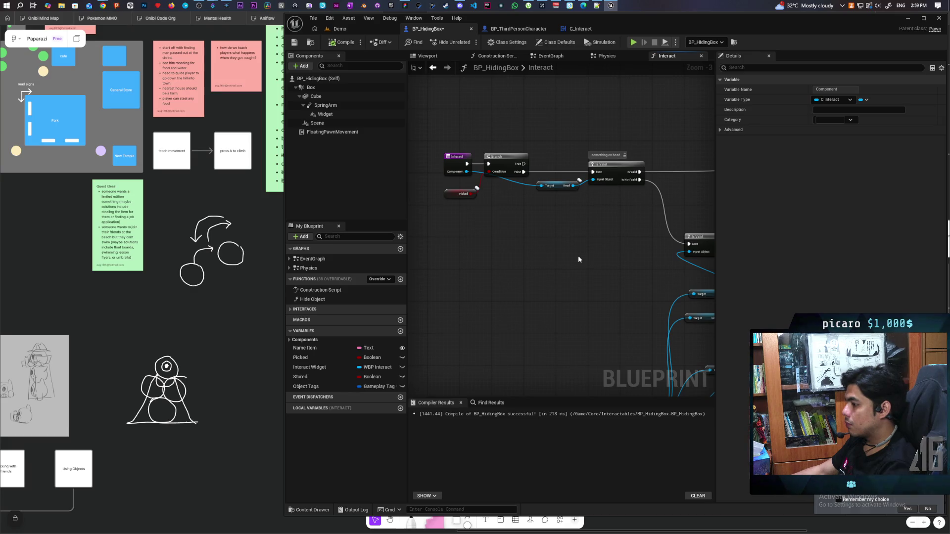
pyautogui.moveTo(579, 259)
pyautogui.mouseDown()
pyautogui.moveTo(498, 257)
pyautogui.moveTo(607, 266)
pyautogui.moveTo(536, 261)
pyautogui.mouseUp()
pyautogui.scroll(-2, 538, 252)
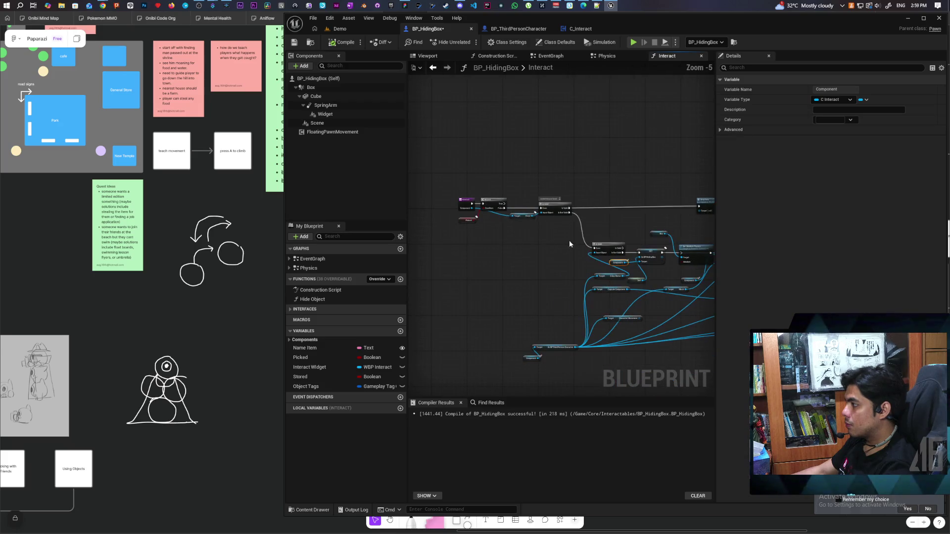
pyautogui.moveTo(717, 167); pyautogui.dragTo(876, 169)
pyautogui.scroll(2, 567, 227)
pyautogui.moveTo(566, 227)
pyautogui.mouseDown()
pyautogui.moveTo(599, 255)
pyautogui.moveTo(536, 265)
pyautogui.mouseUp()
pyautogui.scroll(-1, 623, 242)
pyautogui.moveTo(479, 231)
pyautogui.mouseDown()
pyautogui.moveTo(724, 223)
pyautogui.moveTo(741, 236)
pyautogui.moveTo(745, 221)
pyautogui.moveTo(737, 222)
pyautogui.mouseUp()
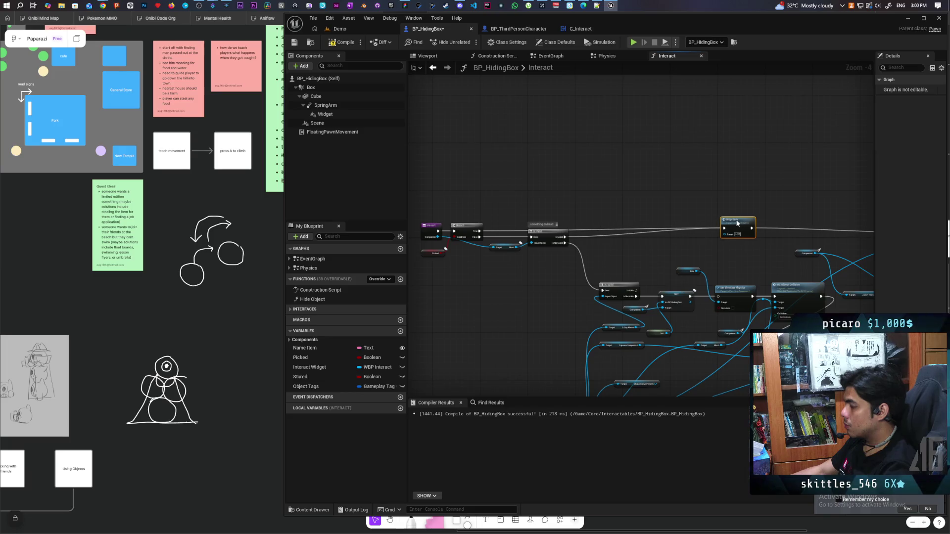
# Paste a copy of the Component and SET As BP Hiding Box nodes after Drop Item
pyautogui.scroll(2, 607, 249)
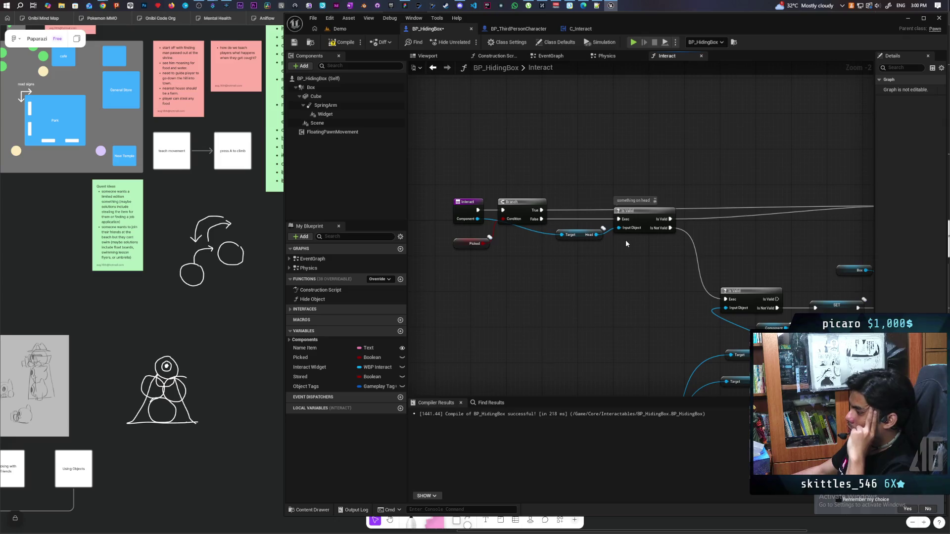
pyautogui.moveTo(658, 286)
pyautogui.mouseDown()
pyautogui.moveTo(615, 295)
pyautogui.moveTo(609, 285)
pyautogui.moveTo(668, 285)
pyautogui.moveTo(411, 271)
pyautogui.moveTo(554, 261)
pyautogui.moveTo(540, 237)
pyautogui.moveTo(574, 269)
pyautogui.moveTo(789, 259)
pyautogui.moveTo(754, 256)
pyautogui.mouseUp()
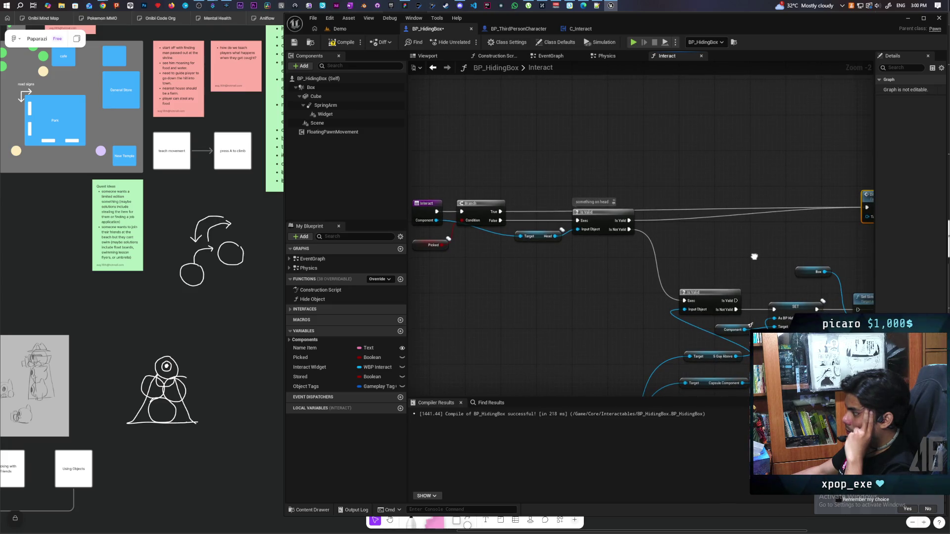
pyautogui.moveTo(754, 256); pyautogui.dragTo(642, 244)
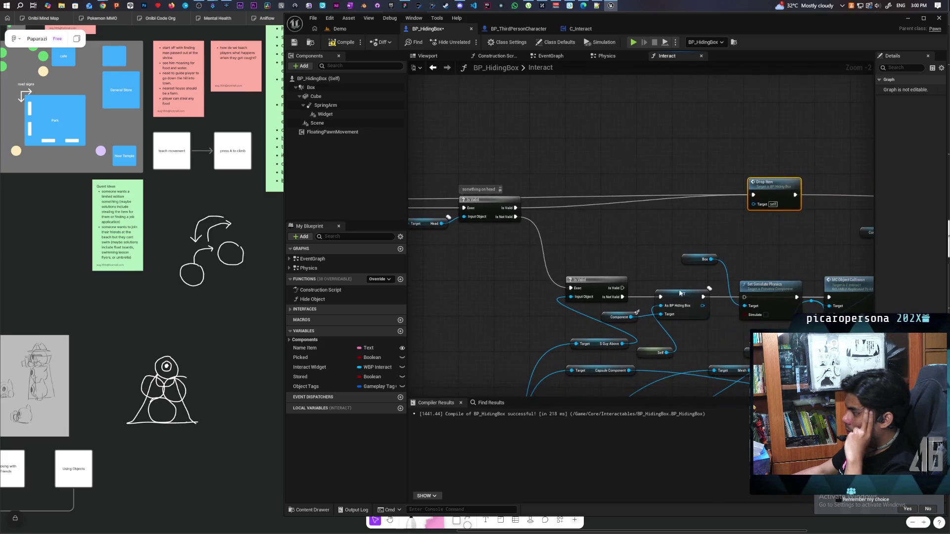
pyautogui.moveTo(641, 327); pyautogui.dragTo(691, 309)
pyautogui.moveTo(721, 257); pyautogui.dragTo(572, 267)
pyautogui.hotkey('ctrl', 'v')
pyautogui.moveTo(660, 210)
pyautogui.mouseDown()
pyautogui.moveTo(625, 233)
pyautogui.moveTo(559, 246)
pyautogui.moveTo(587, 177)
pyautogui.moveTo(822, 235)
pyautogui.mouseUp()
# Wire the new SET into Call State Changed and shift the lower Is Valid node left
pyautogui.moveTo(553, 213)
pyautogui.mouseDown()
pyautogui.moveTo(608, 179)
pyautogui.moveTo(642, 227)
pyautogui.moveTo(621, 227)
pyautogui.mouseUp()
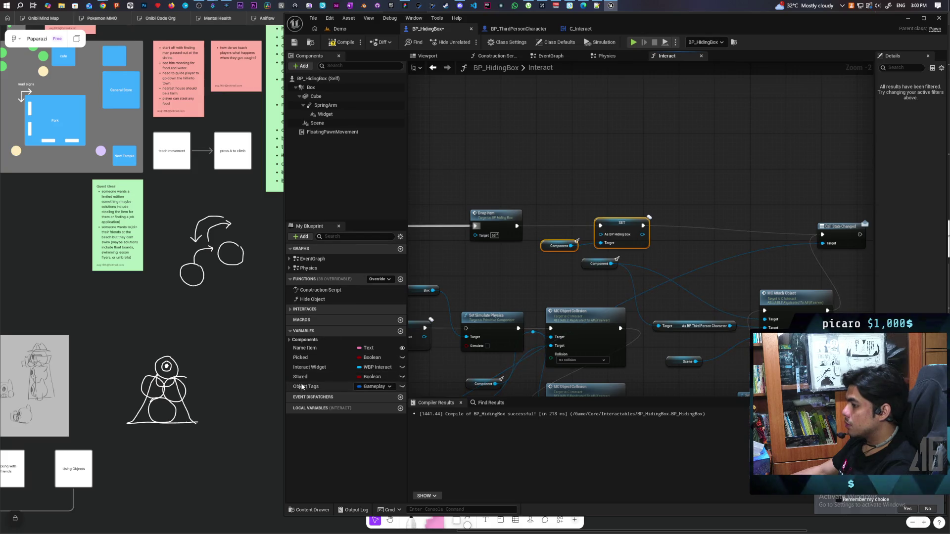
pyautogui.scroll(-1, 589, 208)
pyautogui.moveTo(421, 213)
pyautogui.mouseDown()
pyautogui.moveTo(626, 205)
pyautogui.moveTo(643, 181)
pyautogui.mouseUp()
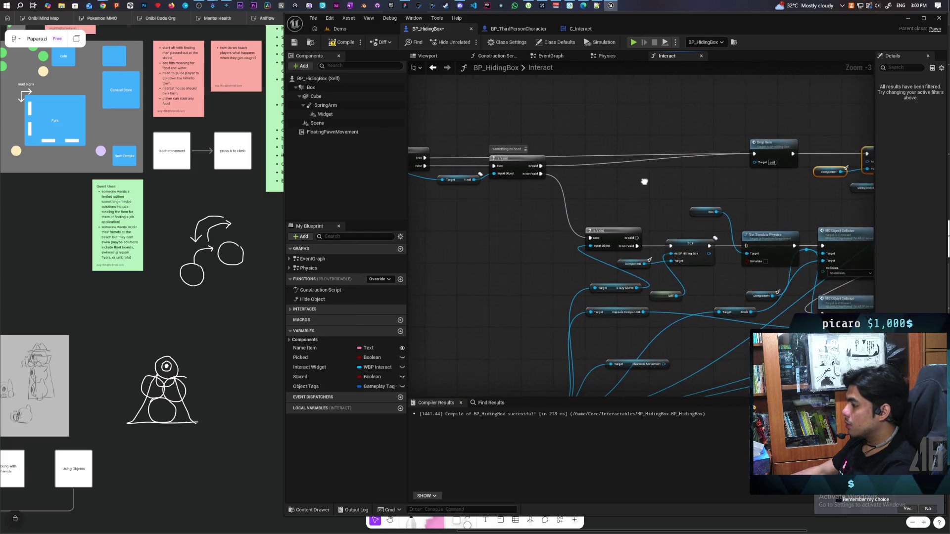
pyautogui.scroll(2, 604, 222)
pyautogui.moveTo(615, 240)
pyautogui.mouseDown()
pyautogui.moveTo(536, 242)
pyautogui.moveTo(589, 156)
pyautogui.moveTo(631, 234)
pyautogui.mouseUp()
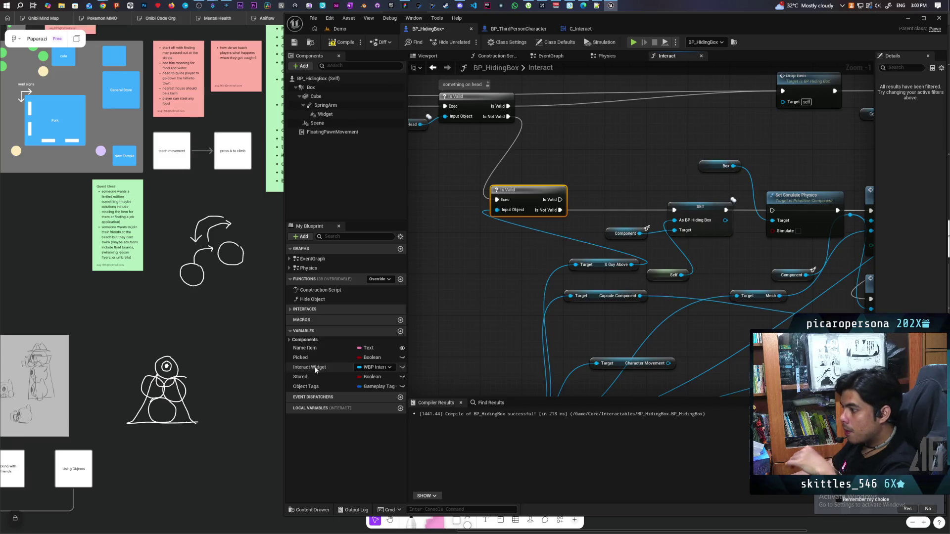
# Add a Picked setter set to true on the Is Not Valid path, and another Picked node near Drop Item
pyautogui.moveTo(302, 356)
pyautogui.mouseDown()
pyautogui.moveTo(533, 238)
pyautogui.moveTo(560, 211)
pyautogui.mouseUp()
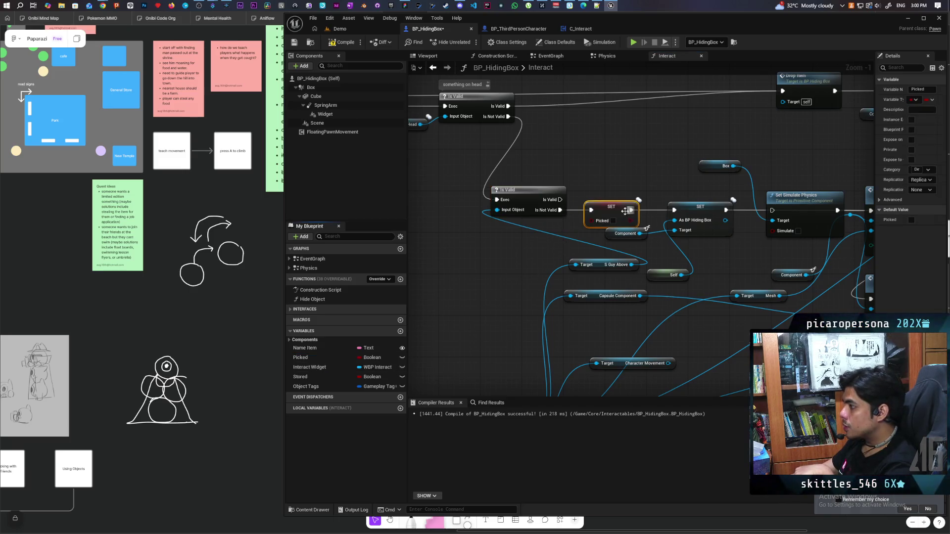
pyautogui.scroll(-3, 746, 208)
pyautogui.moveTo(746, 205); pyautogui.dragTo(610, 210)
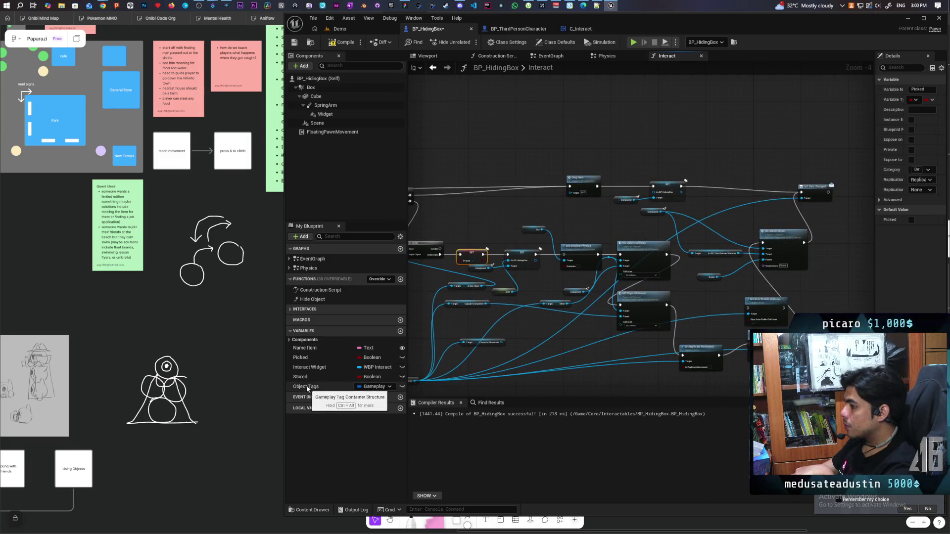
pyautogui.moveTo(300, 357)
pyautogui.mouseDown()
pyautogui.moveTo(317, 364)
pyautogui.moveTo(691, 197)
pyautogui.moveTo(681, 189)
pyautogui.mouseUp()
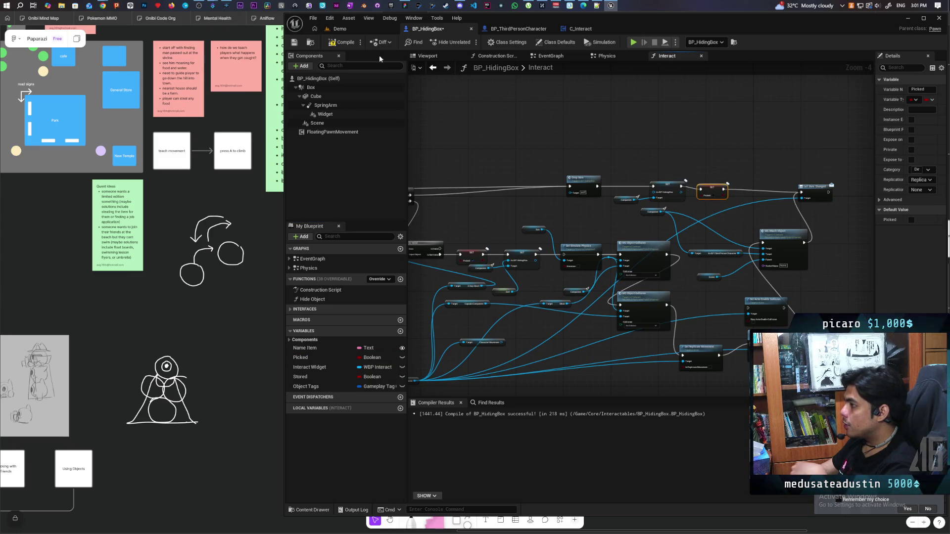
pyautogui.scroll(4, 688, 180)
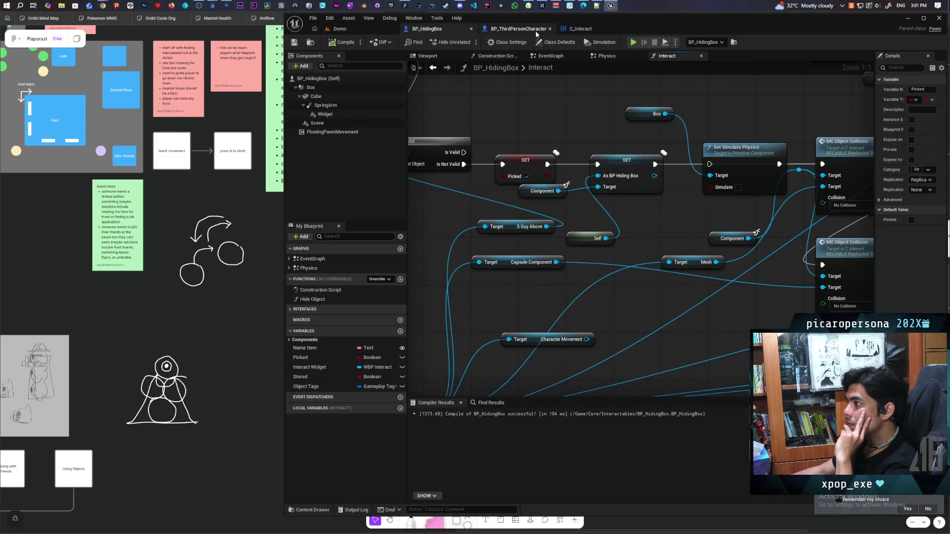
# In C_Interact, rename the As BP Physics Door variable to Attached Object
pyautogui.click(522, 30)
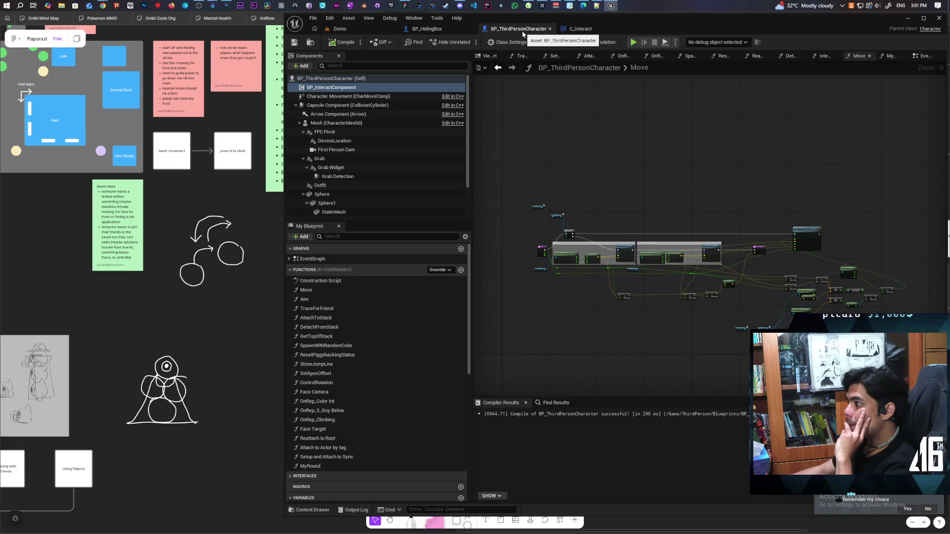
pyautogui.click(442, 30)
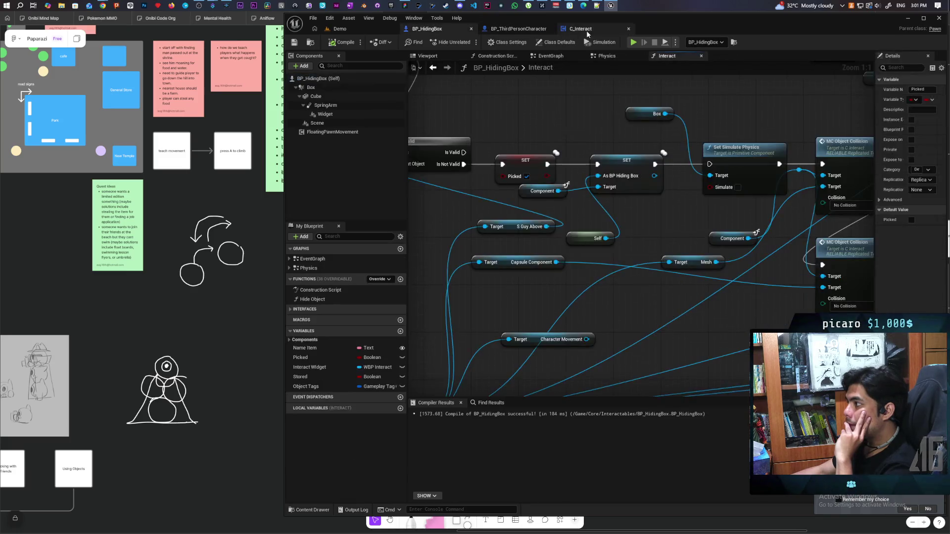
pyautogui.click(586, 31)
pyautogui.scroll(2, 557, 328)
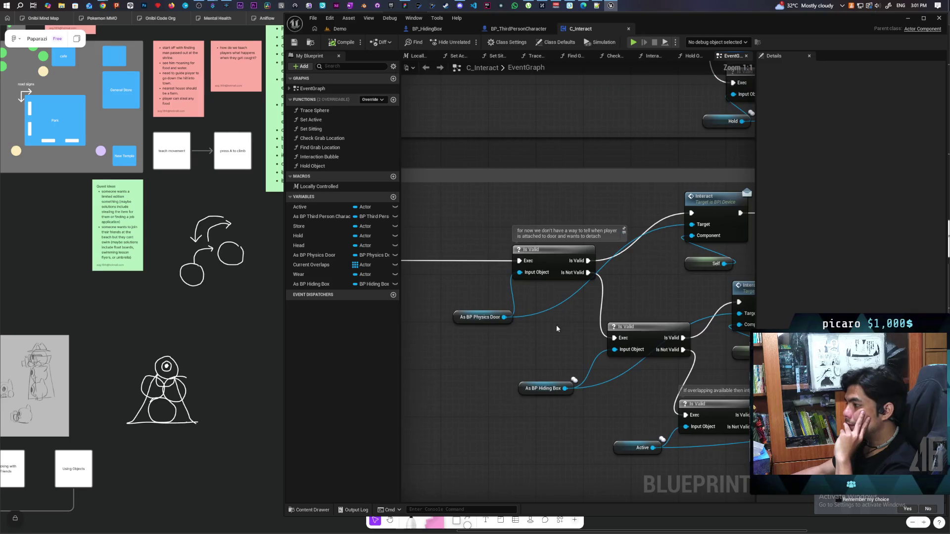
pyautogui.scroll(-3, 535, 330)
pyautogui.scroll(2, 669, 283)
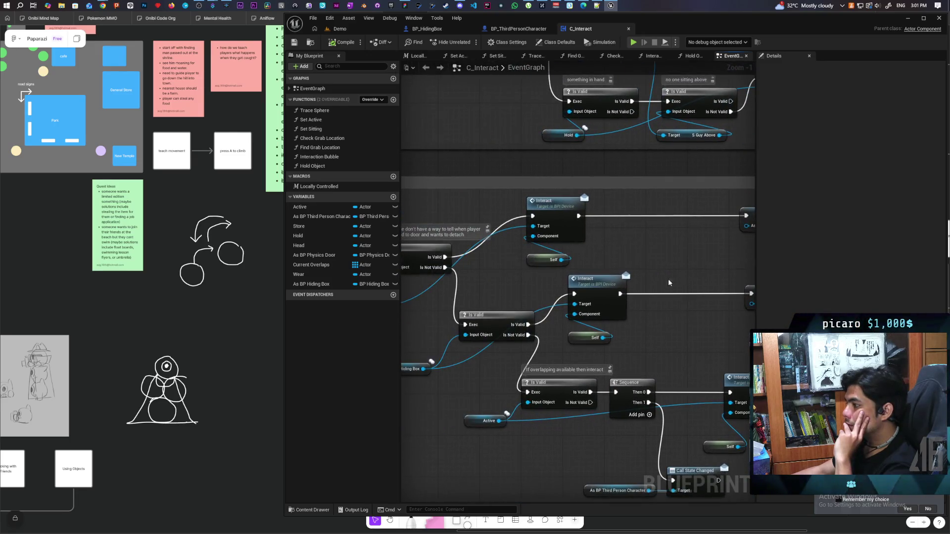
pyautogui.scroll(-1, 612, 267)
pyautogui.click(465, 299)
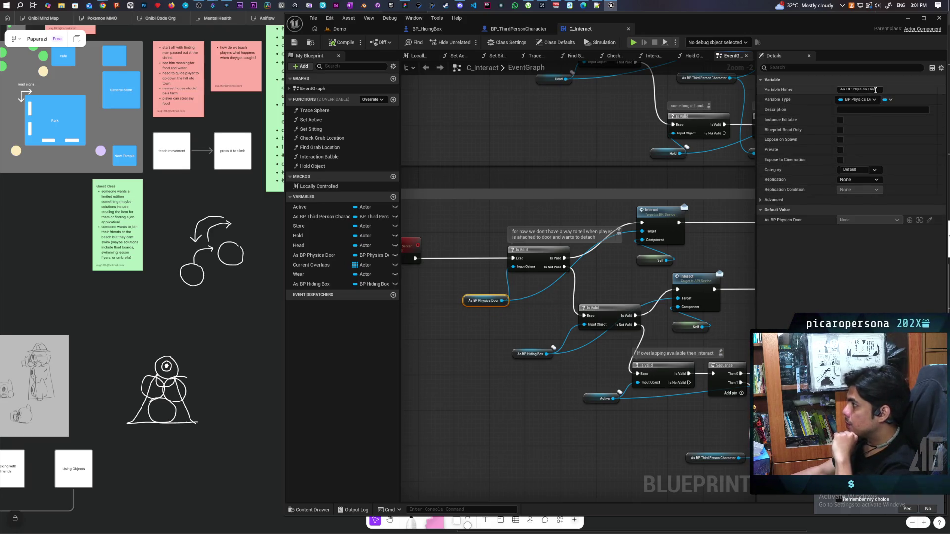
pyautogui.click(859, 89)
pyautogui.write('Attached')
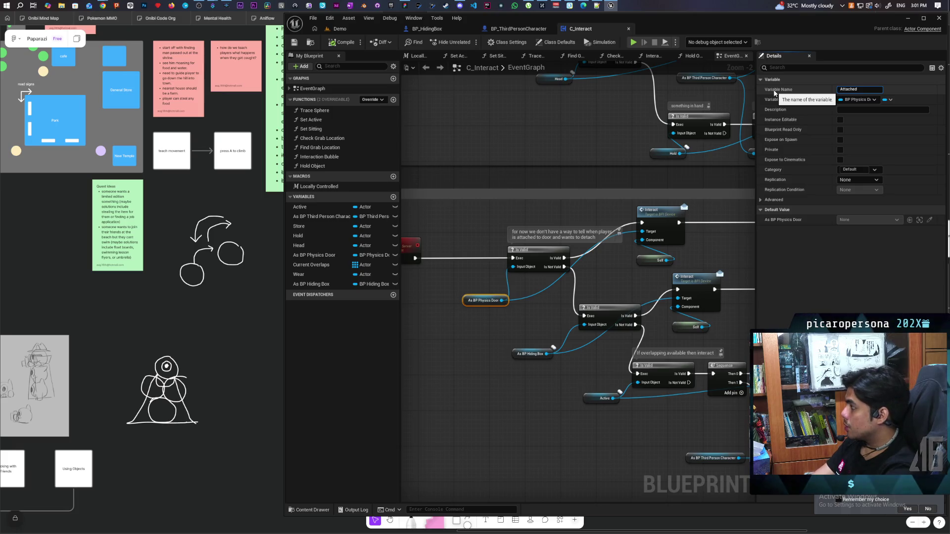
pyautogui.write('Object')
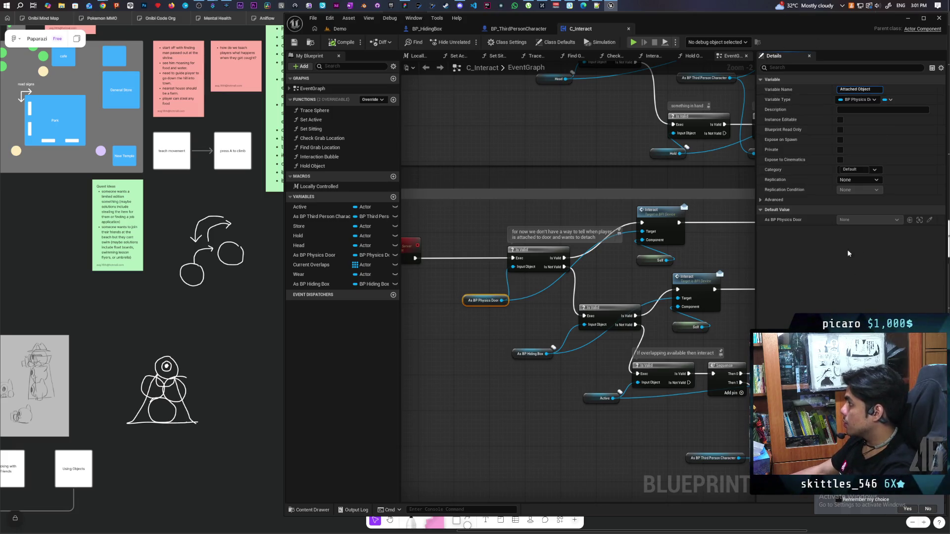
pyautogui.press('Return')
# Change Attached Object's type to Actor, confirm the type change, and compile with F7
pyautogui.click(872, 101)
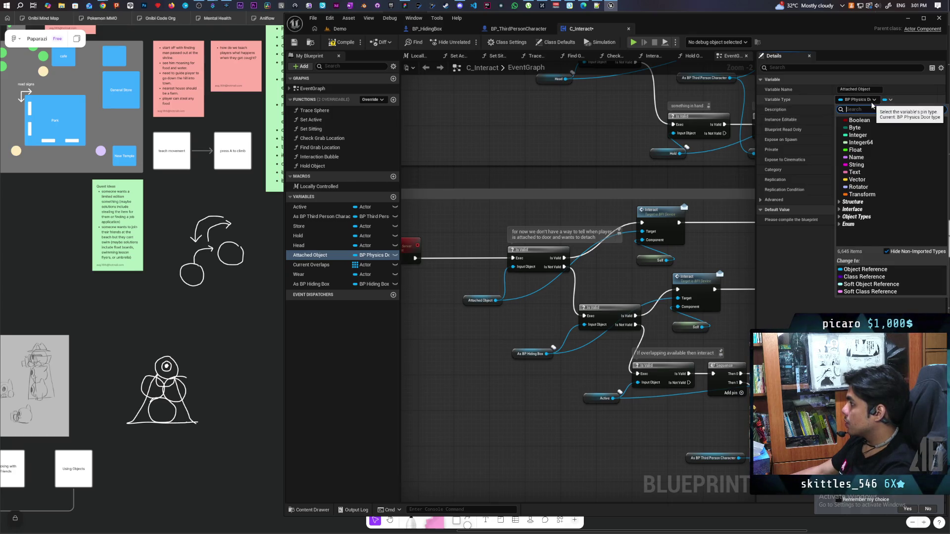
pyautogui.write('actor')
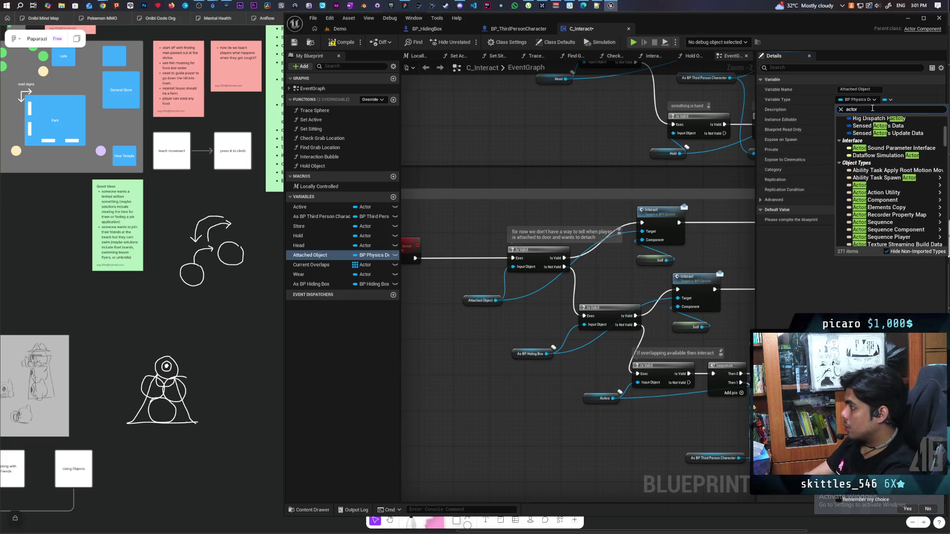
pyautogui.click(890, 187)
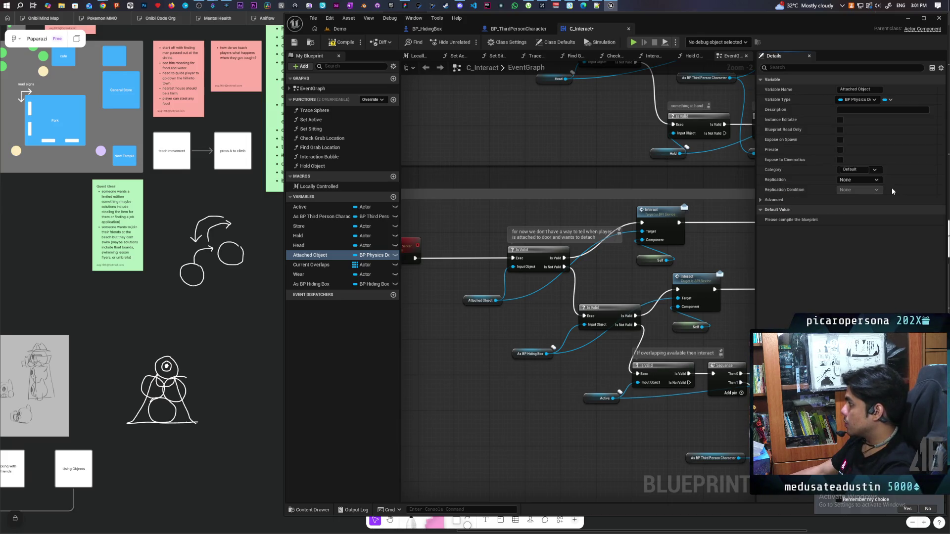
pyautogui.click(513, 290)
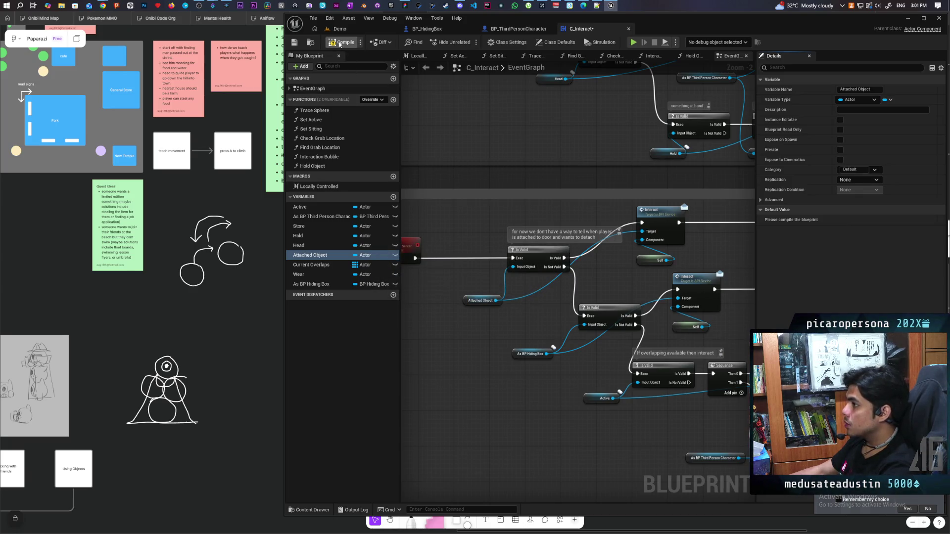
pyautogui.press('F7')
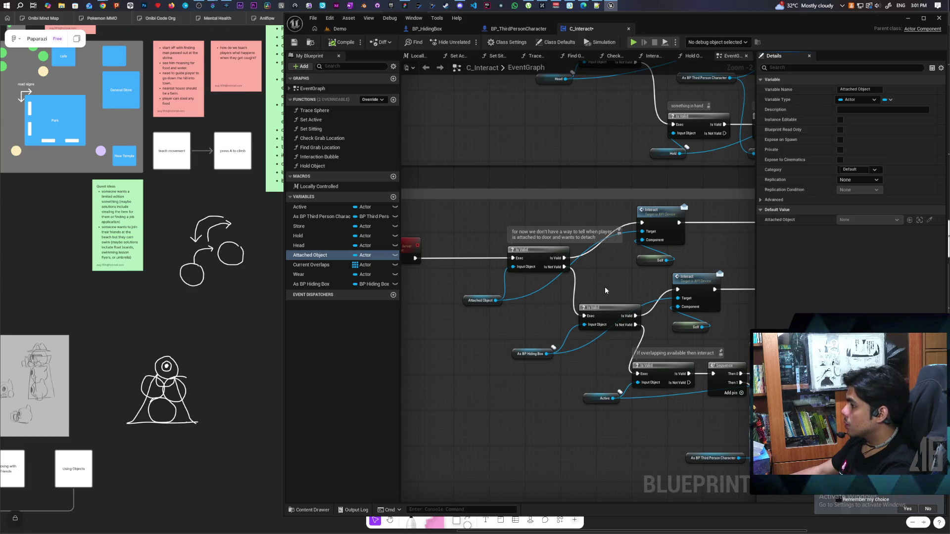
pyautogui.scroll(-3, 605, 290)
pyautogui.scroll(2, 592, 290)
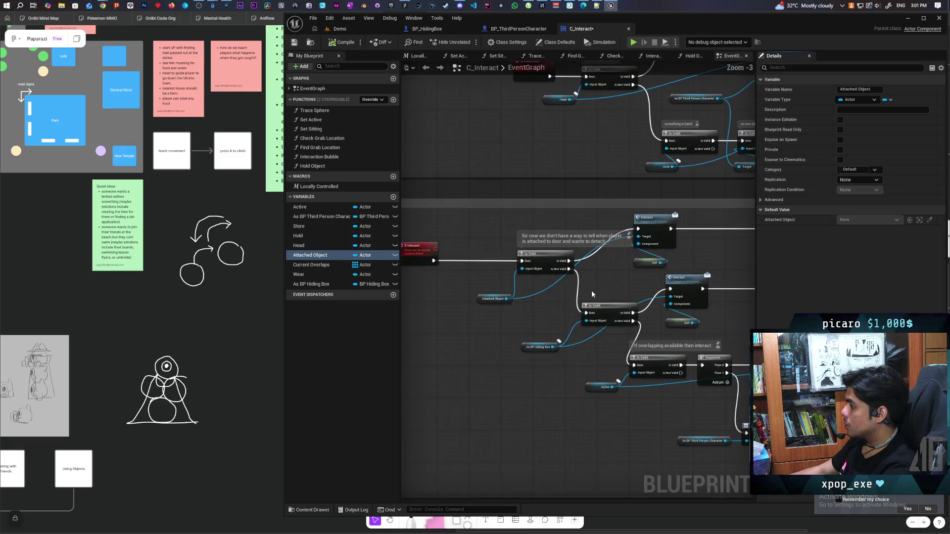
pyautogui.moveTo(560, 300); pyautogui.dragTo(660, 273)
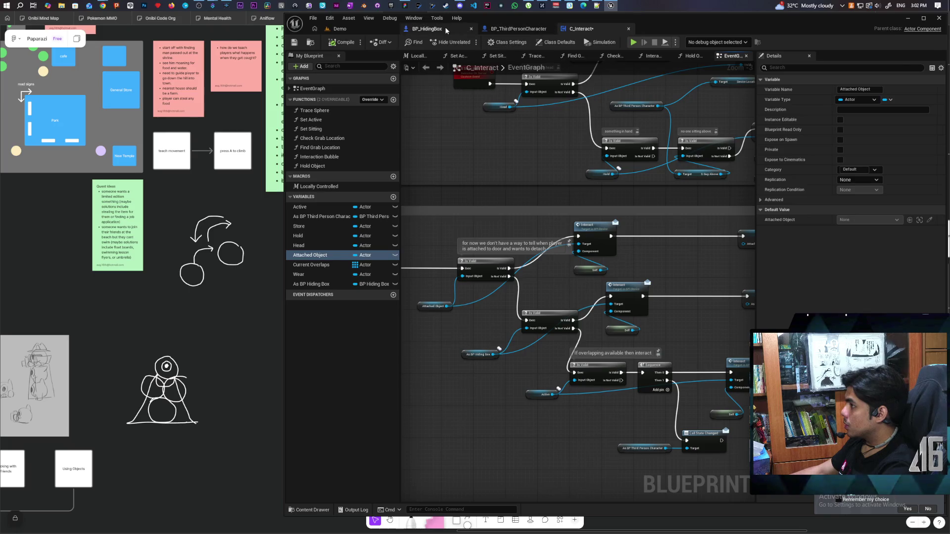
# Rearrange BP_HidingBox's Interact graph nodes to make room, adding a reroute on the Is Valid wire
pyautogui.click(427, 29)
pyautogui.moveTo(643, 278); pyautogui.dragTo(654, 299)
pyautogui.moveTo(649, 259); pyautogui.dragTo(489, 266)
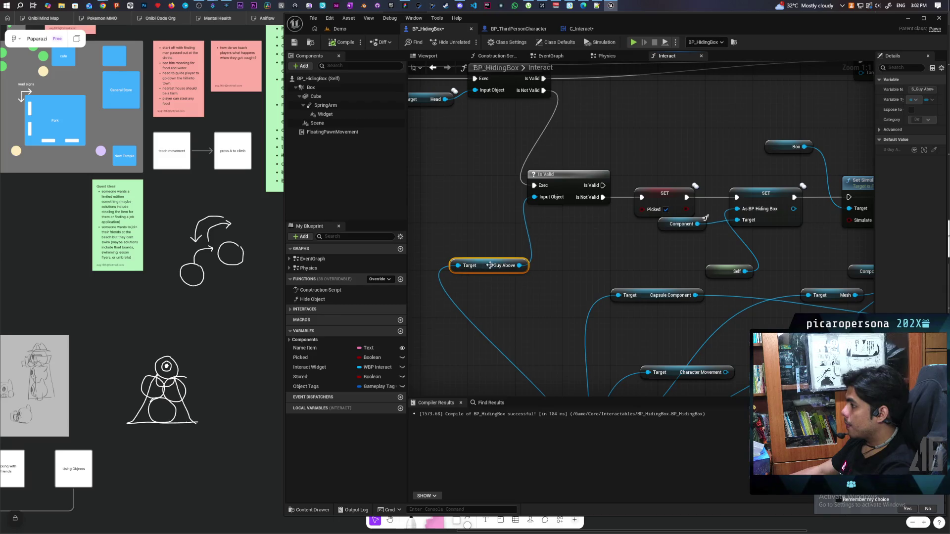
pyautogui.moveTo(651, 299)
pyautogui.mouseDown()
pyautogui.moveTo(609, 328)
pyautogui.moveTo(605, 318)
pyautogui.mouseUp()
pyautogui.moveTo(573, 291)
pyautogui.mouseDown()
pyautogui.moveTo(707, 392)
pyautogui.moveTo(685, 301)
pyautogui.moveTo(647, 292)
pyautogui.moveTo(544, 209)
pyautogui.moveTo(579, 223)
pyautogui.moveTo(695, 223)
pyautogui.moveTo(655, 239)
pyautogui.moveTo(454, 264)
pyautogui.moveTo(567, 263)
pyautogui.mouseUp()
pyautogui.doubleClick(649, 192)
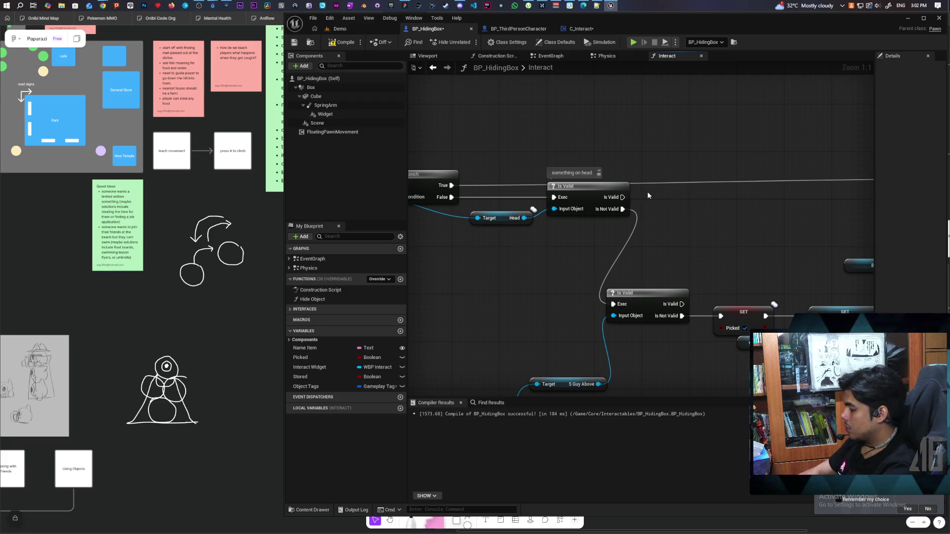
pyautogui.moveTo(554, 203); pyautogui.dragTo(646, 165)
pyautogui.moveTo(741, 260)
pyautogui.mouseDown()
pyautogui.moveTo(667, 226)
pyautogui.moveTo(683, 208)
pyautogui.mouseUp()
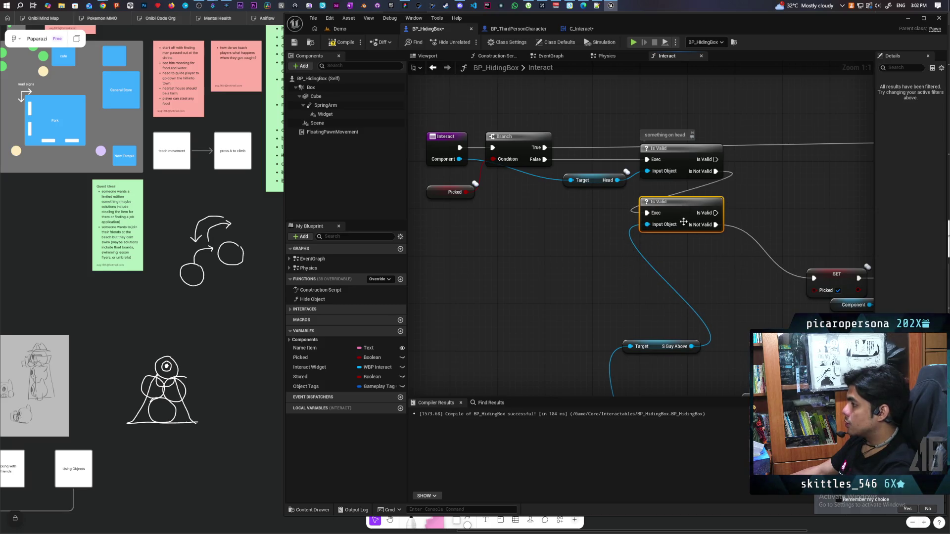
# Add Get Attached Object from Interact's Component, feed it into a new Is Valid, and unhook the old one
pyautogui.moveTo(455, 162); pyautogui.dragTo(512, 245)
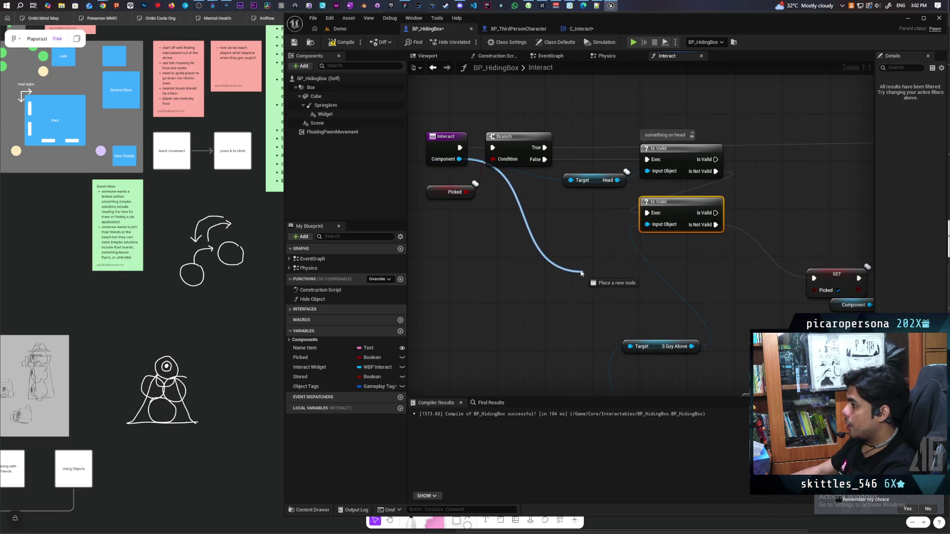
pyautogui.moveTo(581, 273); pyautogui.dragTo(573, 267)
pyautogui.write('get')
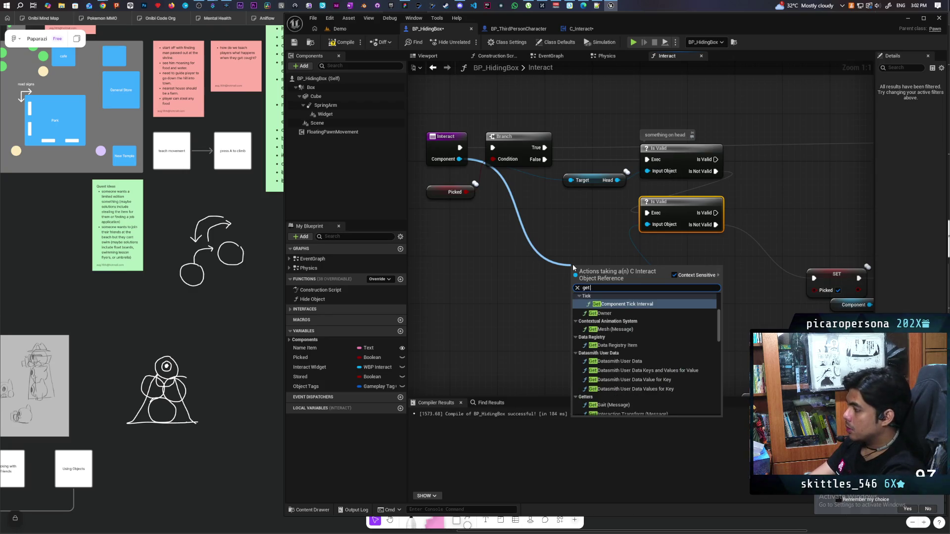
pyautogui.write(' attached')
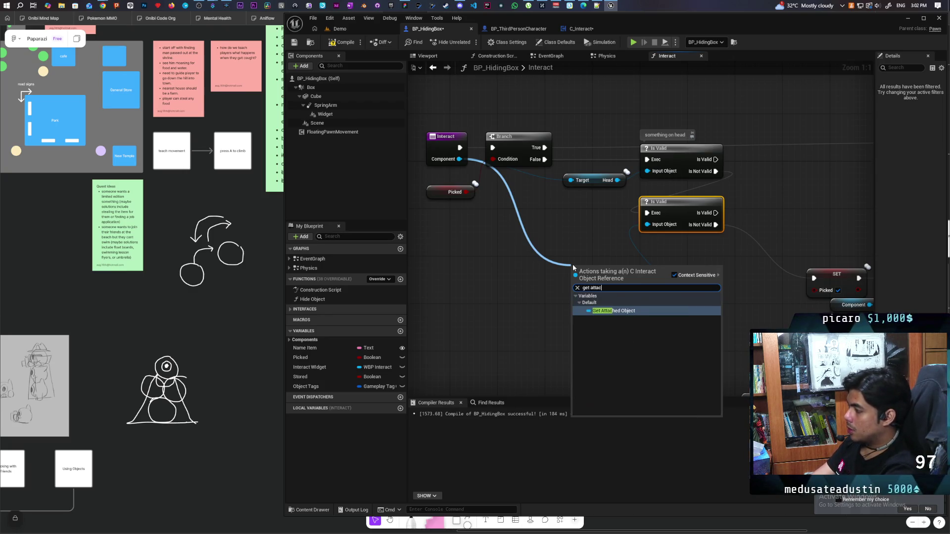
pyautogui.press('Return')
pyautogui.hotkey('ctrl', 'v')
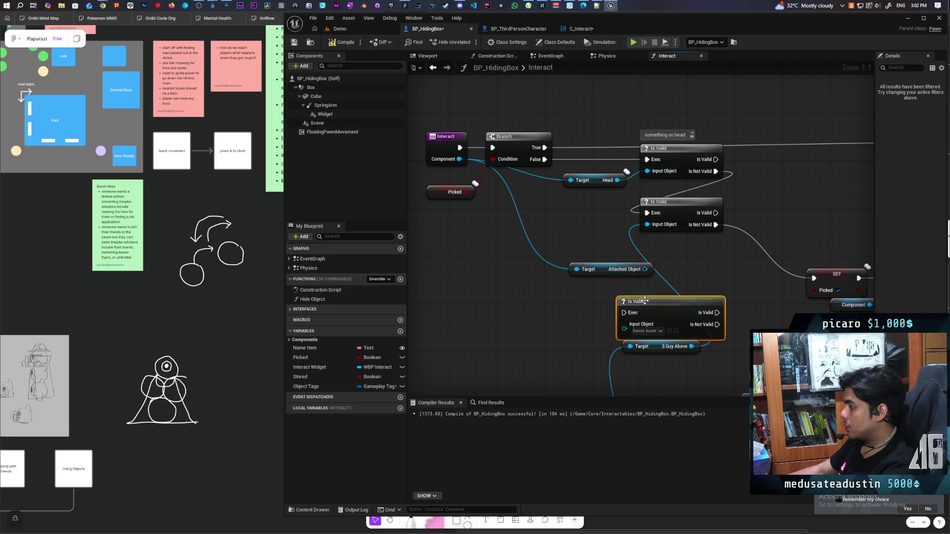
pyautogui.moveTo(626, 302); pyautogui.dragTo(680, 246)
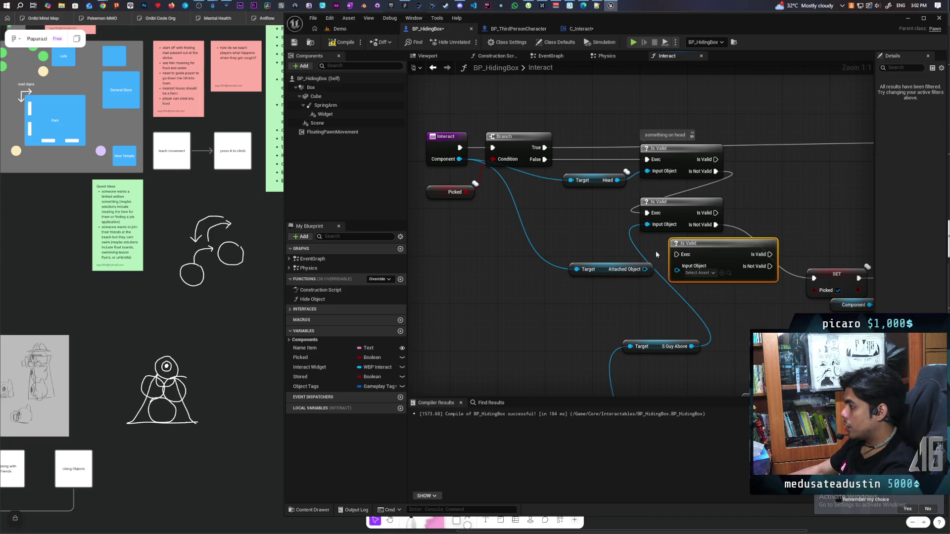
pyautogui.moveTo(635, 271); pyautogui.dragTo(600, 277)
pyautogui.moveTo(714, 248); pyautogui.dragTo(685, 250)
pyautogui.moveTo(687, 254)
pyautogui.mouseDown()
pyautogui.moveTo(673, 249)
pyautogui.moveTo(651, 269)
pyautogui.moveTo(748, 276)
pyautogui.mouseUp()
pyautogui.keyDown('alt'); pyautogui.click(650, 223); pyautogui.keyUp('alt')
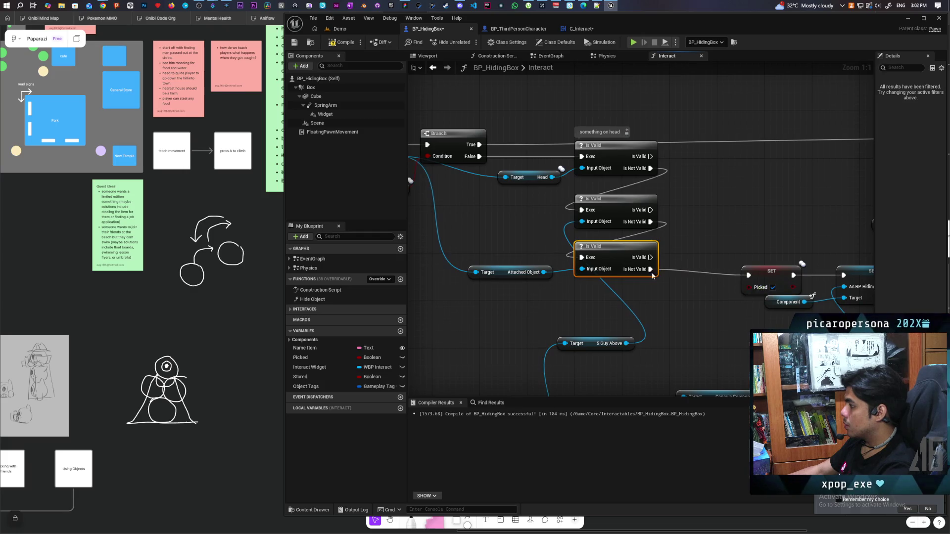
# Connect Is Not Valid to SET Picked and add a SET Attached Object node from Component
pyautogui.moveTo(688, 295); pyautogui.dragTo(547, 250)
pyautogui.moveTo(617, 229); pyautogui.dragTo(545, 229)
pyautogui.moveTo(633, 250)
pyautogui.mouseDown()
pyautogui.moveTo(555, 286)
pyautogui.moveTo(612, 248)
pyautogui.mouseUp()
pyautogui.write('set attached')
pyautogui.press('Return')
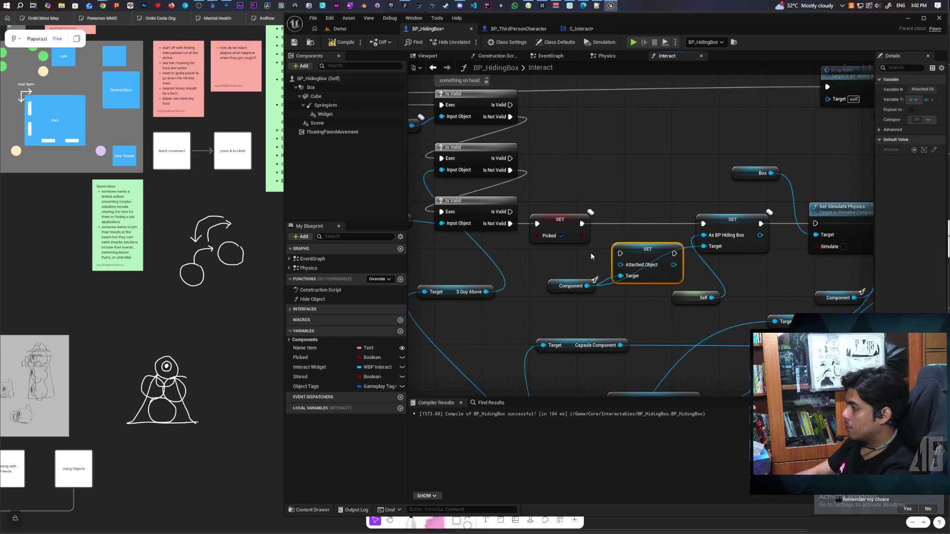
pyautogui.moveTo(651, 260); pyautogui.dragTo(645, 231)
# Chain SET Attached Object into the execution flow with Self as its value, then compile
pyautogui.moveTo(582, 224); pyautogui.dragTo(703, 223)
pyautogui.moveTo(684, 296)
pyautogui.mouseDown()
pyautogui.moveTo(619, 296)
pyautogui.moveTo(626, 250)
pyautogui.moveTo(615, 235)
pyautogui.mouseUp()
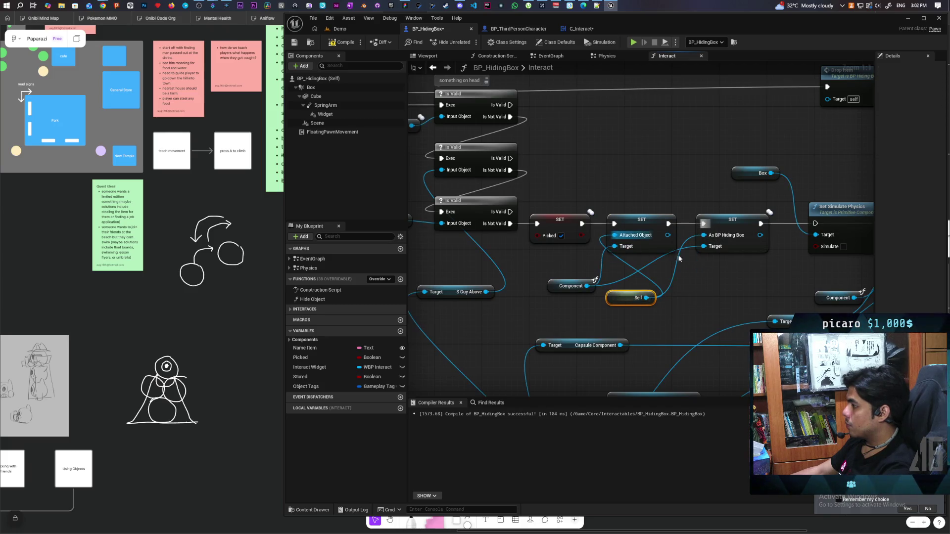
pyautogui.click(341, 42)
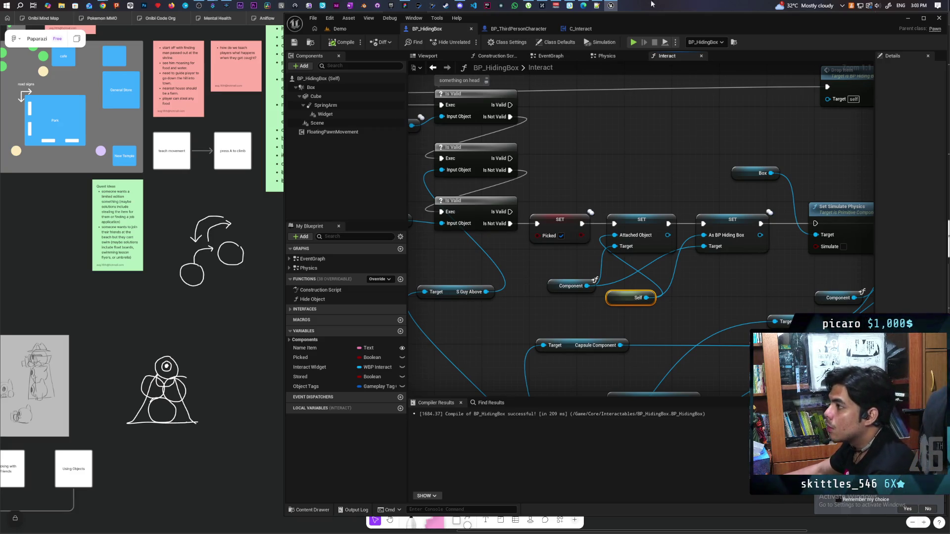
pyautogui.click(340, 29)
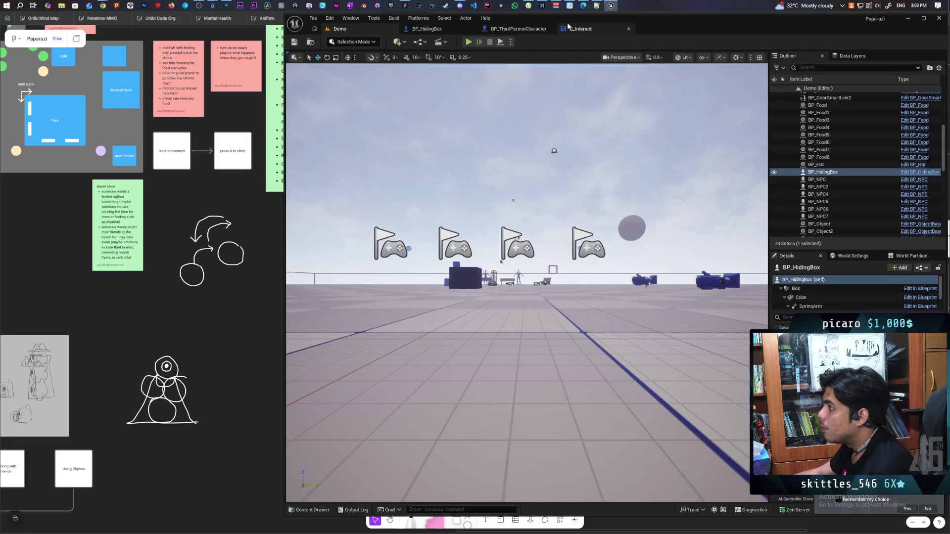
# Bring up C_Interact's event graph around the hiding-box Interact nodes
pyautogui.click(431, 29)
pyautogui.click(581, 28)
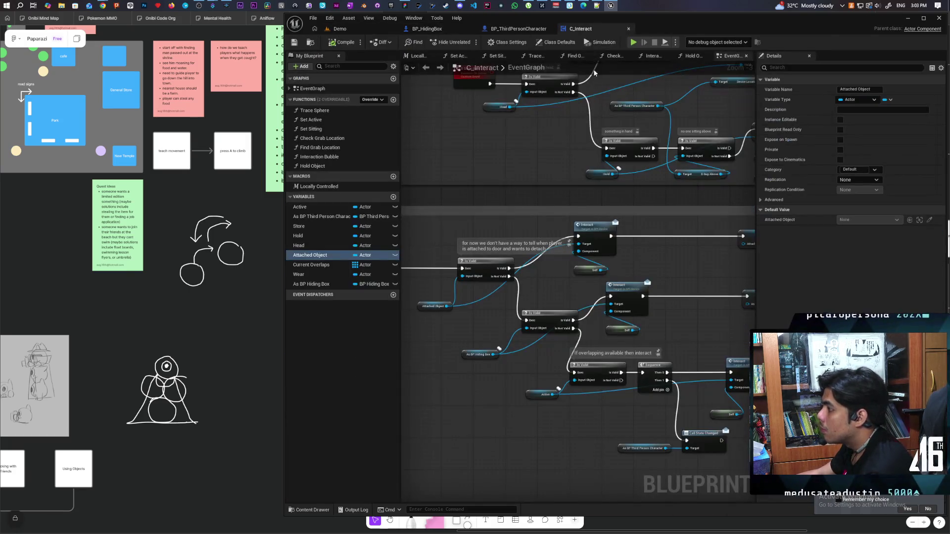
pyautogui.moveTo(545, 303); pyautogui.dragTo(615, 264)
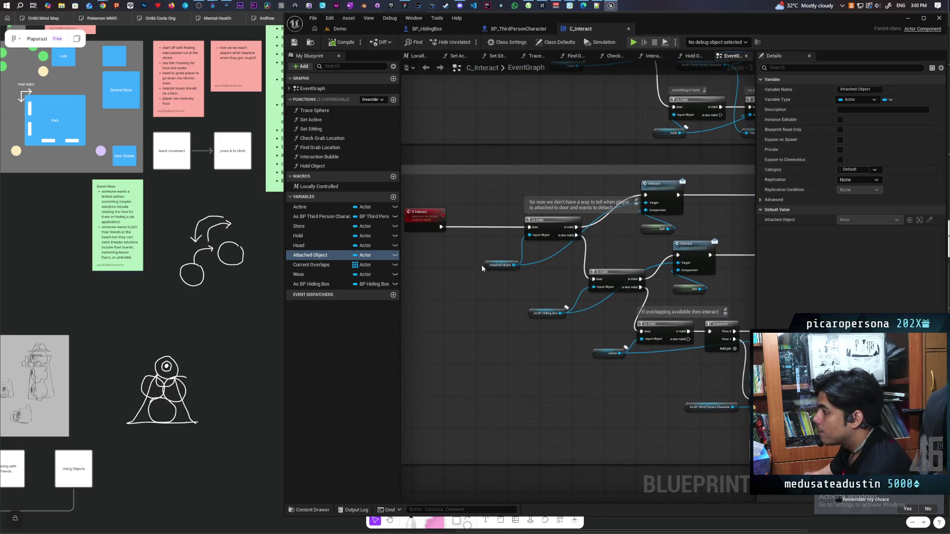
pyautogui.moveTo(535, 254); pyautogui.dragTo(599, 231)
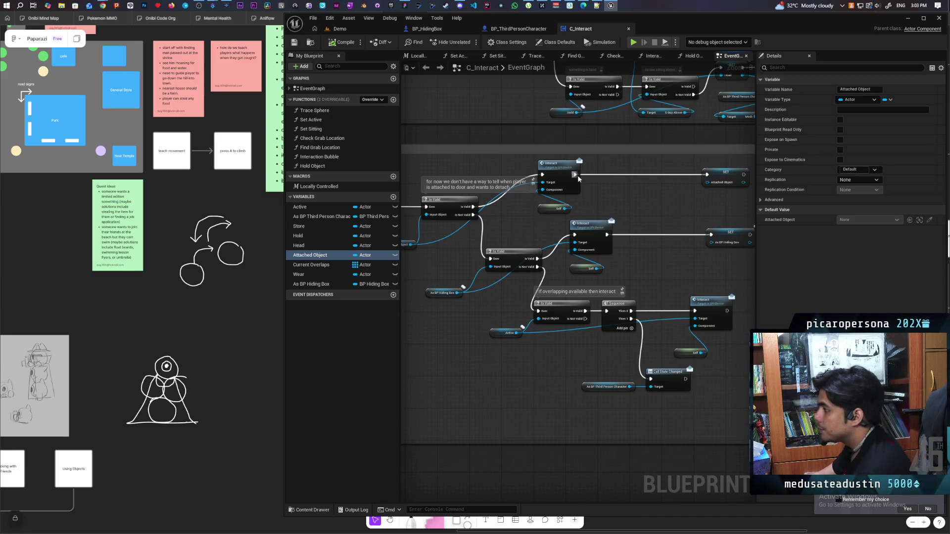
pyautogui.moveTo(493, 222)
pyautogui.mouseDown()
pyautogui.moveTo(505, 221)
pyautogui.moveTo(552, 312)
pyautogui.moveTo(476, 312)
pyautogui.mouseUp()
pyautogui.click(720, 236)
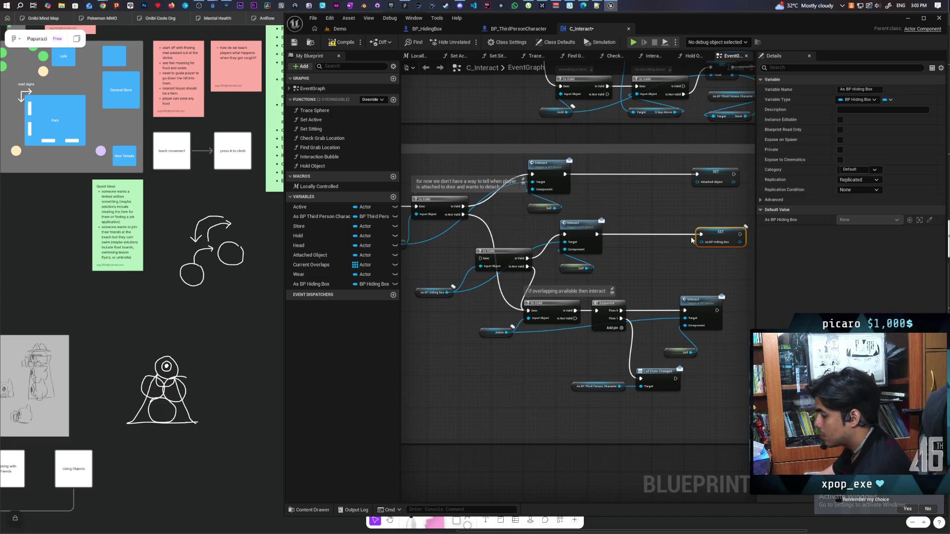
# Delete the Interact and Self nodes, then the Is Valid and As BP Hiding Box nodes
pyautogui.click(660, 240)
pyautogui.moveTo(623, 219); pyautogui.dragTo(577, 271)
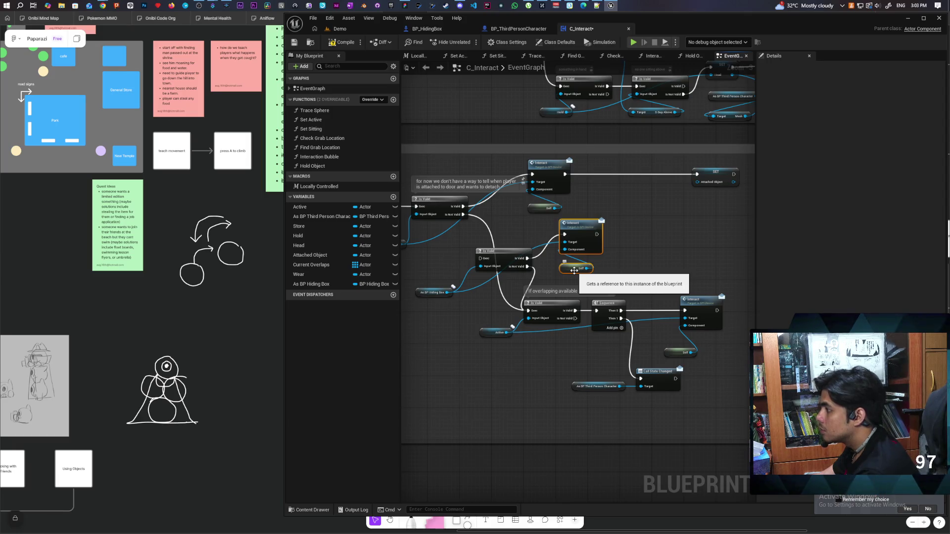
pyautogui.press('Delete')
pyautogui.moveTo(429, 252); pyautogui.dragTo(486, 305)
pyautogui.press('Delete')
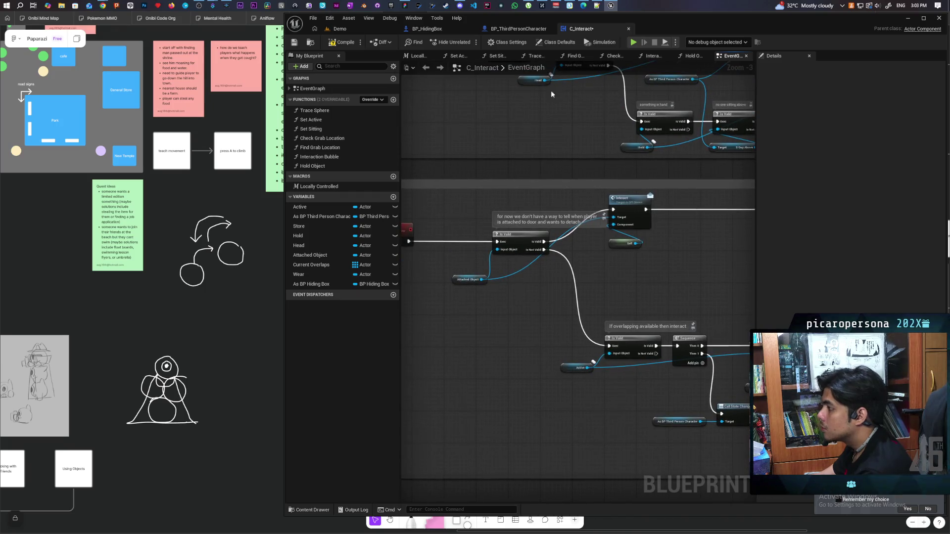
pyautogui.click(429, 28)
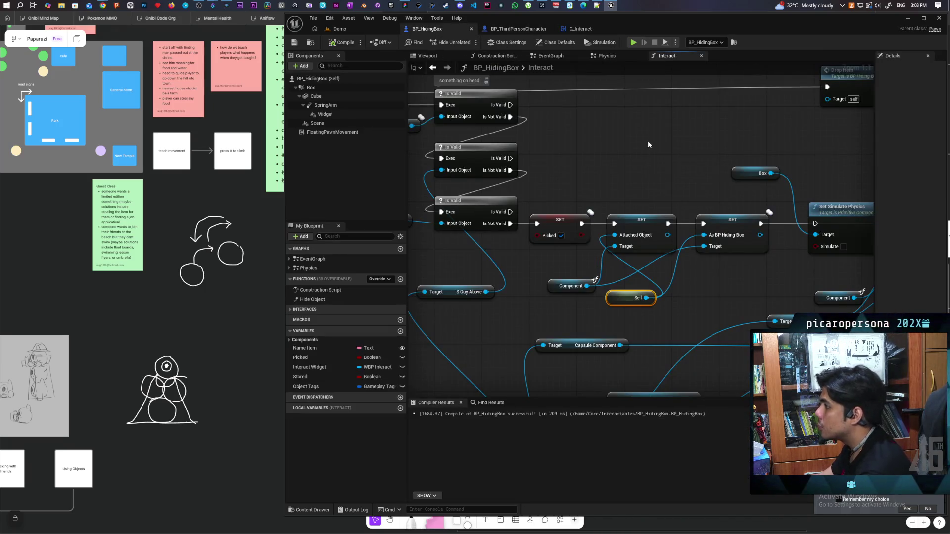
# Insert another SET Attached Object from Component after SET As BP Hiding Box, ahead of SET Picked
pyautogui.scroll(-3, 649, 145)
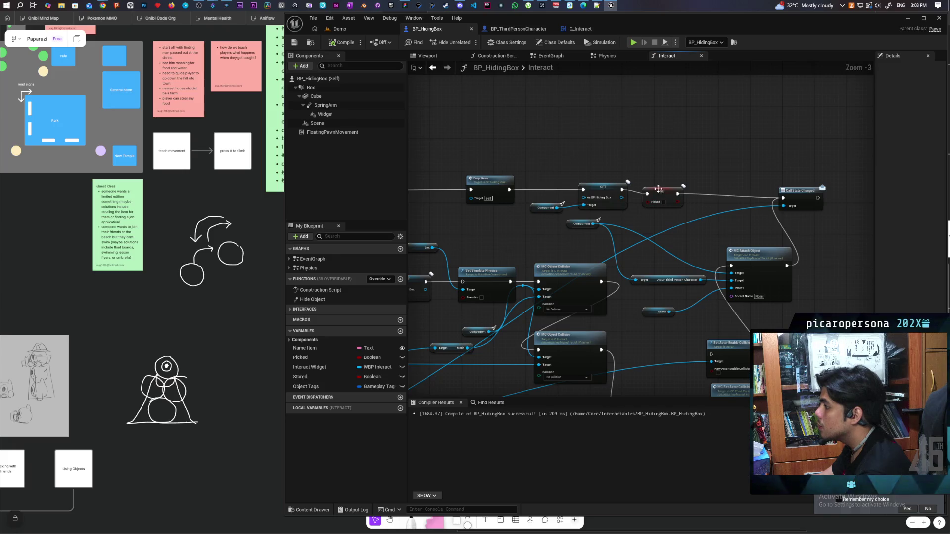
pyautogui.moveTo(658, 189); pyautogui.dragTo(708, 187)
pyautogui.click(824, 182)
pyautogui.scroll(3, 682, 194)
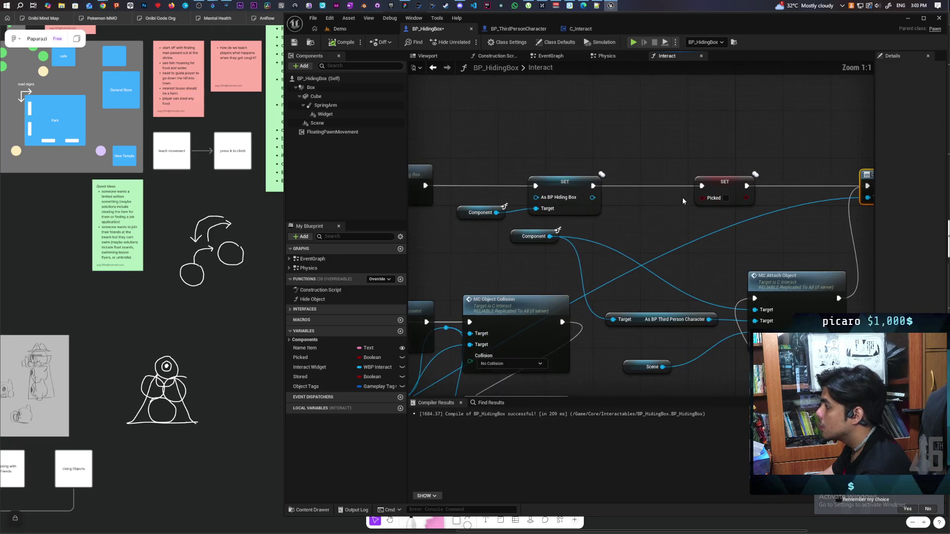
pyautogui.moveTo(496, 212); pyautogui.dragTo(617, 227)
pyautogui.write('s')
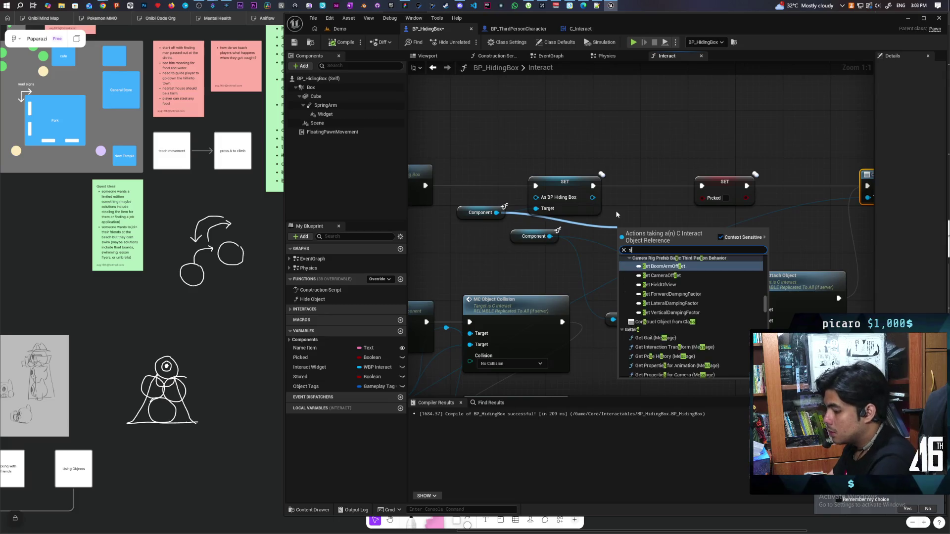
pyautogui.write('et attached')
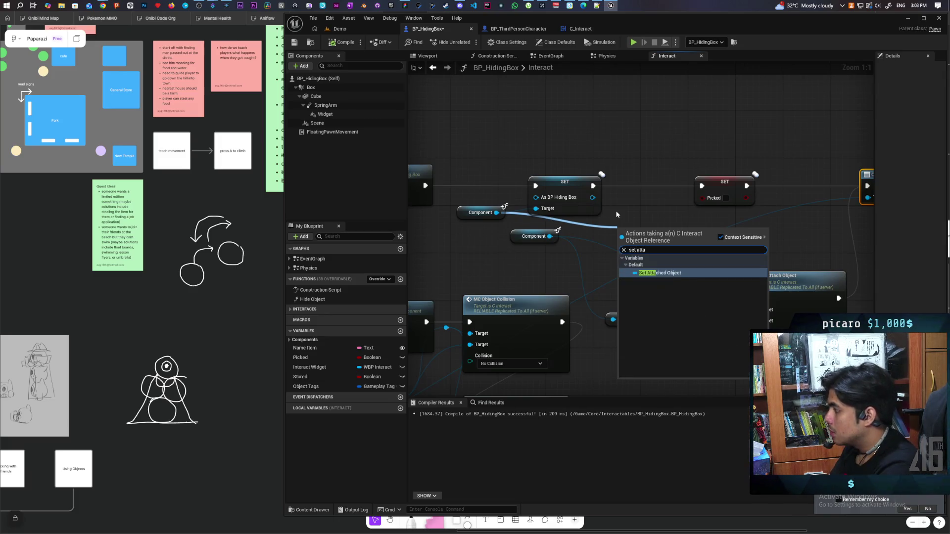
pyautogui.press('Return')
pyautogui.moveTo(662, 234); pyautogui.dragTo(656, 187)
pyautogui.moveTo(593, 186); pyautogui.dragTo(702, 186)
pyautogui.click(340, 29)
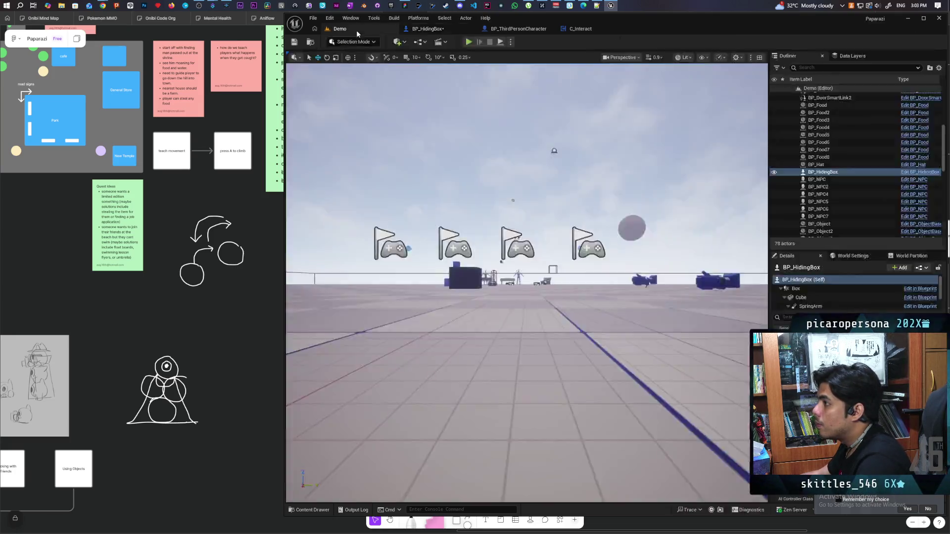
# Play in editor, walk the character onto the hiding box, press F to enter, then stop
pyautogui.click(469, 43)
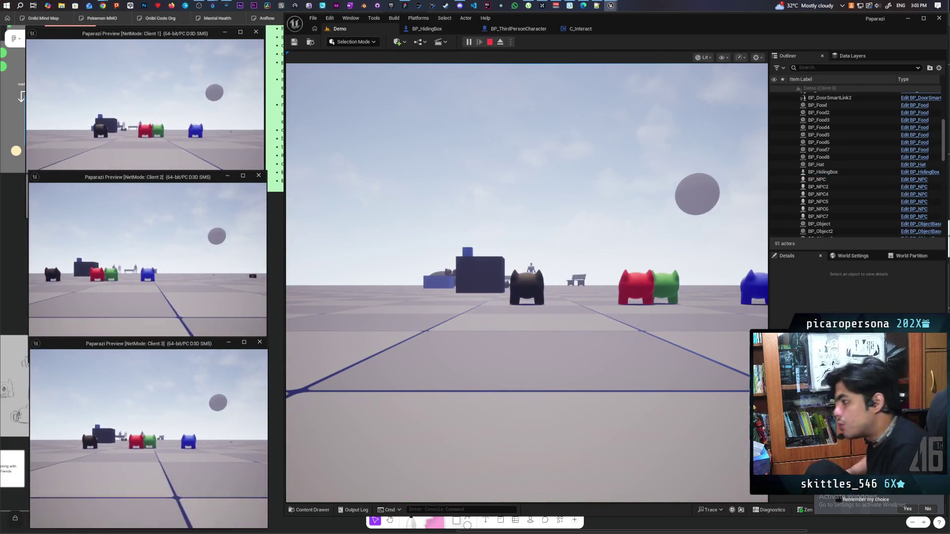
pyautogui.click(527, 282)
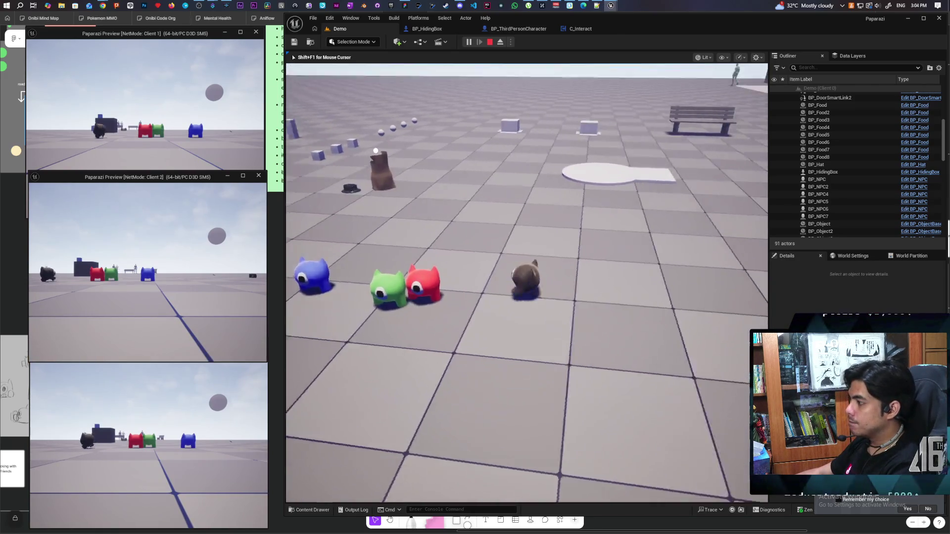
pyautogui.press('w')
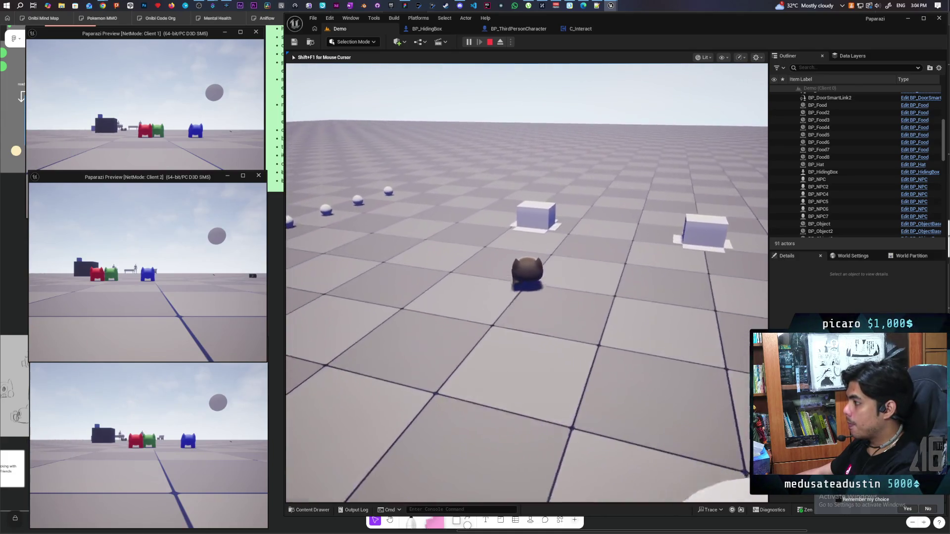
pyautogui.press('w')
pyautogui.press('f')
pyautogui.press('f')
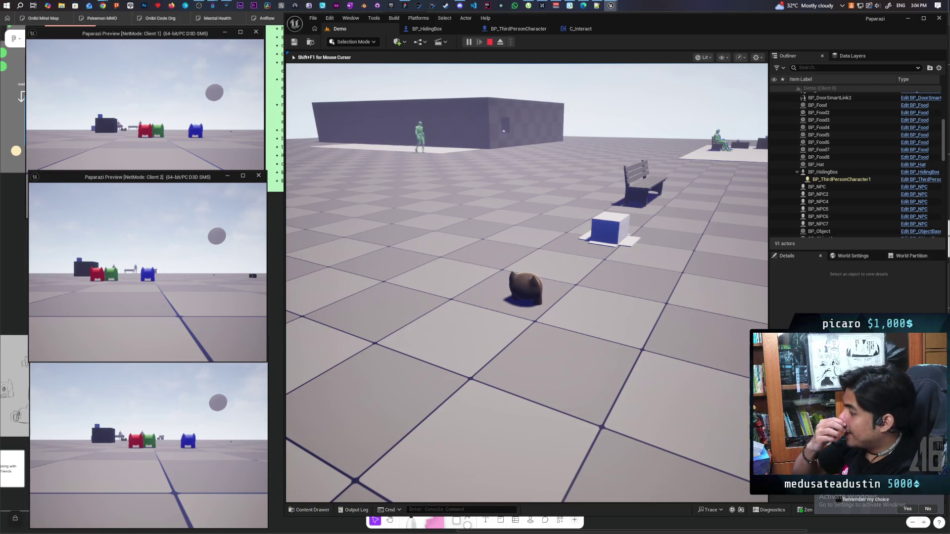
pyautogui.press('Escape')
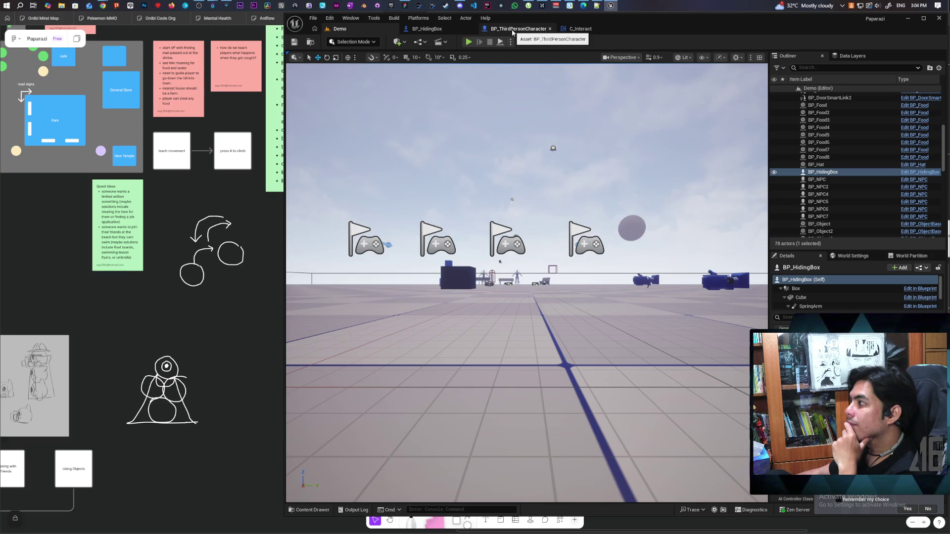
pyautogui.click(513, 31)
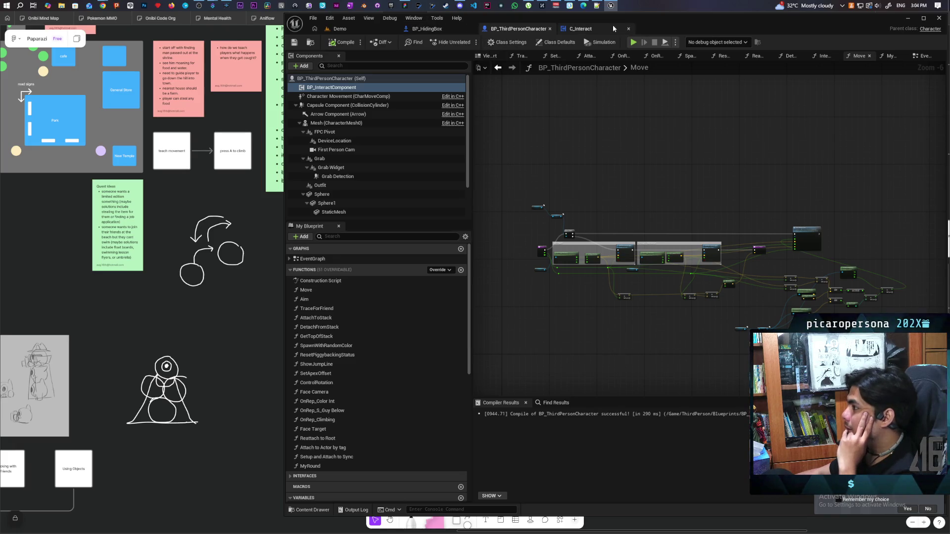
# Look over the C_Interact graph and BP_HidingBox's Interact graph
pyautogui.click(588, 29)
pyautogui.scroll(-3, 626, 239)
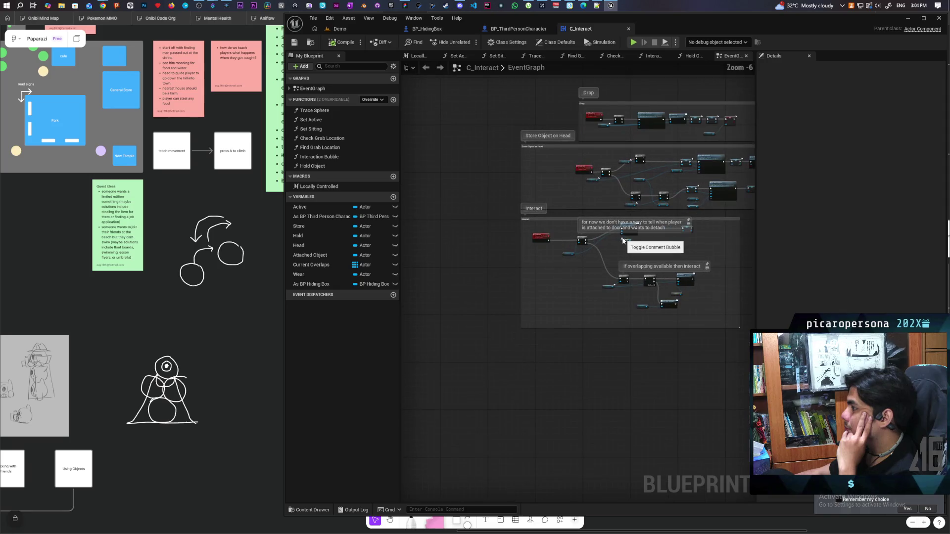
pyautogui.click(426, 29)
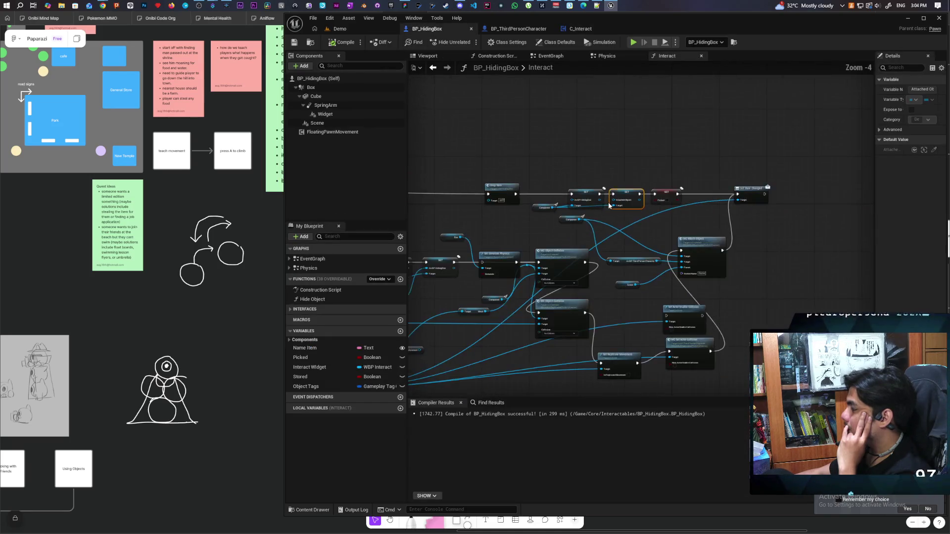
pyautogui.scroll(2, 684, 225)
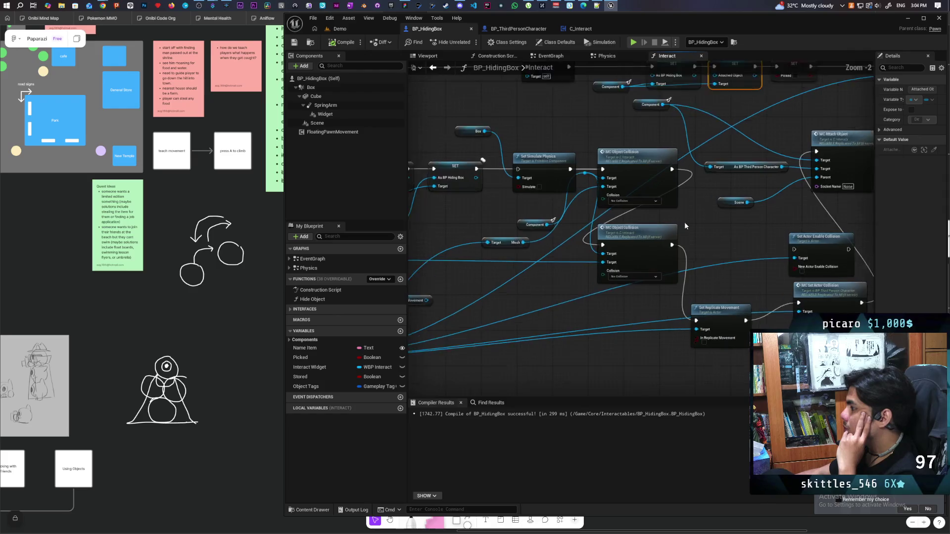
pyautogui.moveTo(712, 236)
pyautogui.mouseDown()
pyautogui.moveTo(716, 262)
pyautogui.moveTo(797, 234)
pyautogui.mouseUp()
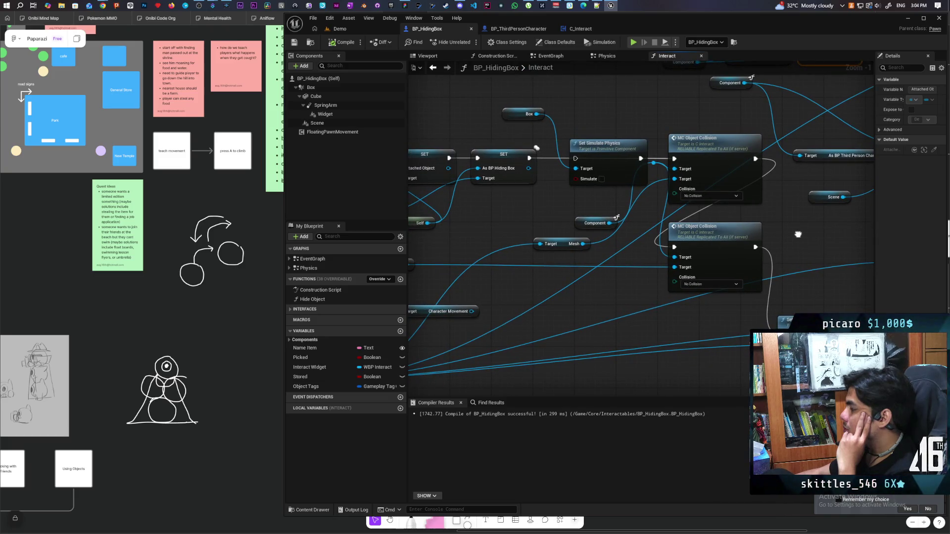
pyautogui.moveTo(797, 235)
pyautogui.mouseDown()
pyautogui.moveTo(640, 215)
pyautogui.moveTo(689, 211)
pyautogui.mouseUp()
pyautogui.scroll(-6, 689, 212)
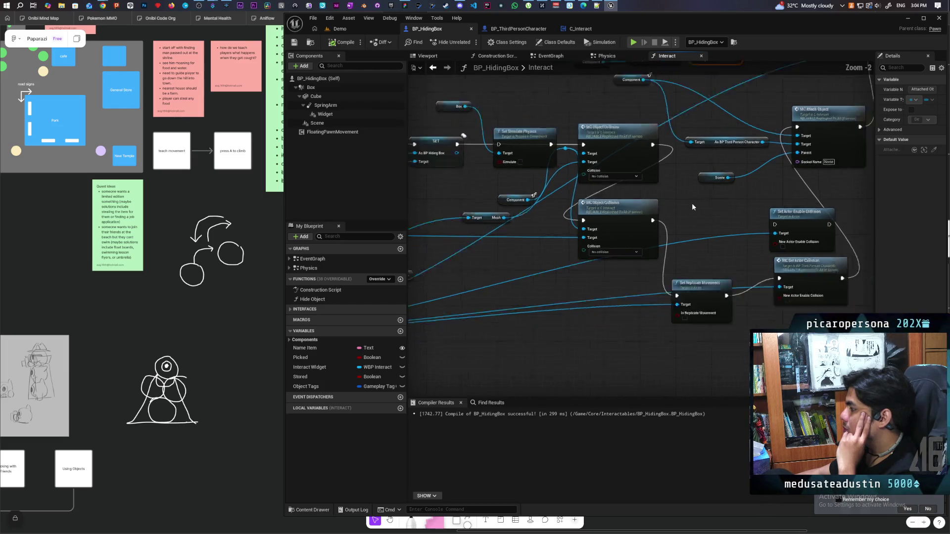
pyautogui.scroll(4, 689, 211)
pyautogui.scroll(-1, 687, 244)
pyautogui.scroll(3, 687, 243)
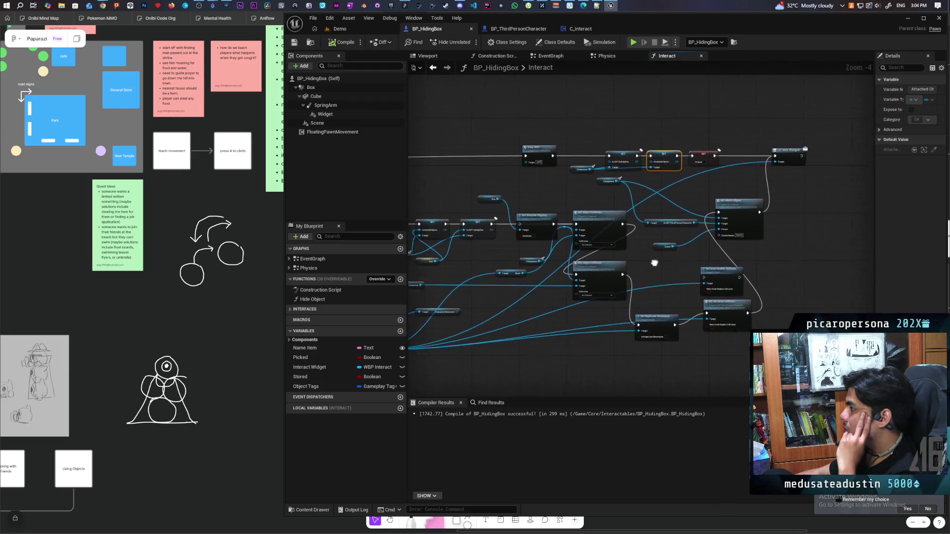
# Move the Set Replicate Movement node up slightly and save BP_HidingBox
pyautogui.moveTo(593, 315)
pyautogui.mouseDown()
pyautogui.moveTo(598, 293)
pyautogui.moveTo(596, 303)
pyautogui.mouseUp()
pyautogui.scroll(-3, 608, 275)
pyautogui.scroll(3, 594, 226)
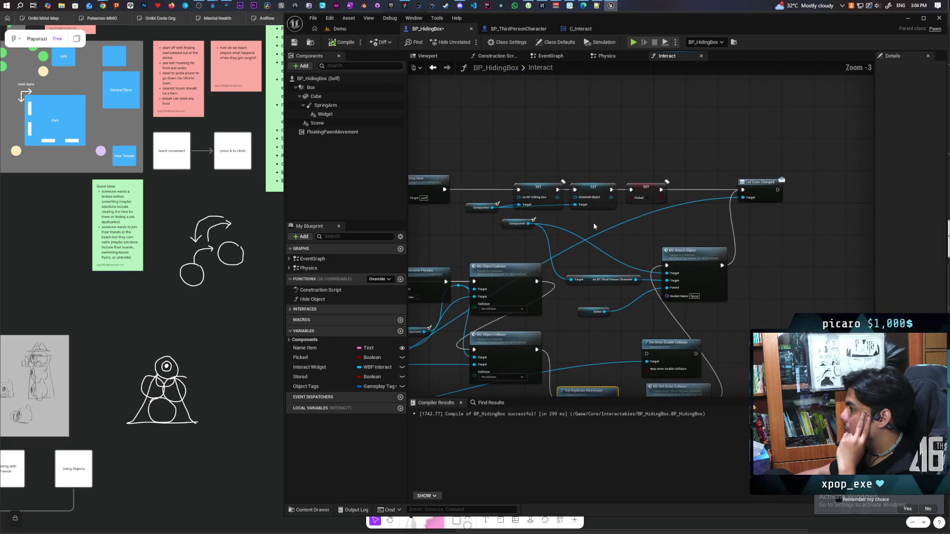
pyautogui.click(580, 219)
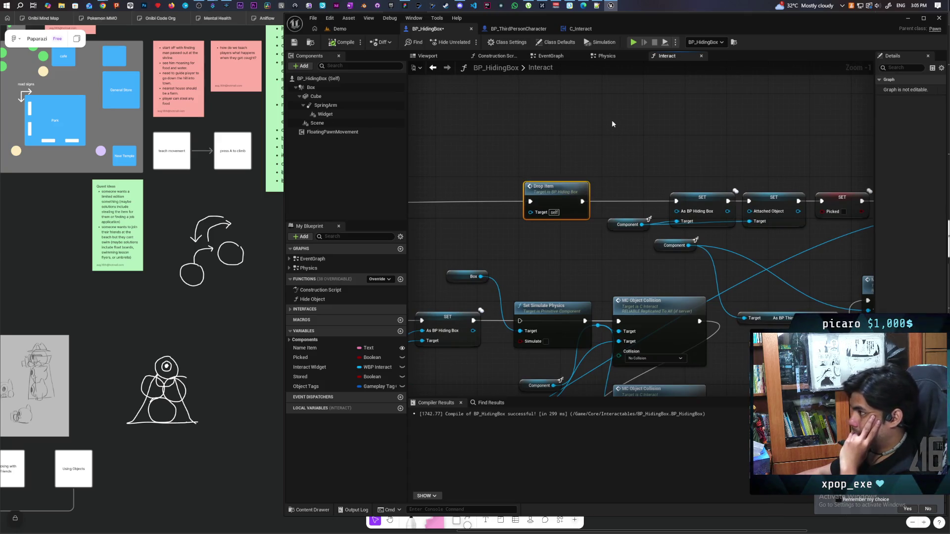
pyautogui.click(292, 41)
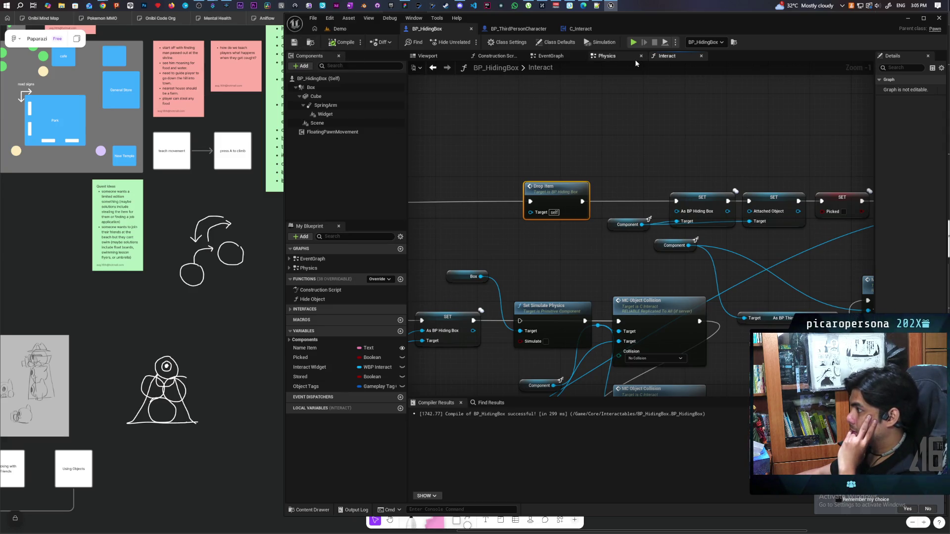
# In BP_HidingBox's EventGraph, select the Event Drop Item handling nodes
pyautogui.click(549, 56)
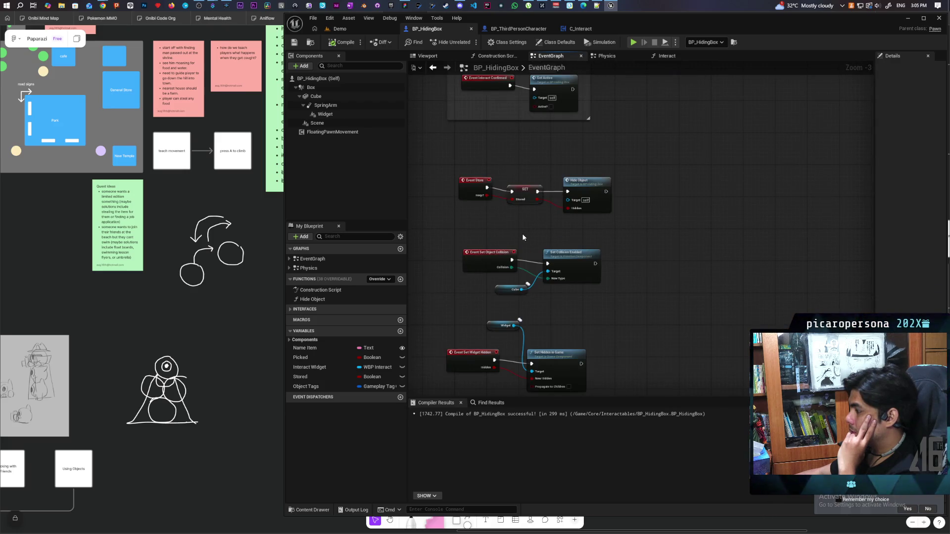
pyautogui.scroll(5, 523, 238)
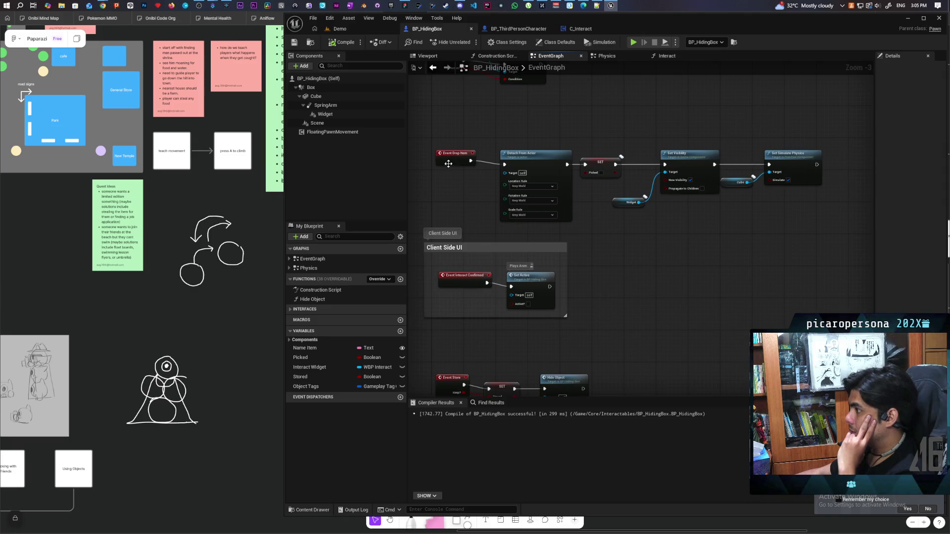
pyautogui.scroll(3, 451, 164)
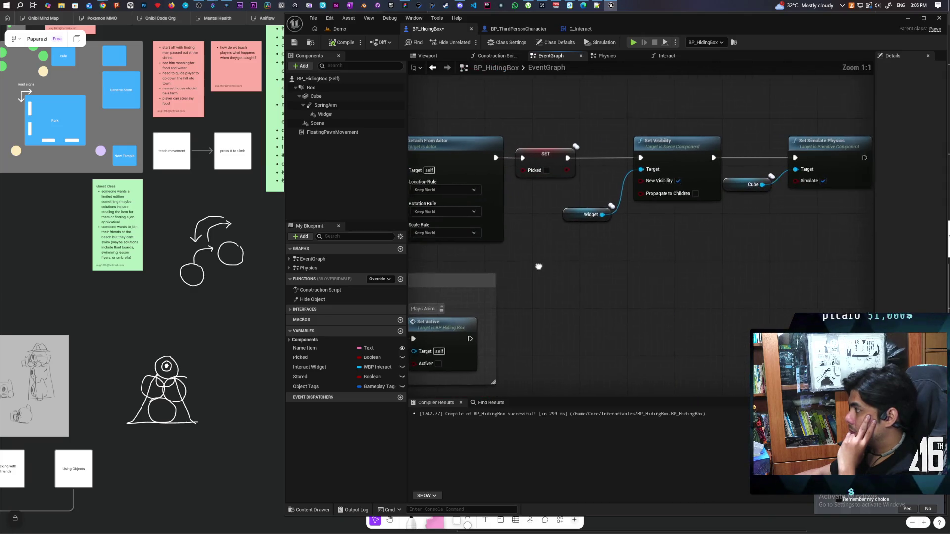
pyautogui.scroll(-2, 584, 245)
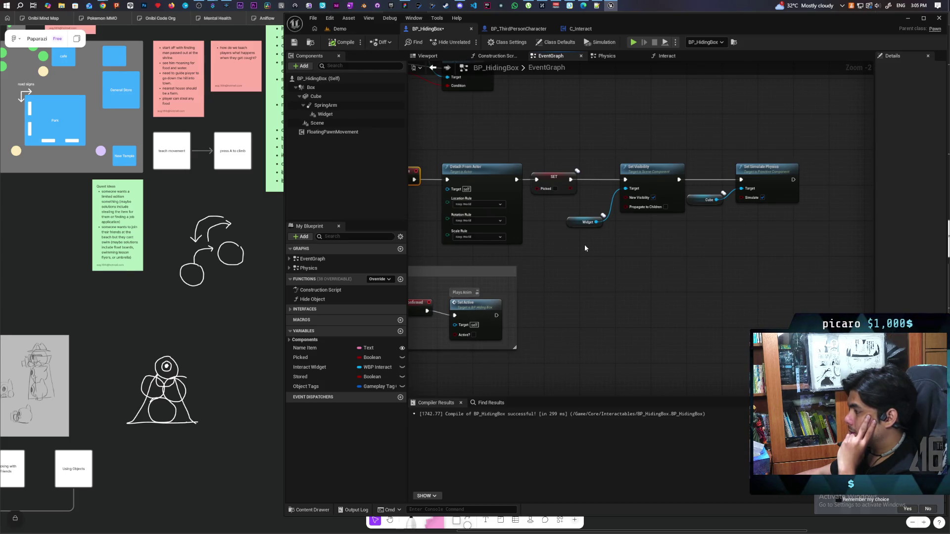
pyautogui.moveTo(569, 260)
pyautogui.mouseDown()
pyautogui.moveTo(640, 268)
pyautogui.moveTo(627, 261)
pyautogui.mouseUp()
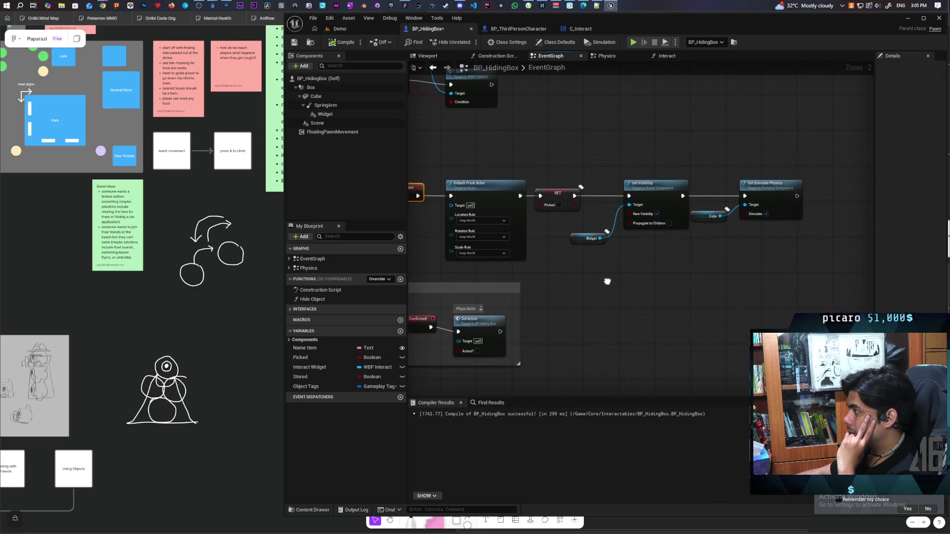
pyautogui.moveTo(555, 185); pyautogui.dragTo(835, 258)
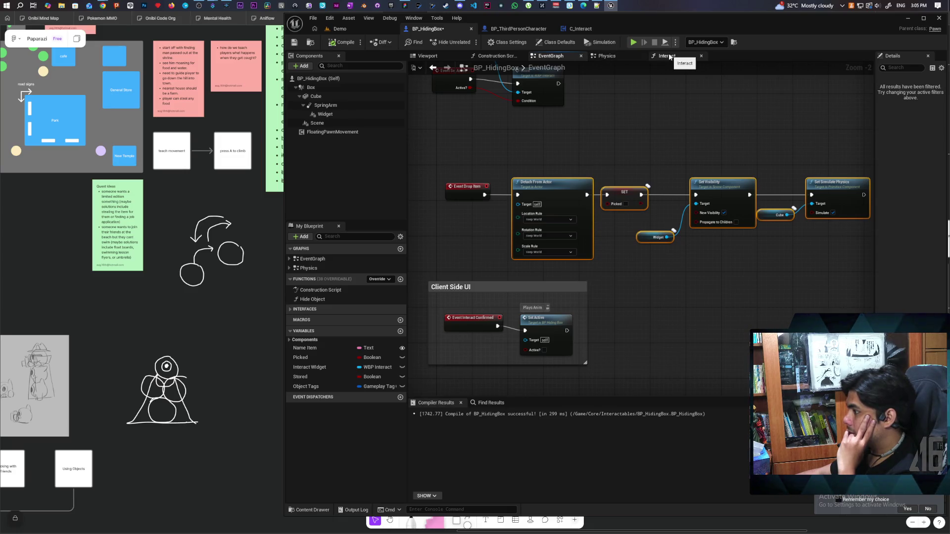
pyautogui.scroll(-3, 455, 197)
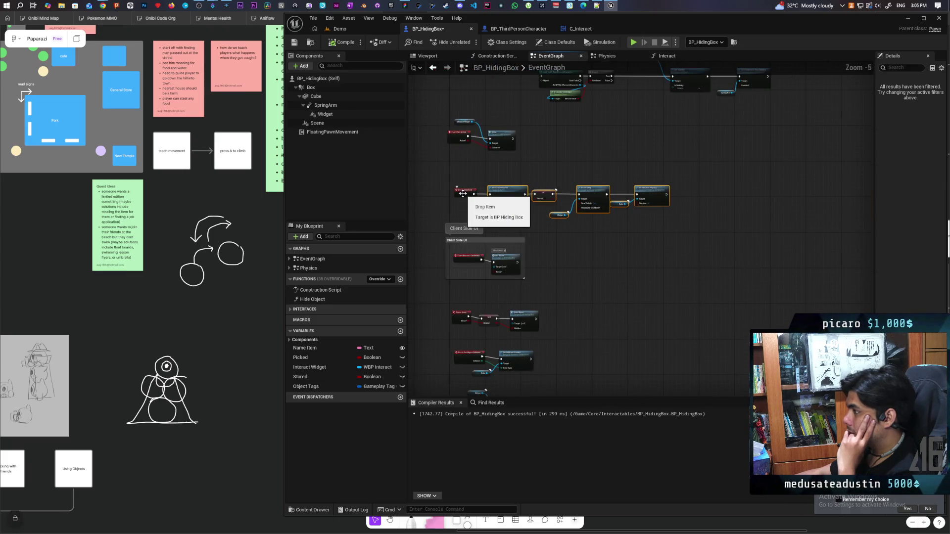
pyautogui.scroll(2, 462, 193)
pyautogui.scroll(-4, 463, 193)
pyautogui.scroll(4, 462, 193)
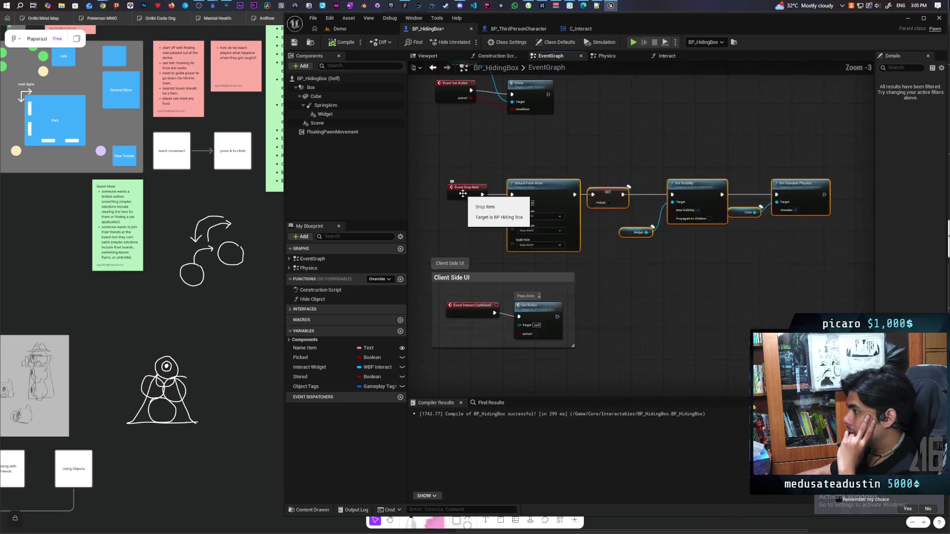
pyautogui.scroll(1, 462, 194)
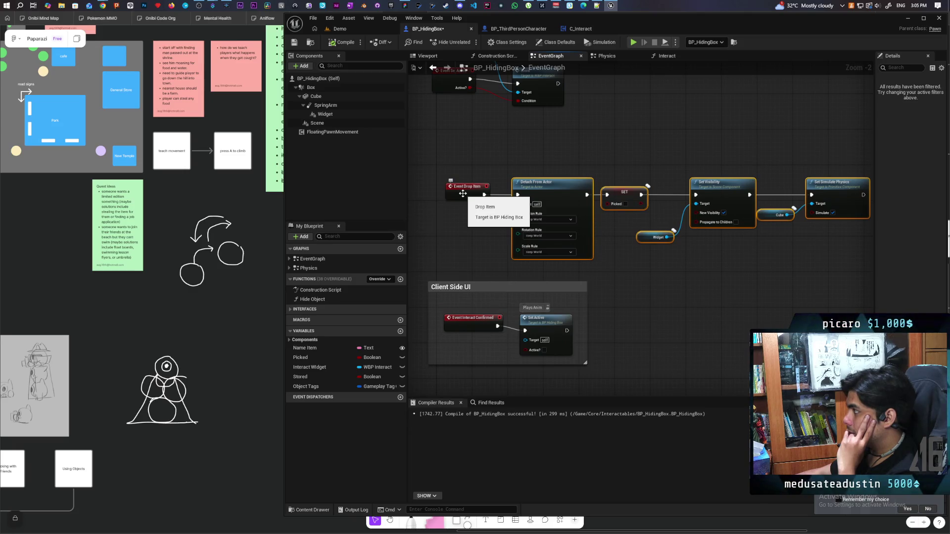
pyautogui.click(289, 311)
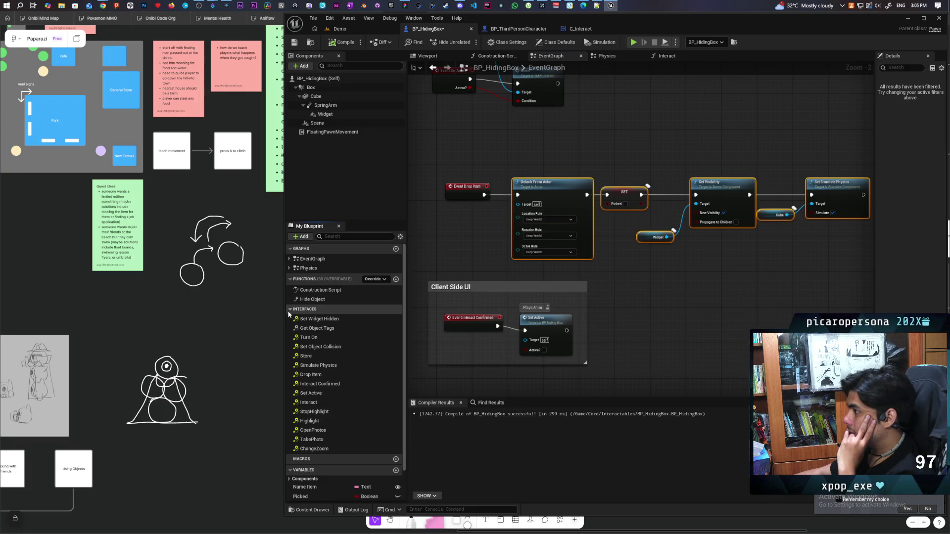
pyautogui.click(458, 237)
pyautogui.scroll(-3, 458, 237)
pyautogui.scroll(5, 458, 237)
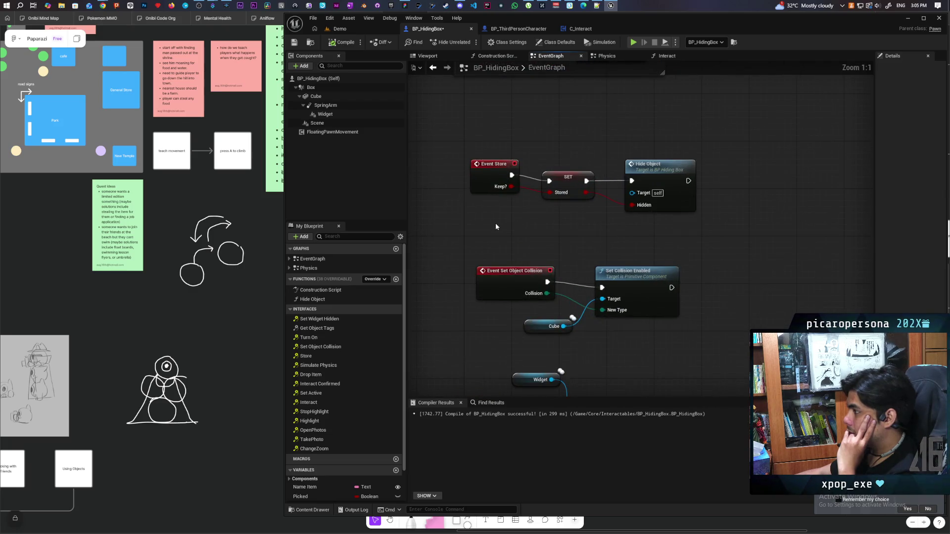
pyautogui.scroll(-5, 495, 223)
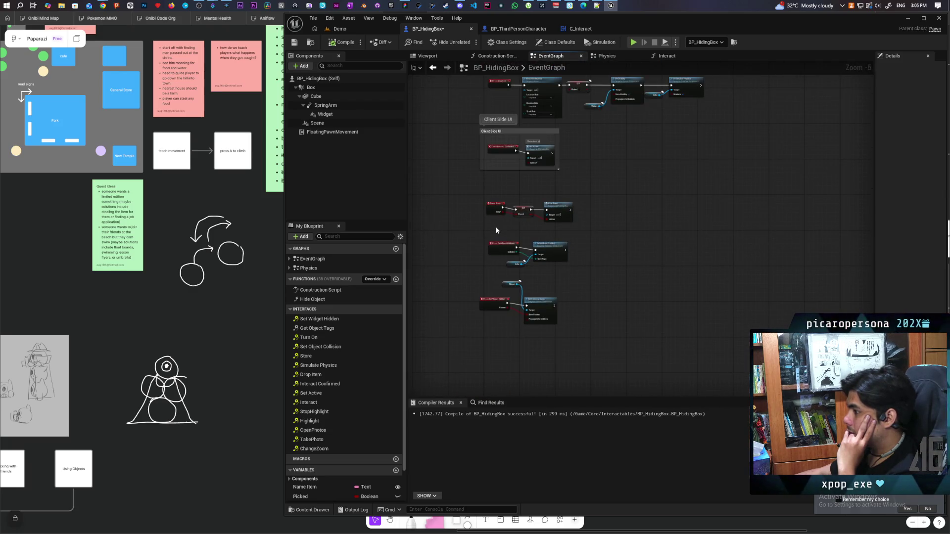
pyautogui.scroll(4, 496, 229)
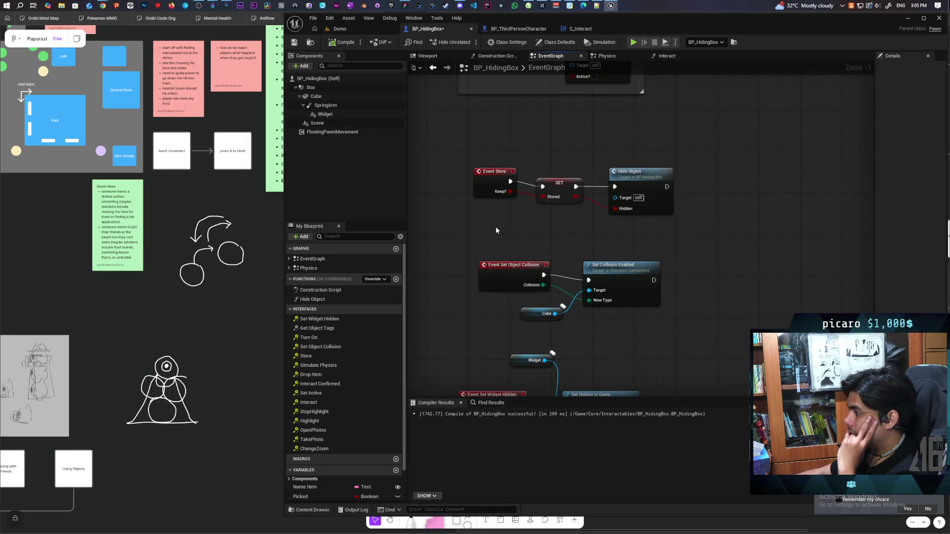
pyautogui.scroll(-1, 496, 230)
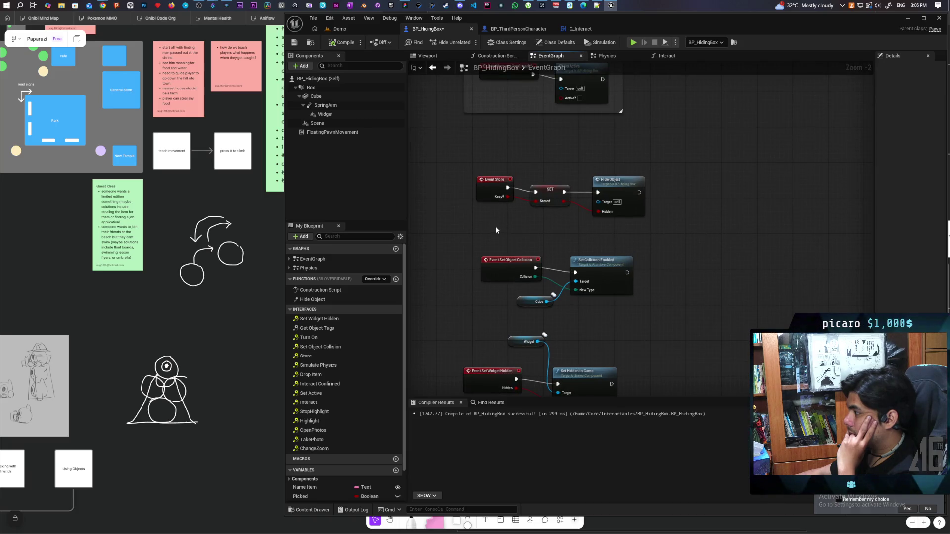
pyautogui.scroll(-5, 495, 227)
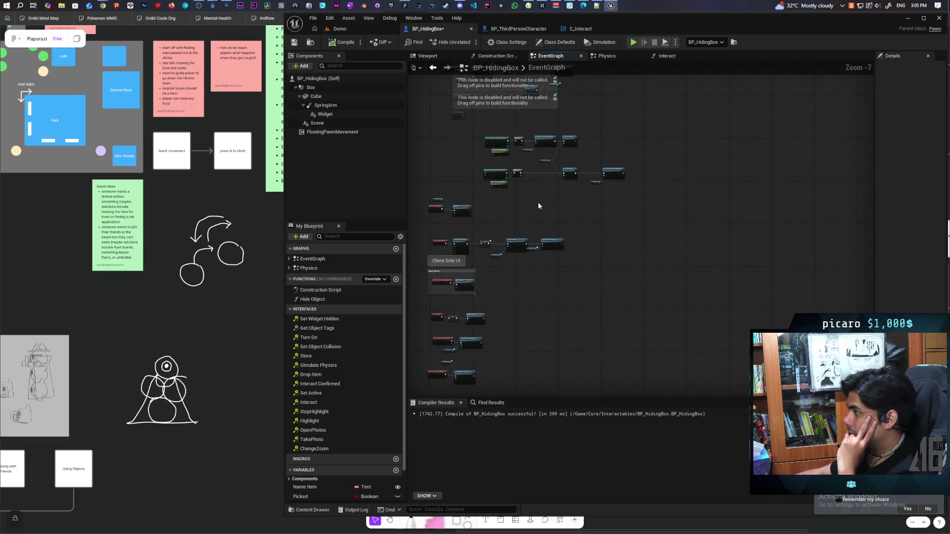
pyautogui.scroll(4, 538, 208)
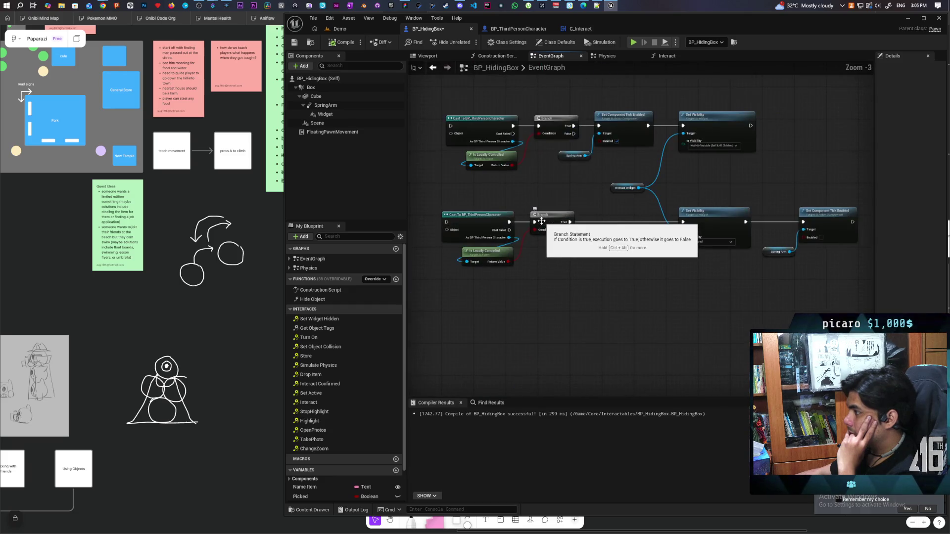
pyautogui.scroll(-3, 541, 221)
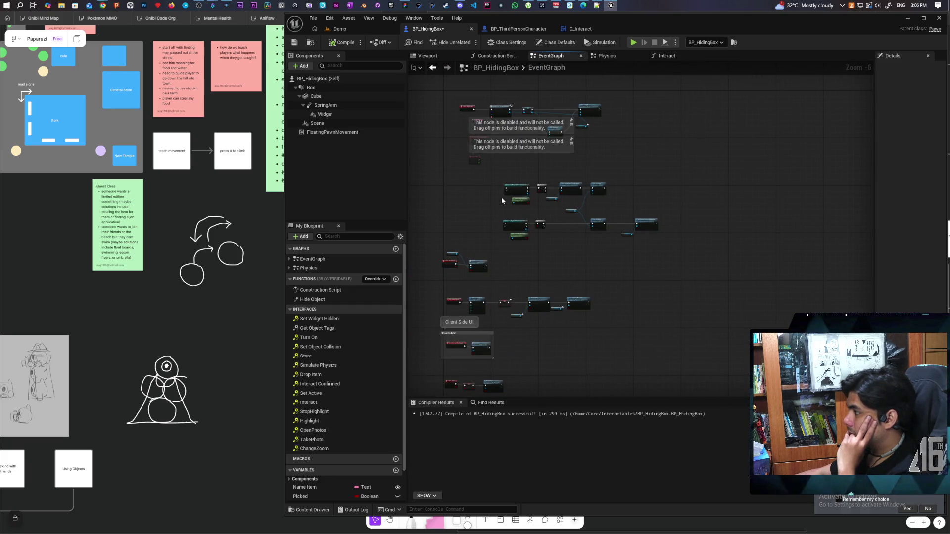
pyautogui.moveTo(494, 185); pyautogui.dragTo(685, 241)
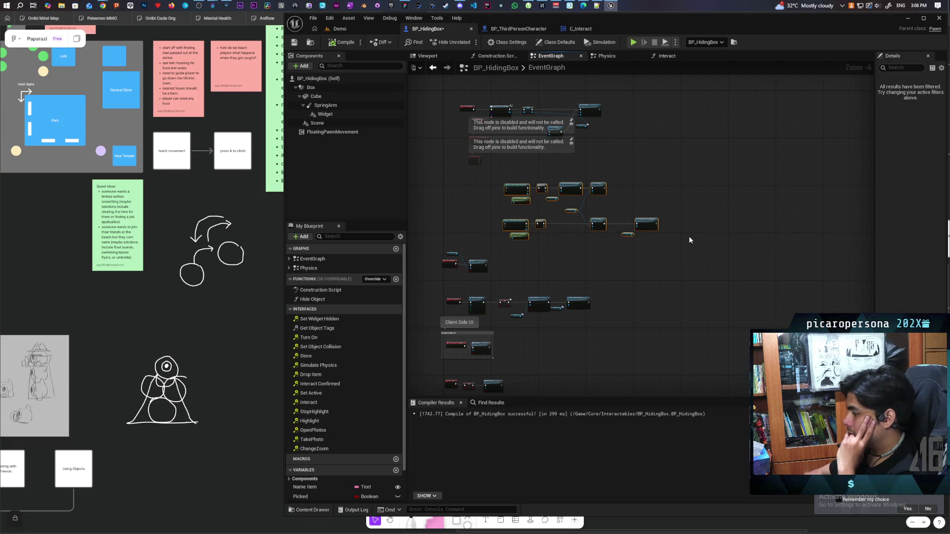
pyautogui.scroll(5, 579, 272)
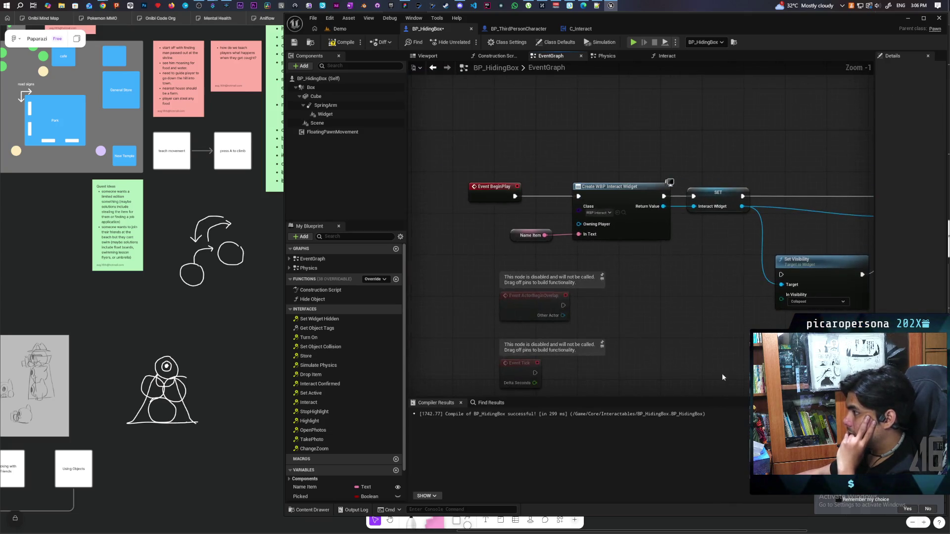
pyautogui.moveTo(698, 339); pyautogui.dragTo(602, 322)
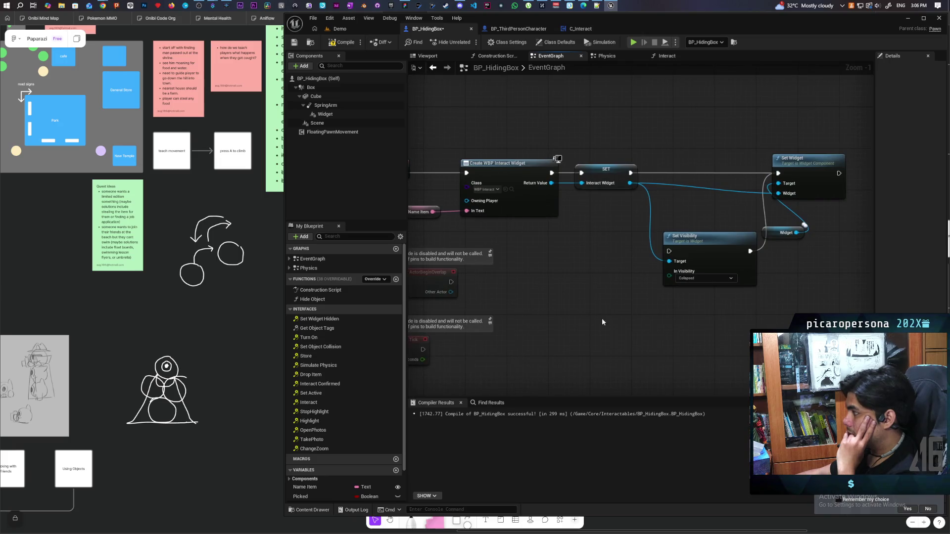
pyautogui.scroll(-5, 646, 323)
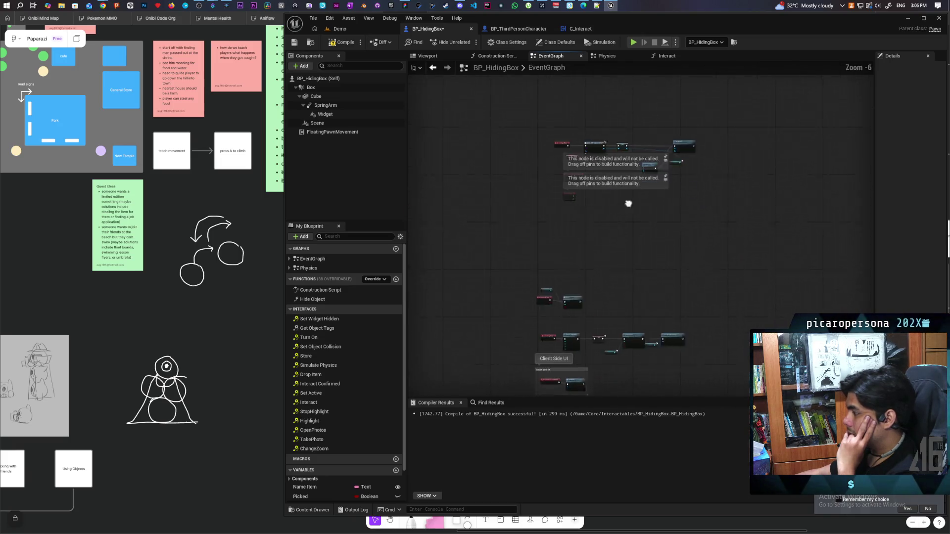
pyautogui.scroll(6, 561, 349)
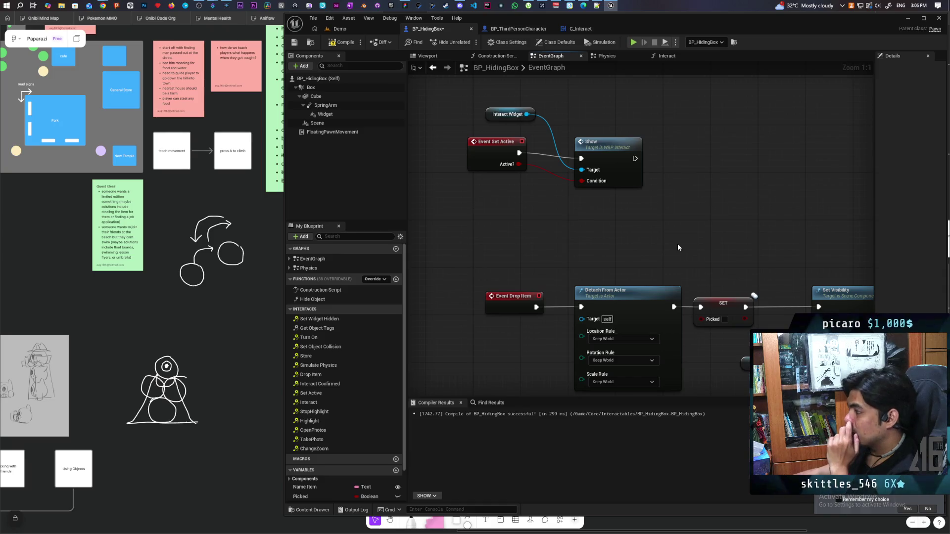
pyautogui.moveTo(678, 243); pyautogui.dragTo(586, 120)
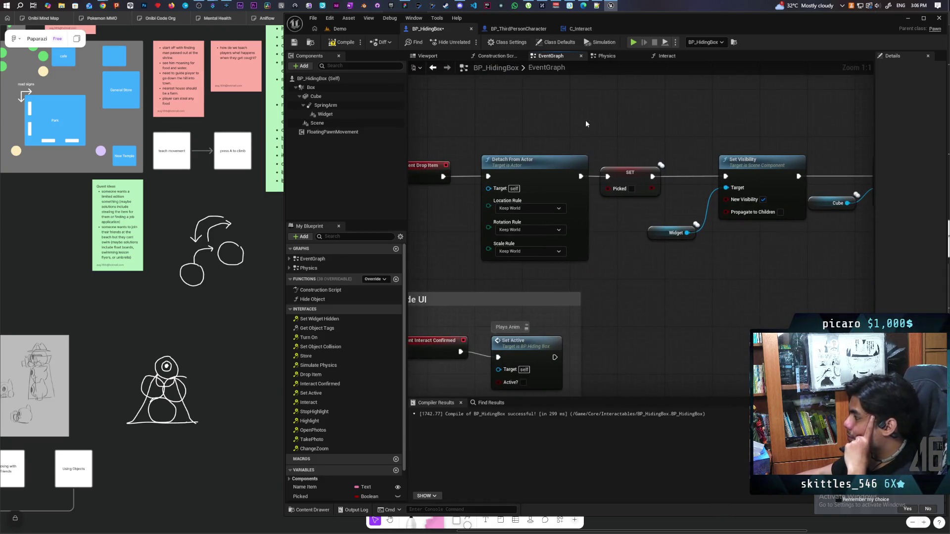
pyautogui.click(558, 44)
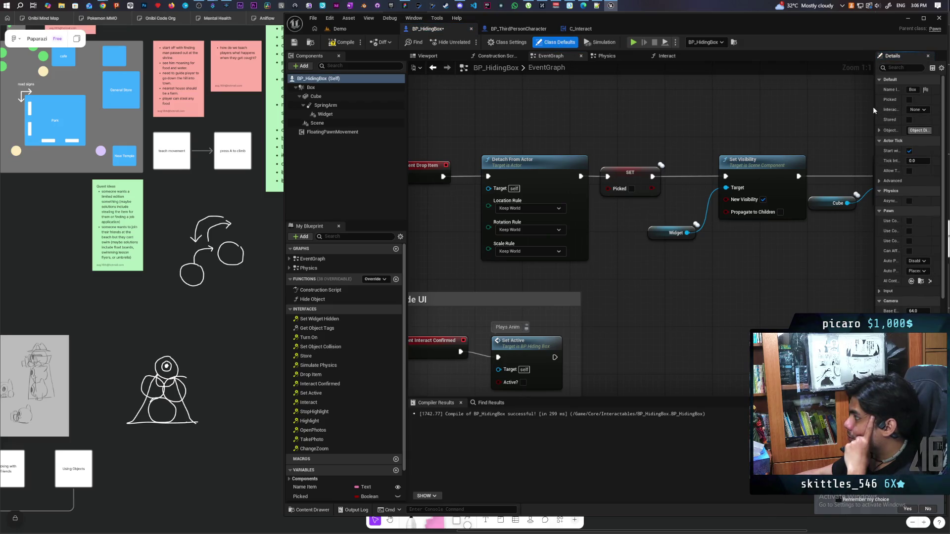
# Show Class Settings listing BPI Device as implemented interface, then add its Drop Item event
pyautogui.moveTo(875, 105); pyautogui.dragTo(707, 125)
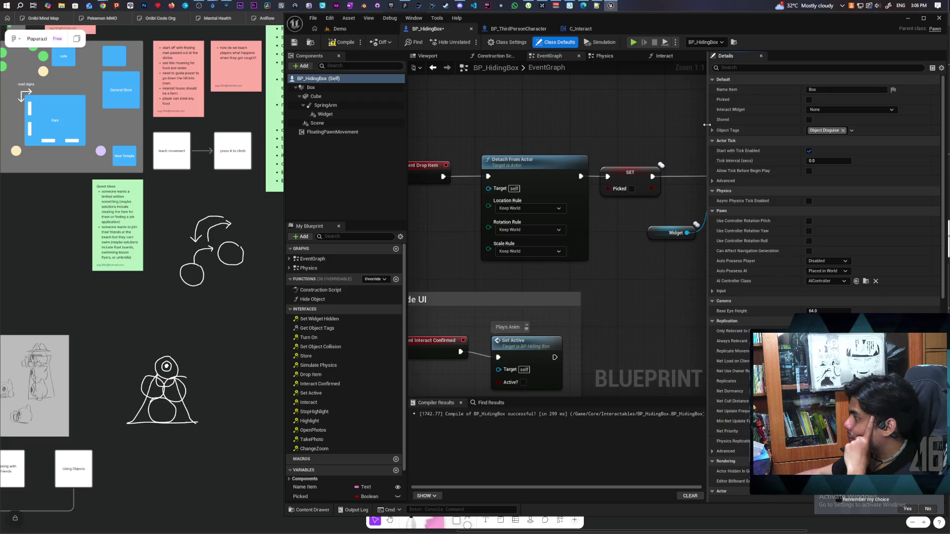
pyautogui.click(512, 43)
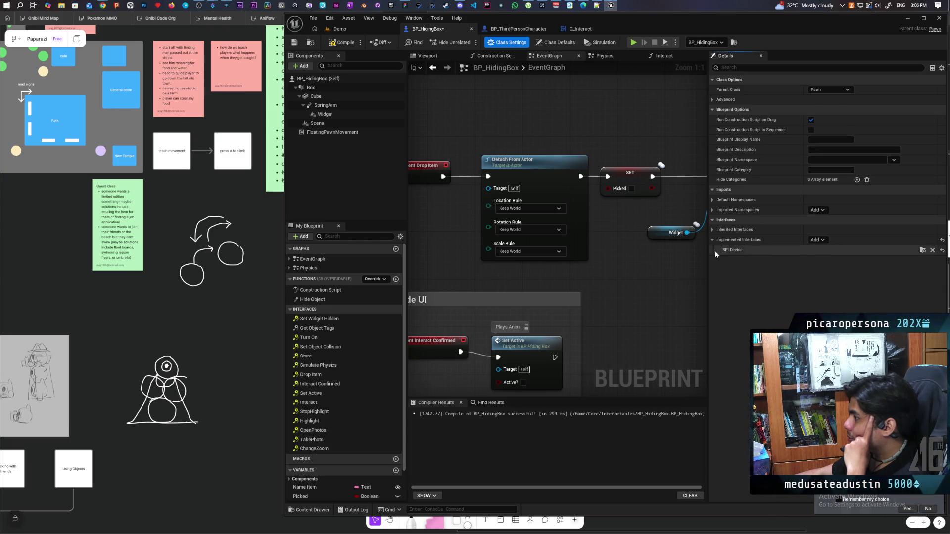
pyautogui.scroll(-3, 610, 250)
pyautogui.moveTo(606, 250); pyautogui.dragTo(527, 239)
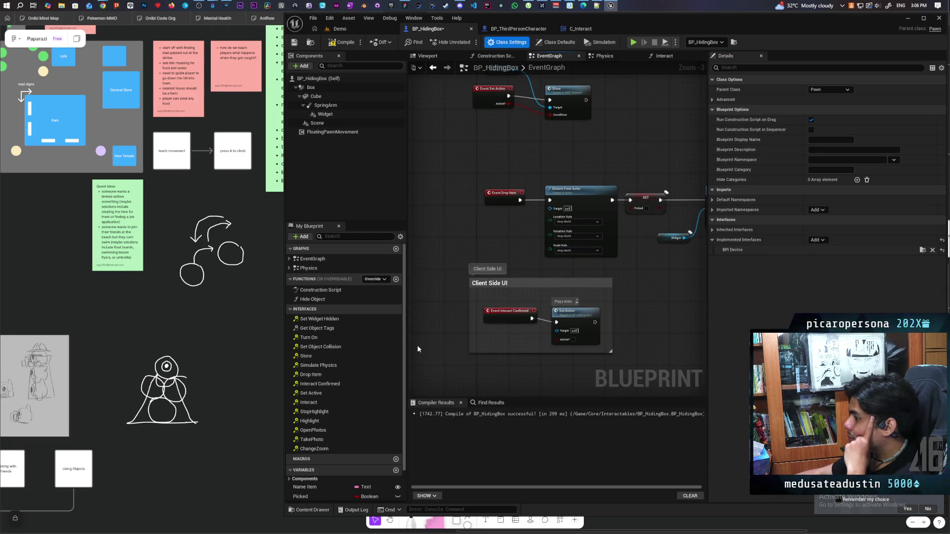
pyautogui.doubleClick(317, 374)
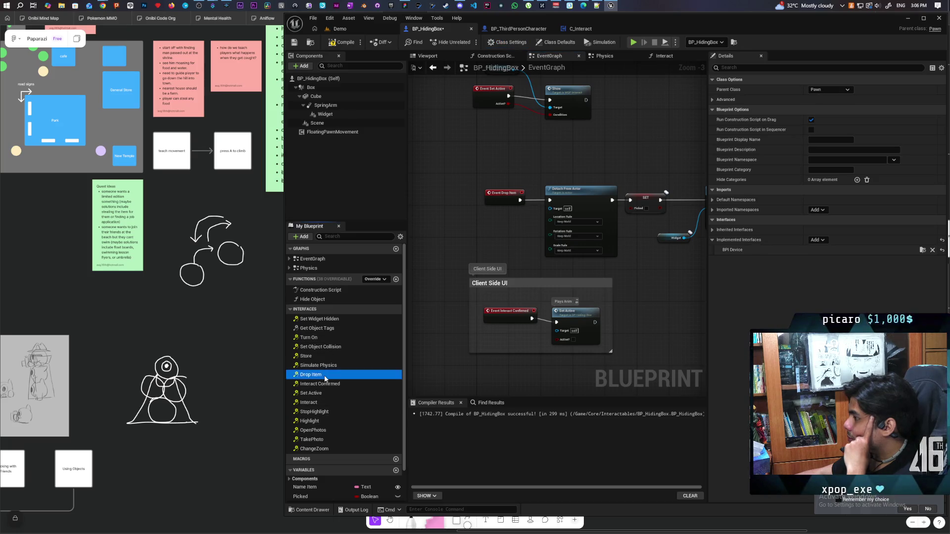
# Wire the BPI Drop Item event into Detach From Actor, delete the old Event Drop Item, and compile
pyautogui.scroll(-7, 487, 346)
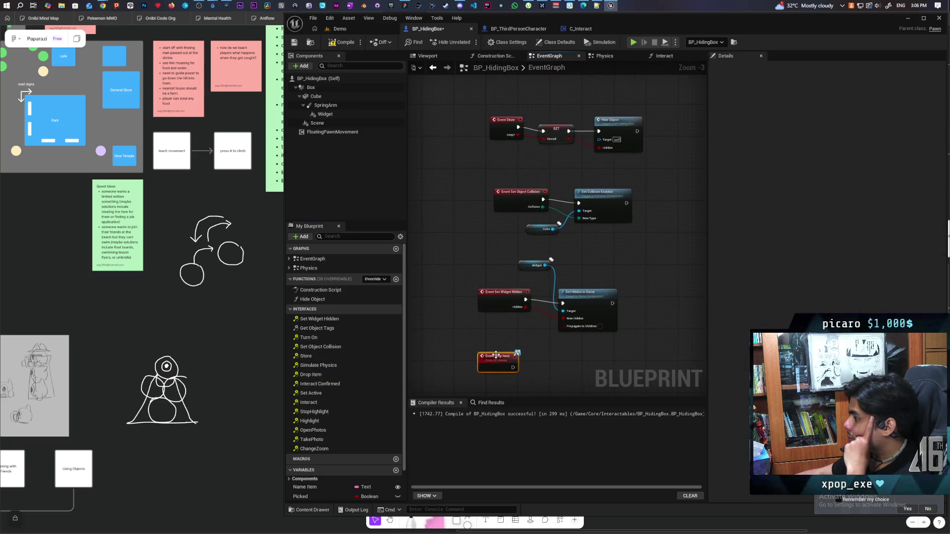
pyautogui.moveTo(482, 346); pyautogui.dragTo(483, 204)
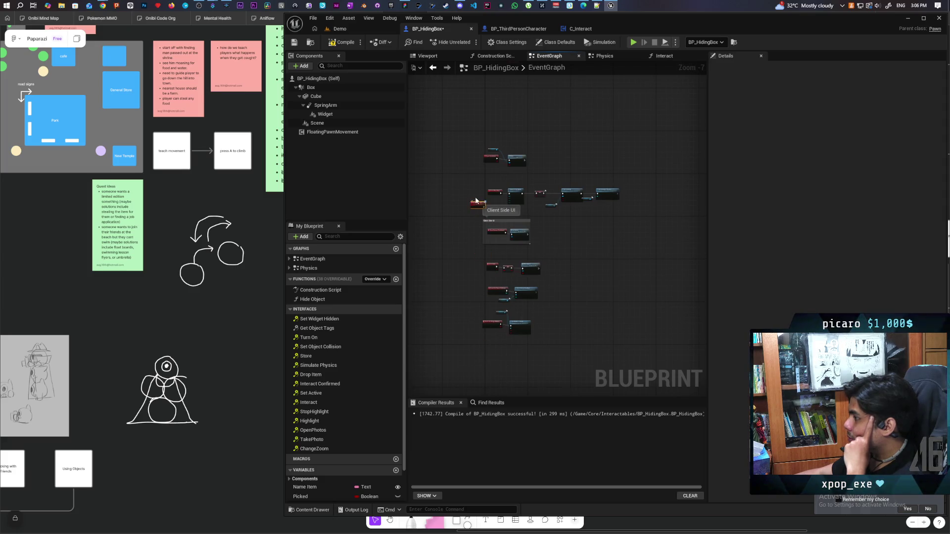
pyautogui.scroll(7, 484, 201)
pyautogui.moveTo(433, 307)
pyautogui.mouseDown()
pyautogui.moveTo(502, 211)
pyautogui.moveTo(566, 267)
pyautogui.mouseUp()
pyautogui.click(500, 257)
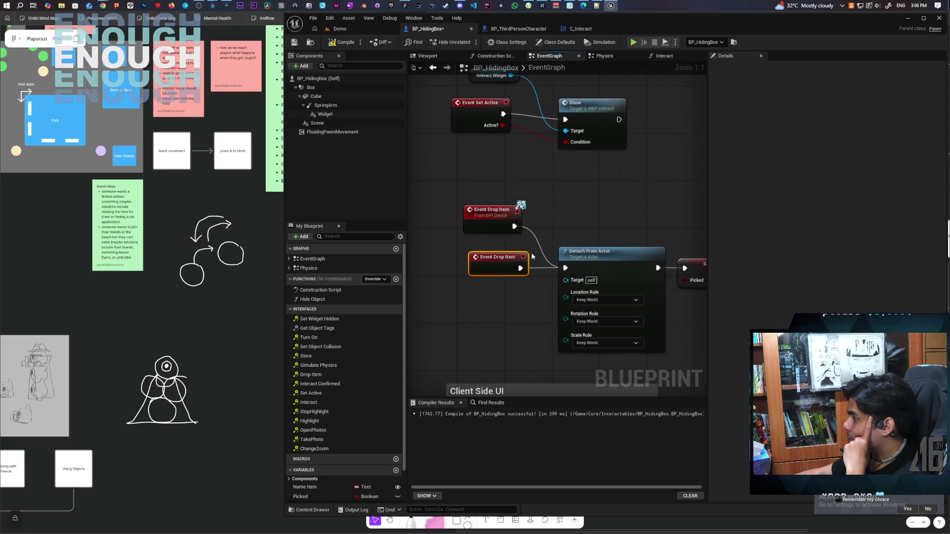
pyautogui.press('Delete')
pyautogui.moveTo(485, 218); pyautogui.dragTo(480, 256)
pyautogui.press('F7')
# Review the drop chain through Set Simulate Physics and save BP_HidingBox
pyautogui.scroll(-3, 564, 215)
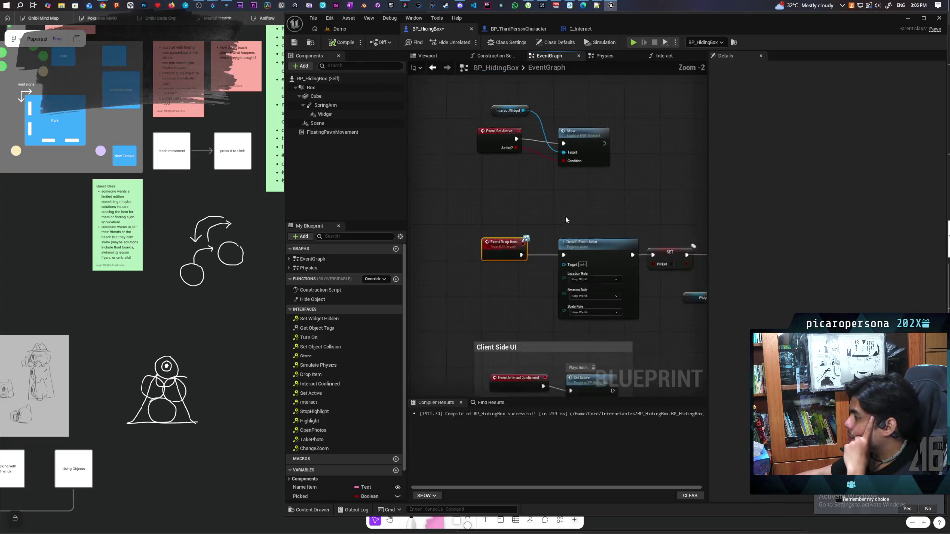
pyautogui.moveTo(562, 192)
pyautogui.mouseDown()
pyautogui.moveTo(494, 187)
pyautogui.moveTo(555, 174)
pyautogui.mouseUp()
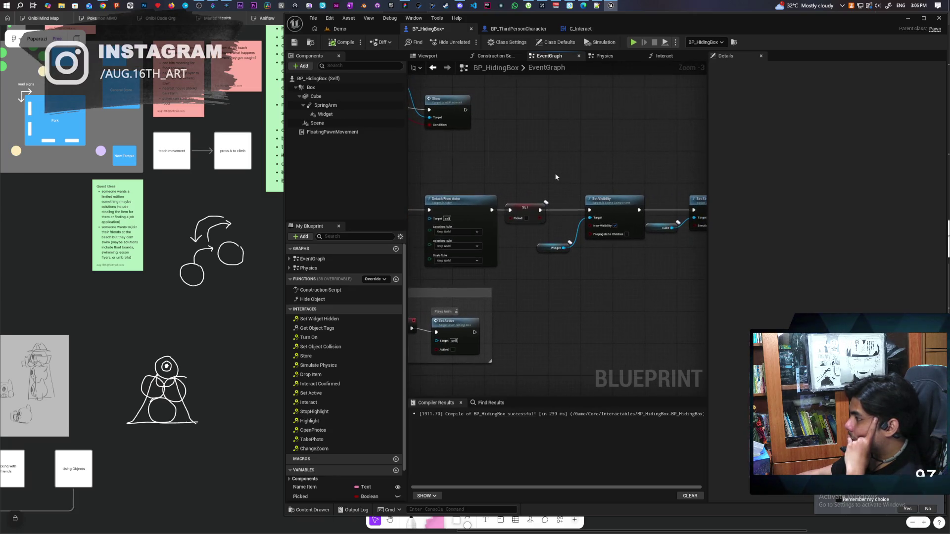
pyautogui.moveTo(708, 159); pyautogui.dragTo(867, 172)
pyautogui.moveTo(547, 162)
pyautogui.mouseDown()
pyautogui.moveTo(662, 132)
pyautogui.moveTo(630, 127)
pyautogui.mouseUp()
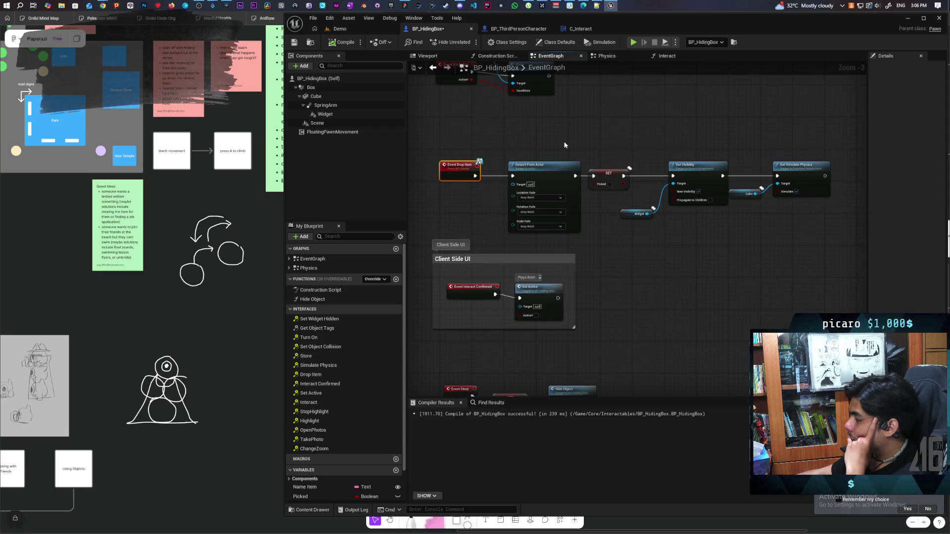
pyautogui.scroll(3, 564, 144)
pyautogui.moveTo(531, 141); pyautogui.dragTo(565, 254)
pyautogui.moveTo(690, 272)
pyautogui.mouseDown()
pyautogui.moveTo(558, 278)
pyautogui.moveTo(594, 230)
pyautogui.moveTo(622, 268)
pyautogui.mouseUp()
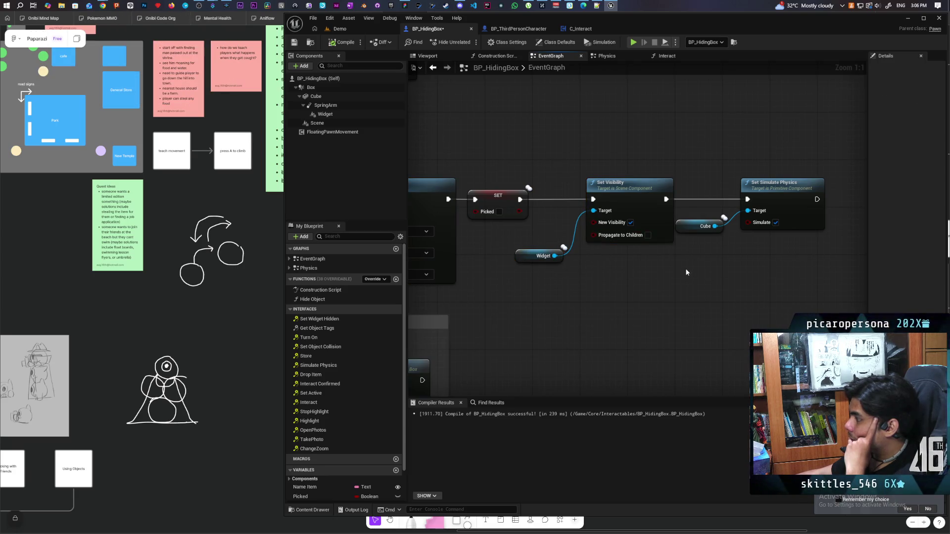
pyautogui.scroll(-2, 618, 292)
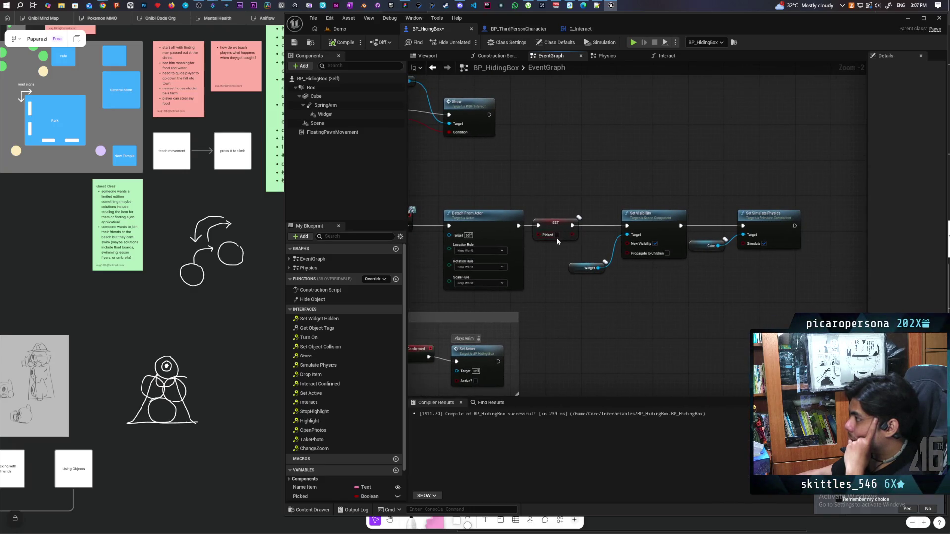
pyautogui.click(294, 43)
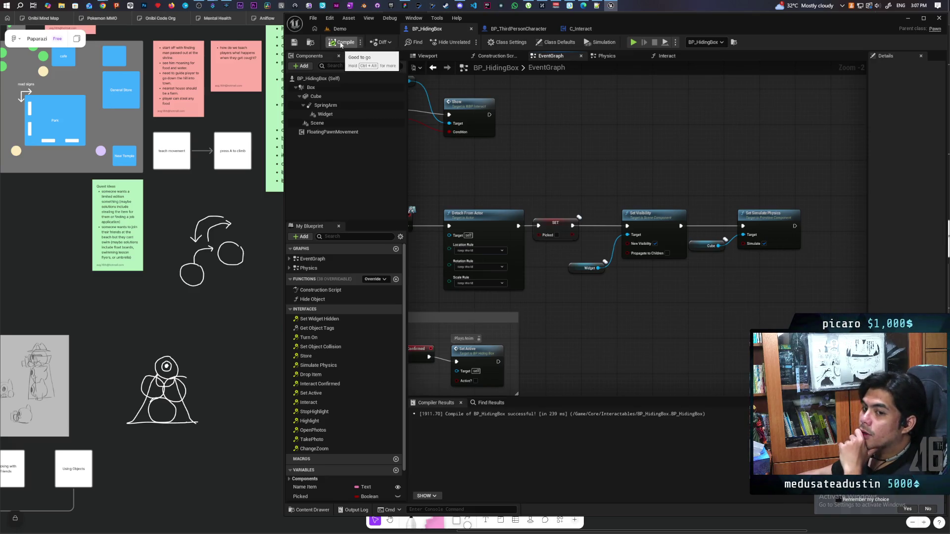
# Check FloatingPawnMovement: Max Speed 400, Acceleration 4000, Deceleration 8000, Turning Boost 8
pyautogui.click(365, 132)
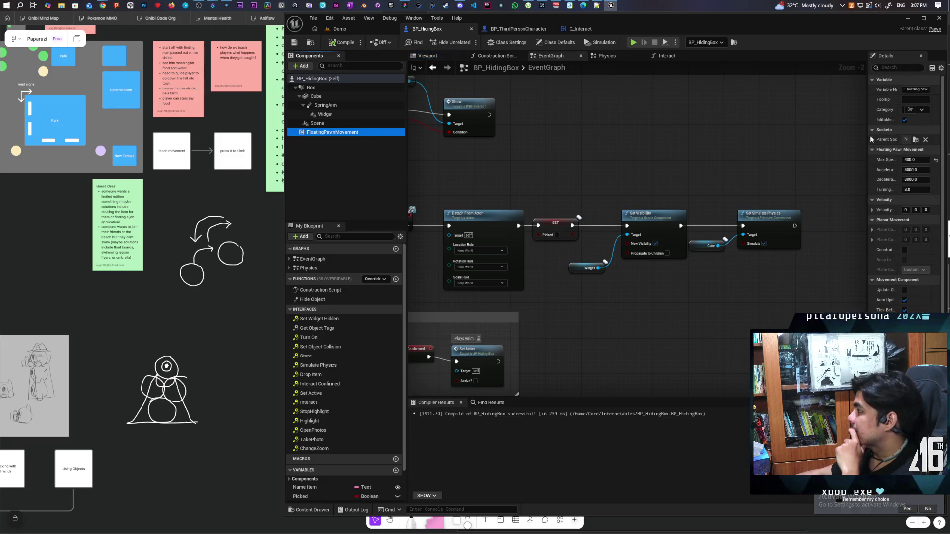
pyautogui.moveTo(868, 133); pyautogui.dragTo(705, 144)
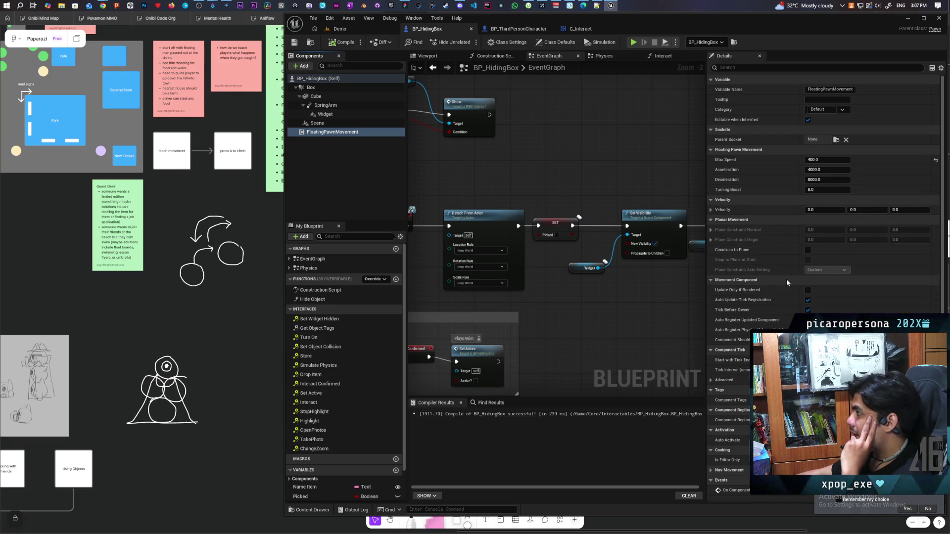
pyautogui.scroll(-3, 786, 279)
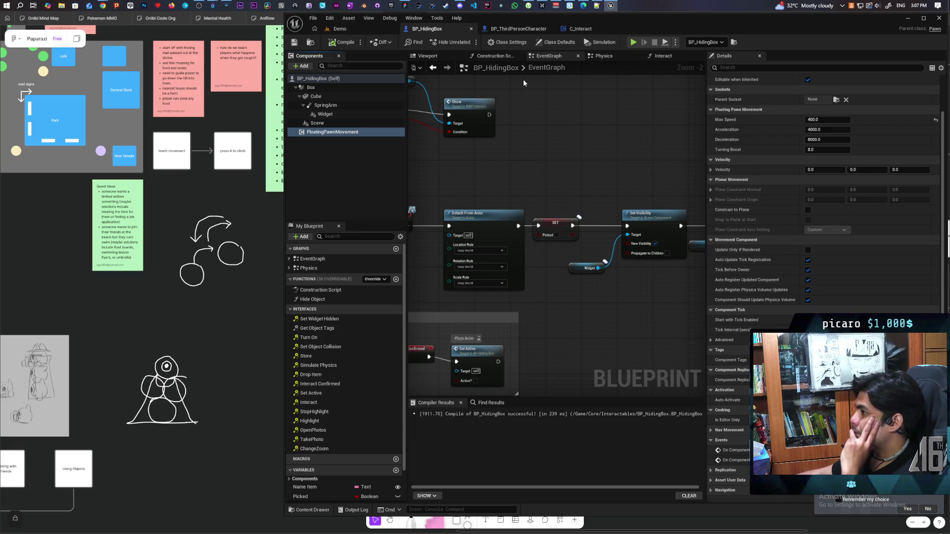
pyautogui.doubleClick(537, 72)
pyautogui.click(604, 109)
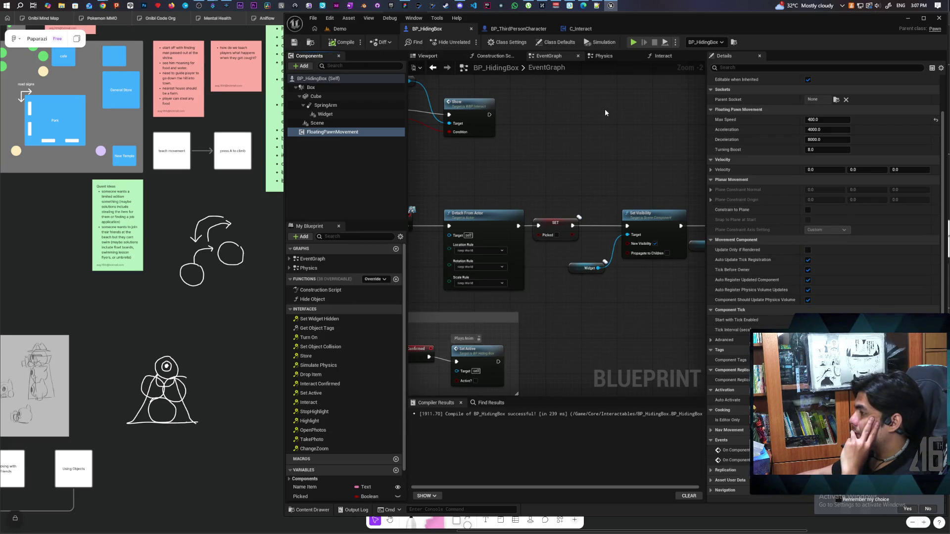
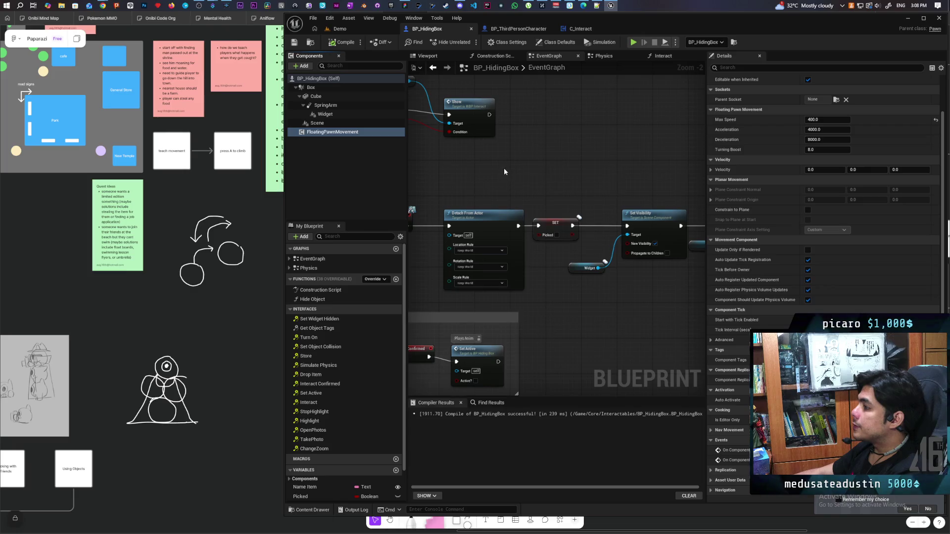
# Delete the Drop Item node from BP_HidingBox's Interact graph
pyautogui.scroll(-1, 486, 182)
pyautogui.scroll(2, 485, 182)
pyautogui.moveTo(506, 182); pyautogui.dragTo(668, 278)
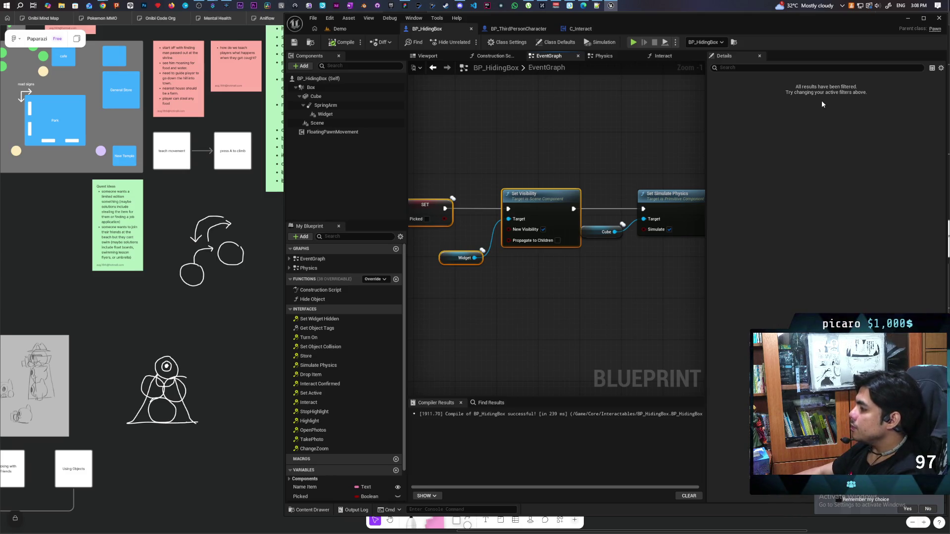
pyautogui.scroll(-3, 588, 161)
pyautogui.scroll(1, 595, 159)
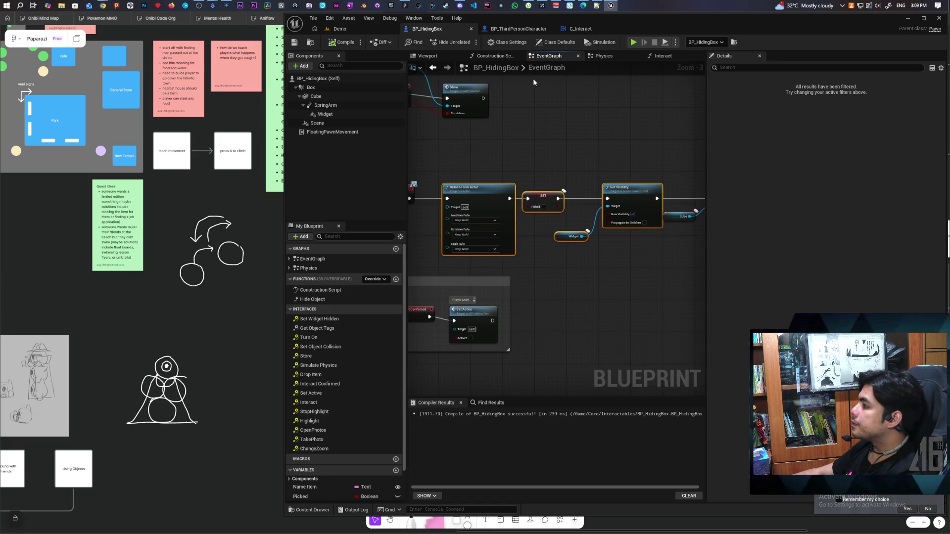
pyautogui.click(663, 56)
pyautogui.scroll(-2, 584, 147)
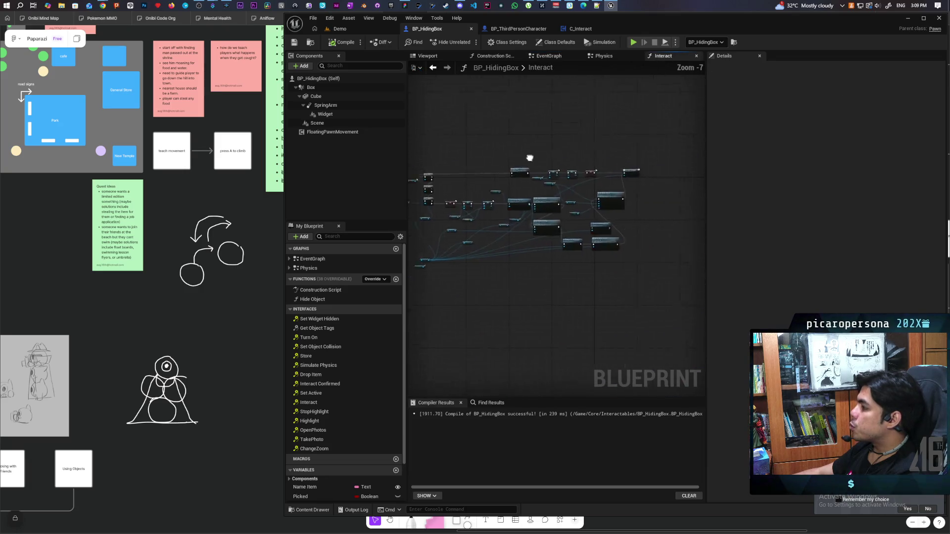
pyautogui.scroll(4, 513, 163)
pyautogui.click(484, 223)
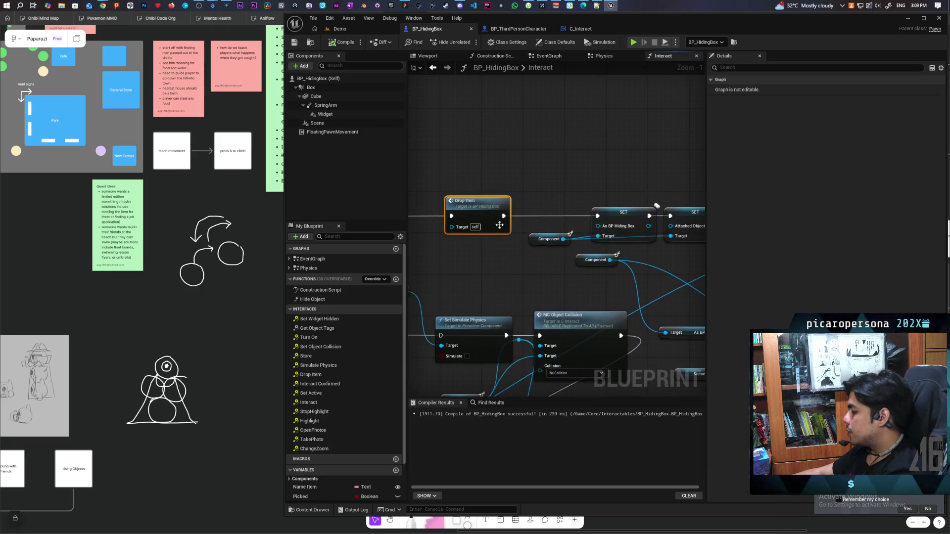
pyautogui.press('Delete')
# Maximize the editor and paste the character cast and Component nodes above the Is Valid checks
pyautogui.moveTo(549, 180)
pyautogui.mouseDown()
pyautogui.moveTo(440, 173)
pyautogui.moveTo(491, 137)
pyautogui.mouseUp()
pyautogui.scroll(-3, 507, 195)
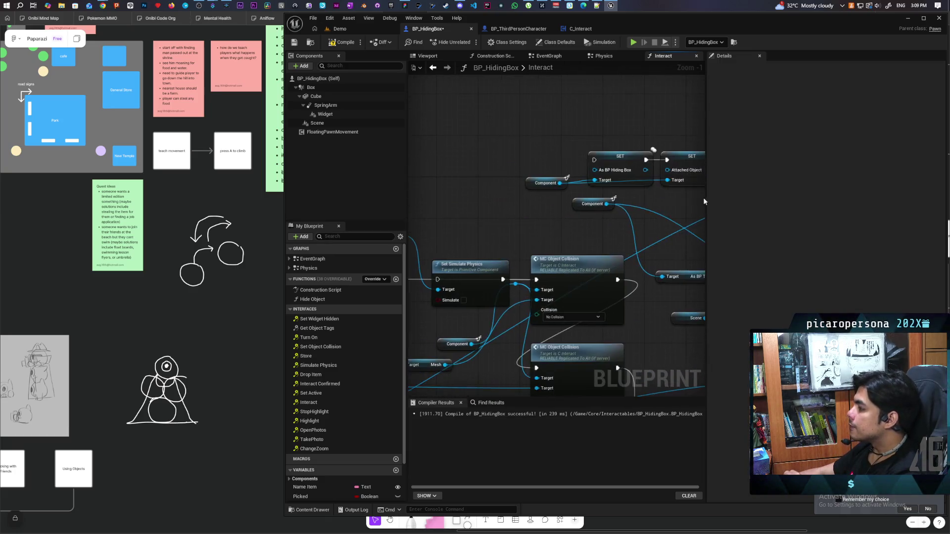
pyautogui.doubleClick(628, 22)
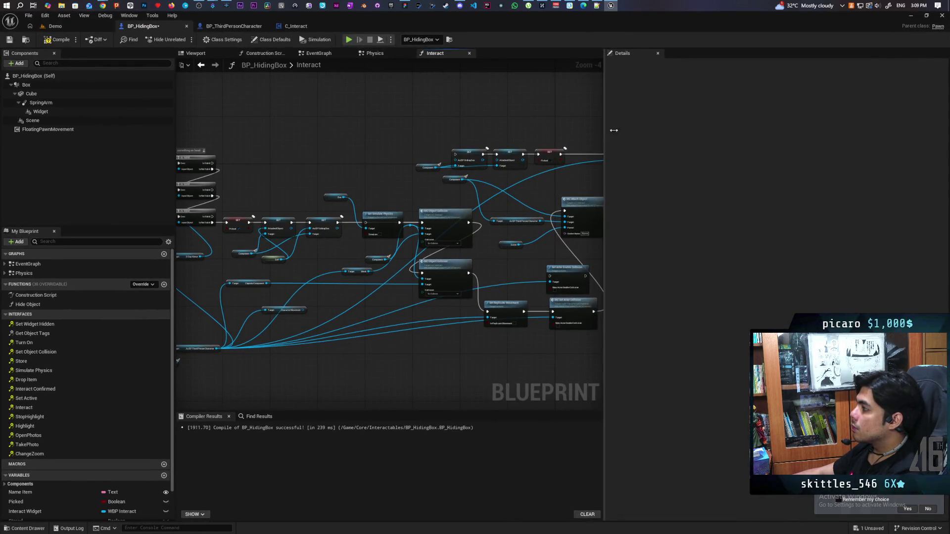
pyautogui.moveTo(605, 131); pyautogui.dragTo(862, 143)
pyautogui.scroll(2, 630, 170)
pyautogui.moveTo(503, 178)
pyautogui.mouseDown()
pyautogui.moveTo(604, 156)
pyautogui.moveTo(562, 177)
pyautogui.moveTo(523, 77)
pyautogui.mouseUp()
pyautogui.scroll(1, 603, 163)
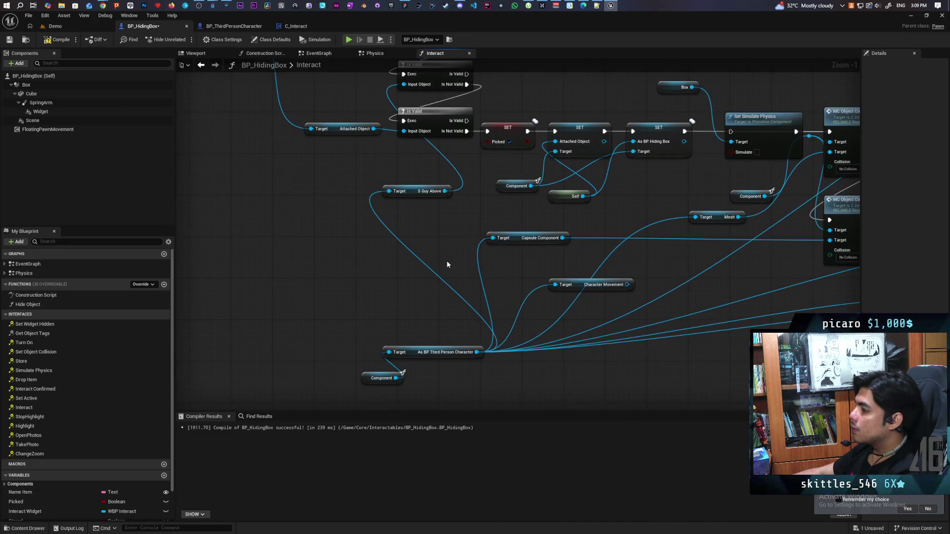
pyautogui.moveTo(377, 354)
pyautogui.mouseDown()
pyautogui.moveTo(418, 384)
pyautogui.moveTo(435, 272)
pyautogui.moveTo(424, 361)
pyautogui.moveTo(396, 436)
pyautogui.mouseUp()
pyautogui.hotkey('ctrl', 'x')
pyautogui.hotkey('ctrl', 'v')
# Position the pasted Component node beside the cast and drag a wire from the cast output
pyautogui.click(495, 193)
pyautogui.moveTo(400, 169); pyautogui.dragTo(363, 148)
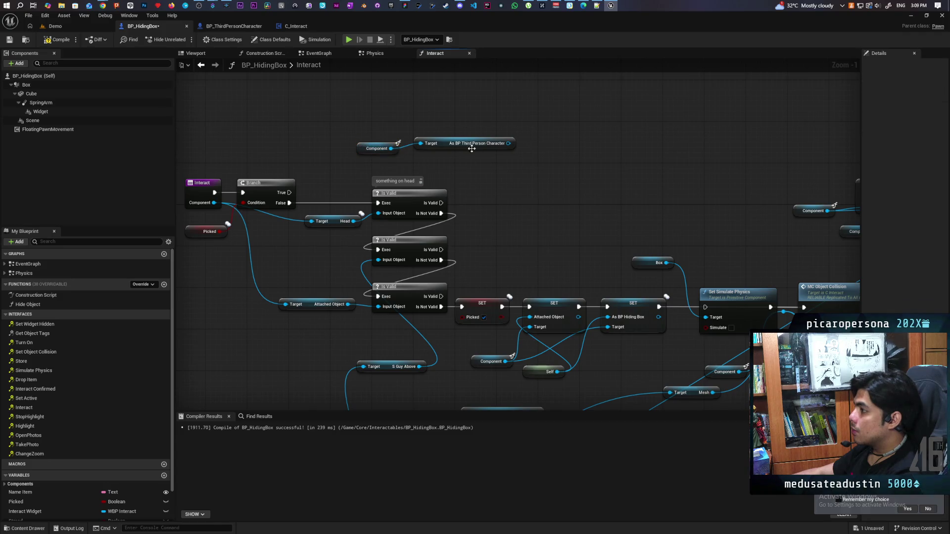
pyautogui.moveTo(442, 145); pyautogui.dragTo(454, 165)
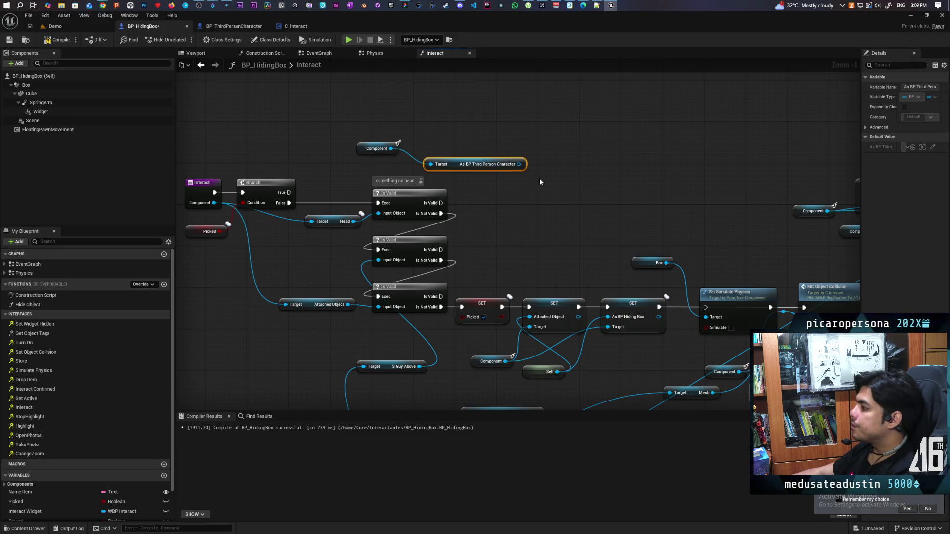
pyautogui.moveTo(520, 164); pyautogui.dragTo(534, 195)
# Add a Detach From Actor node that runs after the first Is Valid check
pyautogui.write('de')
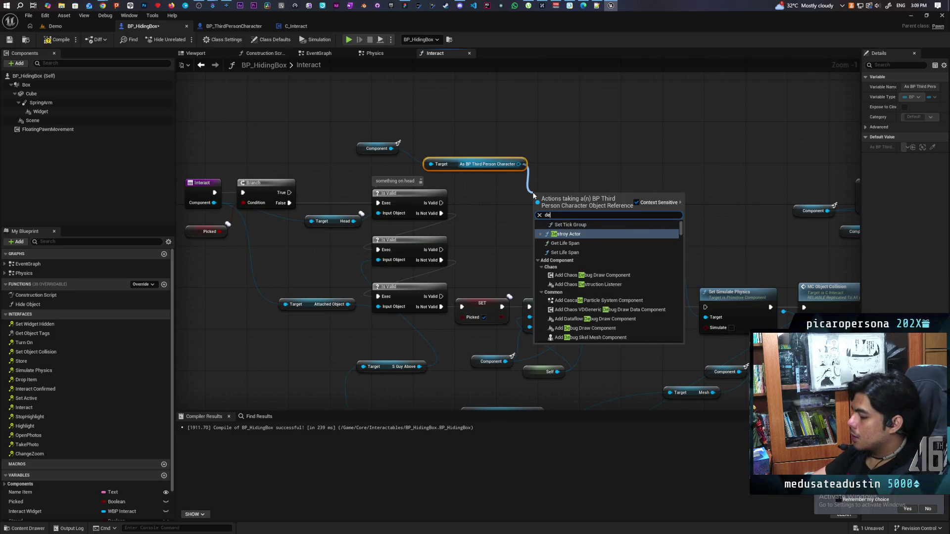
pyautogui.write('tach actor')
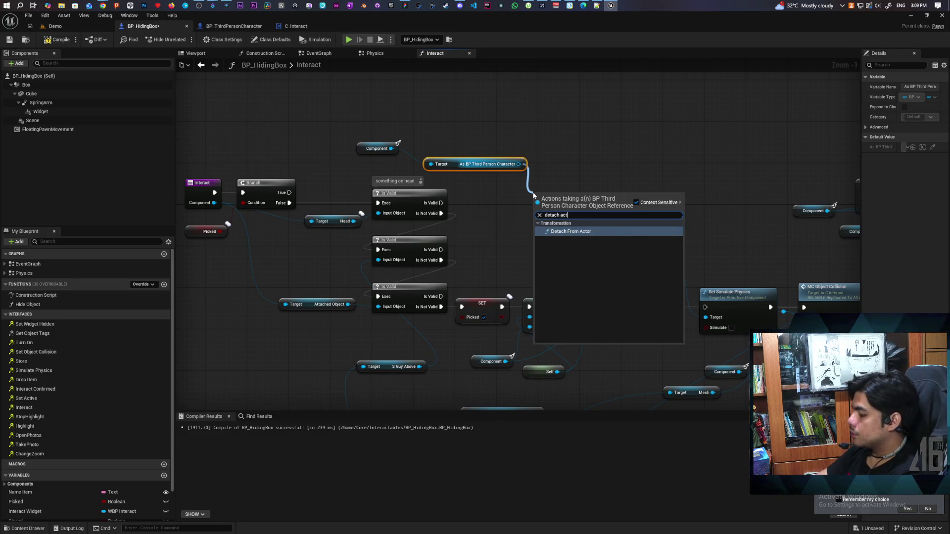
pyautogui.press('Return')
pyautogui.moveTo(579, 218); pyautogui.dragTo(579, 186)
pyautogui.moveTo(441, 203)
pyautogui.mouseDown()
pyautogui.moveTo(542, 186)
pyautogui.moveTo(531, 199)
pyautogui.mouseUp()
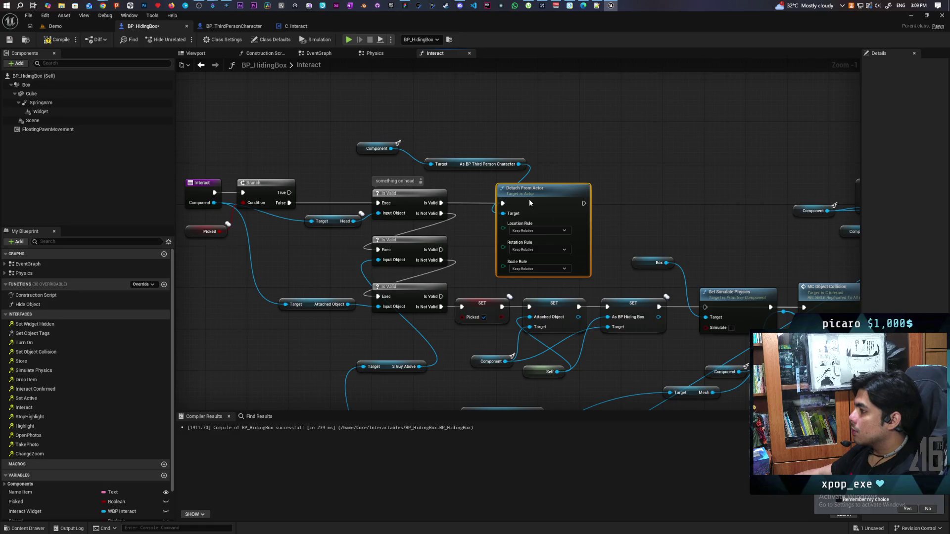
# Set Location, Rotation and Scale rules to Keep World and compile the blueprint
pyautogui.click(559, 231)
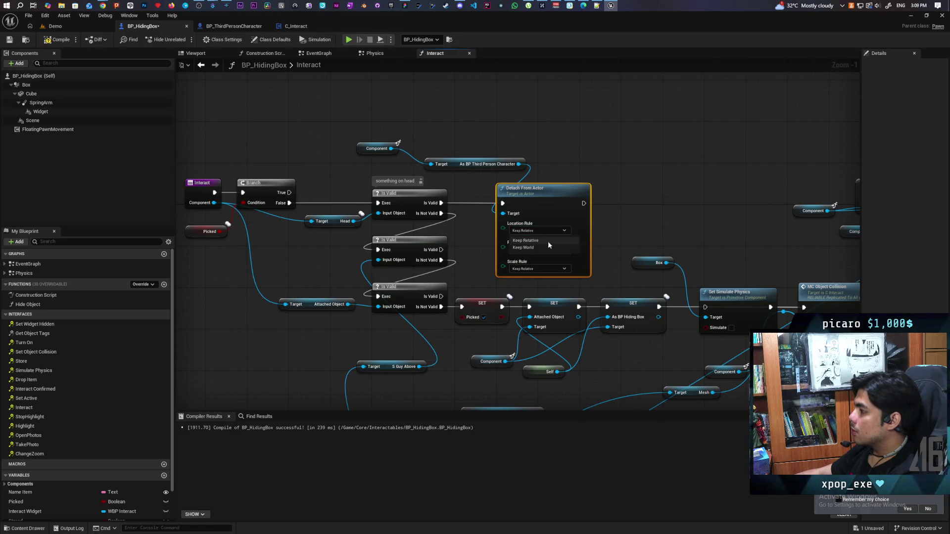
pyautogui.click(537, 247)
pyautogui.click(536, 249)
pyautogui.click(534, 268)
pyautogui.click(539, 269)
pyautogui.click(537, 285)
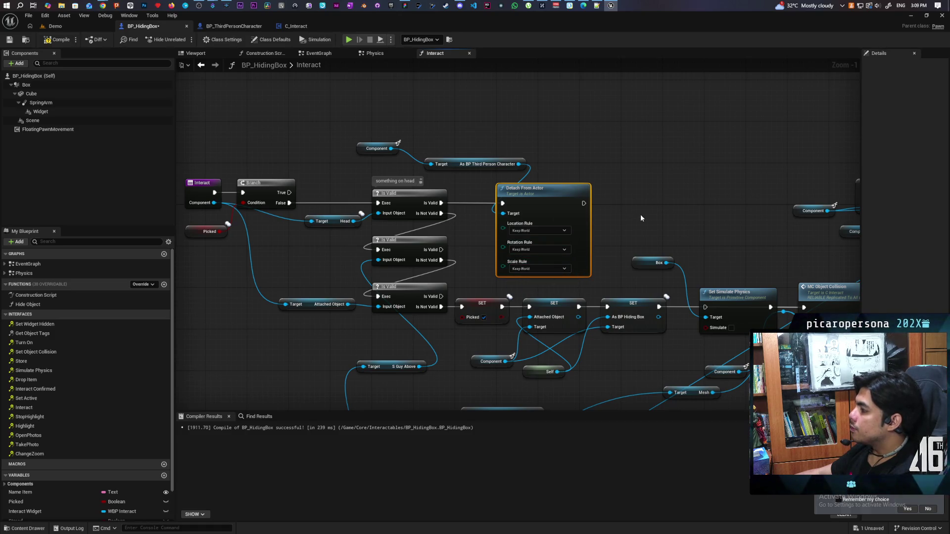
pyautogui.moveTo(640, 218); pyautogui.dragTo(558, 192)
pyautogui.click(58, 39)
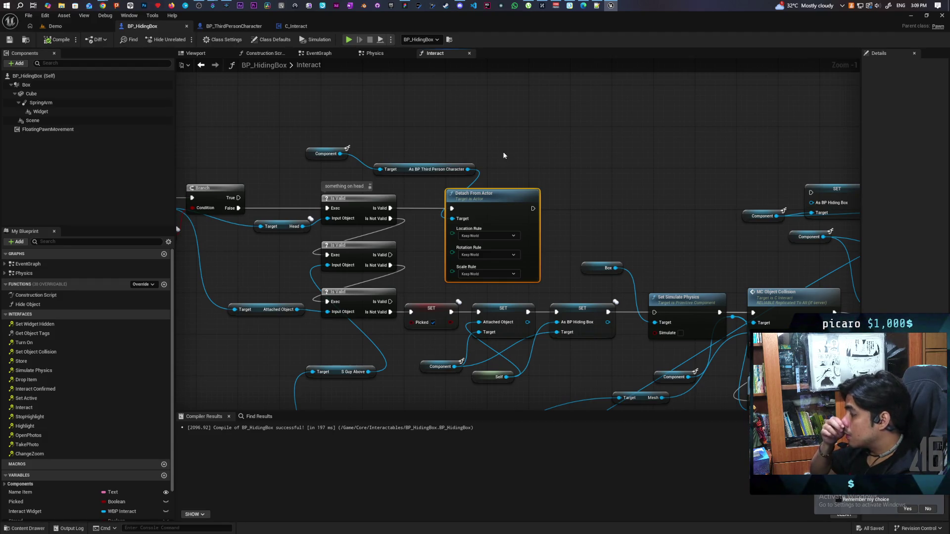
# Move Set Simulate Physics up and route the SET chain into Set Replicate Movement
pyautogui.moveTo(504, 155)
pyautogui.mouseDown()
pyautogui.moveTo(481, 91)
pyautogui.moveTo(416, 55)
pyautogui.mouseUp()
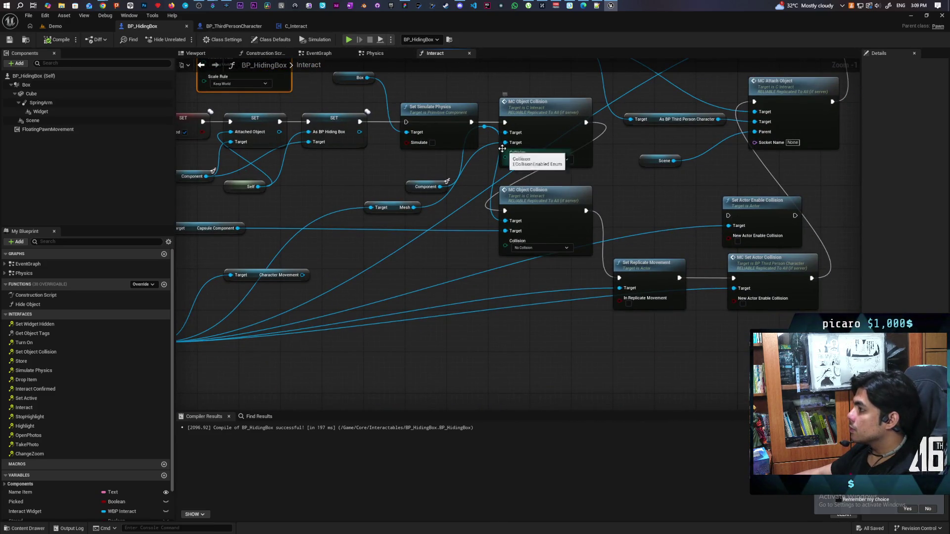
pyautogui.moveTo(488, 96); pyautogui.dragTo(481, 162)
pyautogui.moveTo(426, 175); pyautogui.dragTo(417, 129)
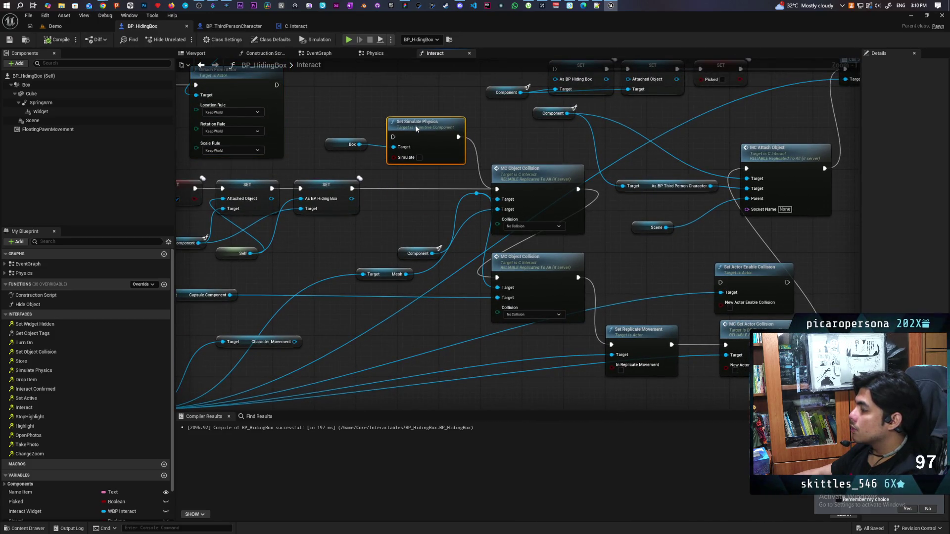
pyautogui.moveTo(441, 194); pyautogui.dragTo(416, 167)
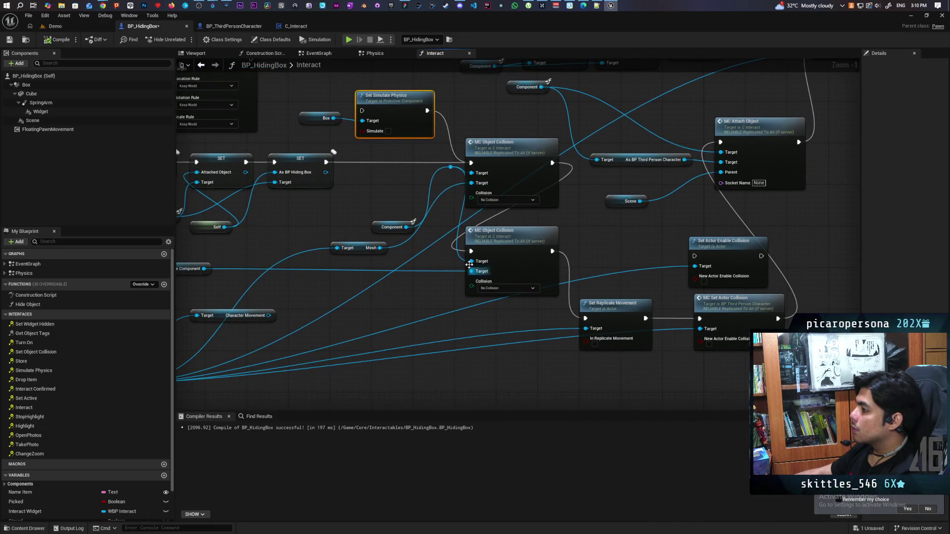
pyautogui.moveTo(326, 162); pyautogui.dragTo(585, 318)
# Pan along the chain and open the MC Set Actor Collision definition in BP_ThirdPersonCharacter
pyautogui.scroll(-2, 532, 354)
pyautogui.moveTo(533, 355)
pyautogui.mouseDown()
pyautogui.moveTo(721, 307)
pyautogui.moveTo(533, 322)
pyautogui.mouseUp()
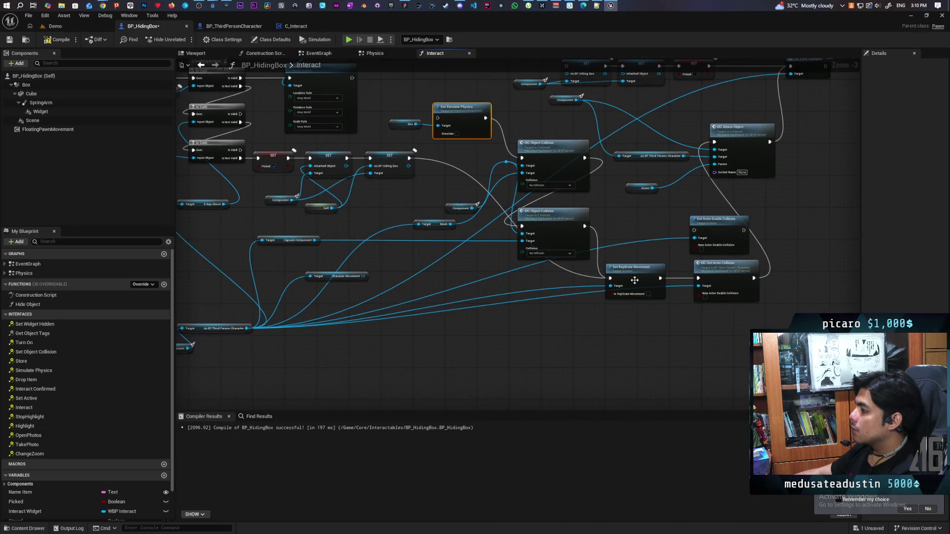
pyautogui.scroll(1, 679, 335)
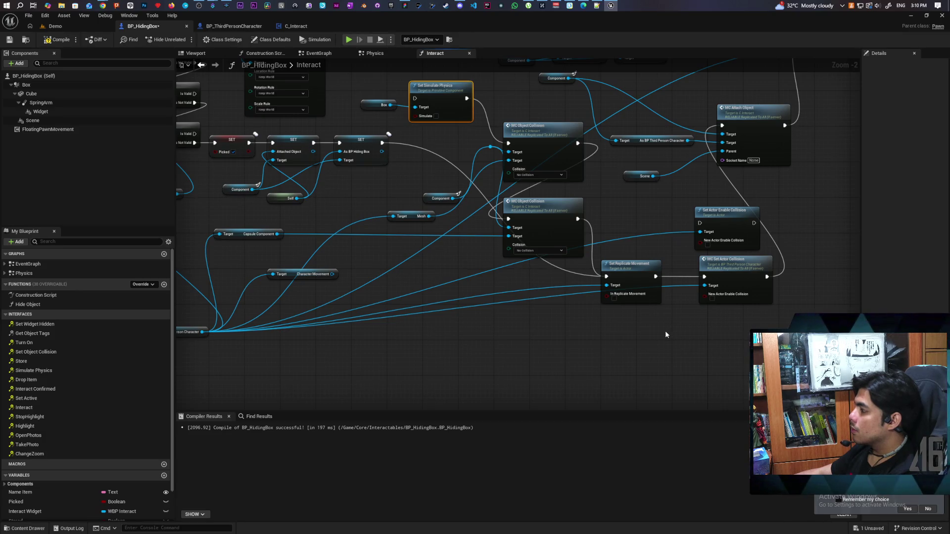
pyautogui.scroll(-1, 648, 328)
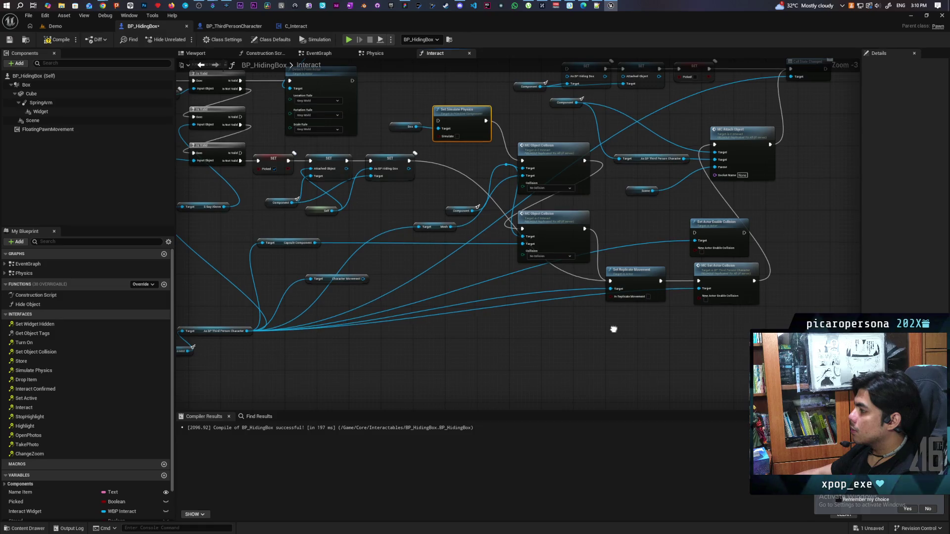
pyautogui.moveTo(614, 329); pyautogui.dragTo(684, 314)
pyautogui.scroll(3, 699, 304)
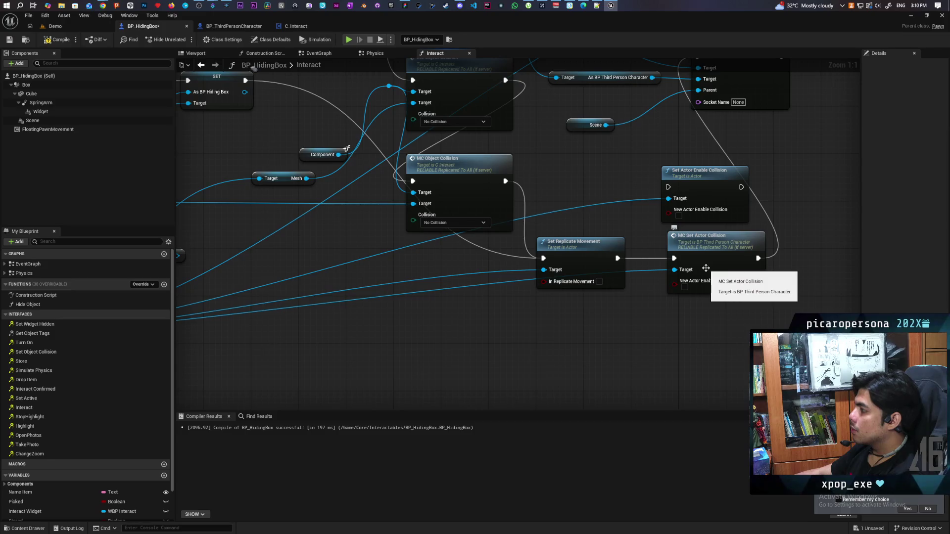
pyautogui.moveTo(665, 313); pyautogui.dragTo(642, 346)
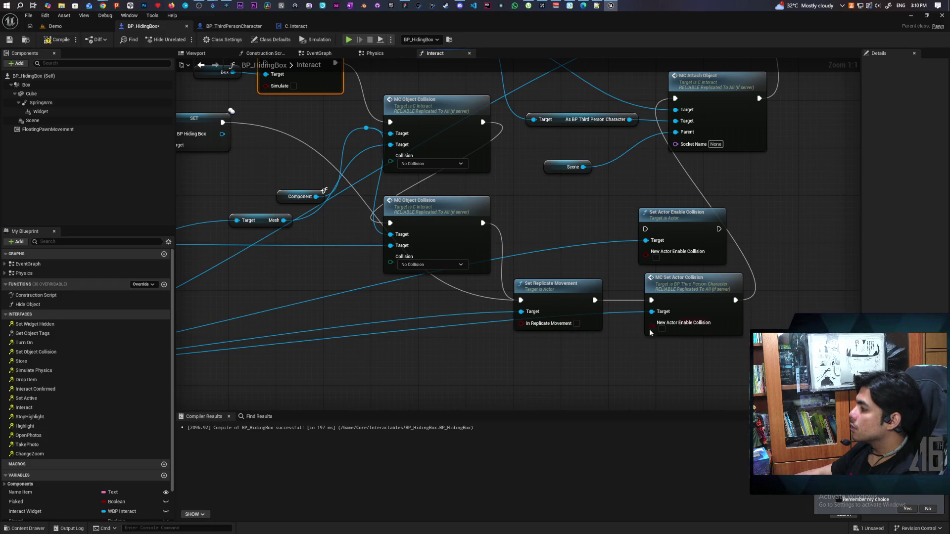
pyautogui.doubleClick(695, 294)
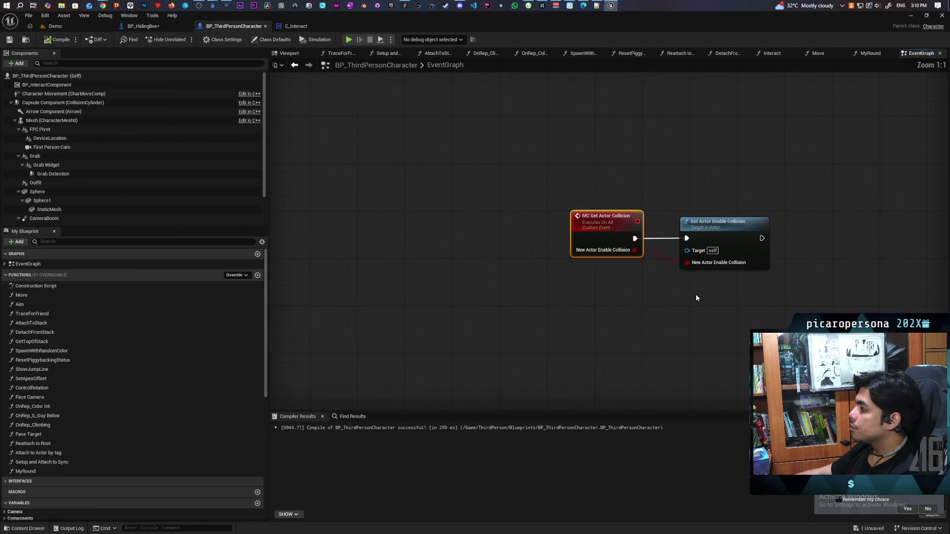
pyautogui.click(158, 27)
pyautogui.moveTo(531, 350); pyautogui.dragTo(741, 295)
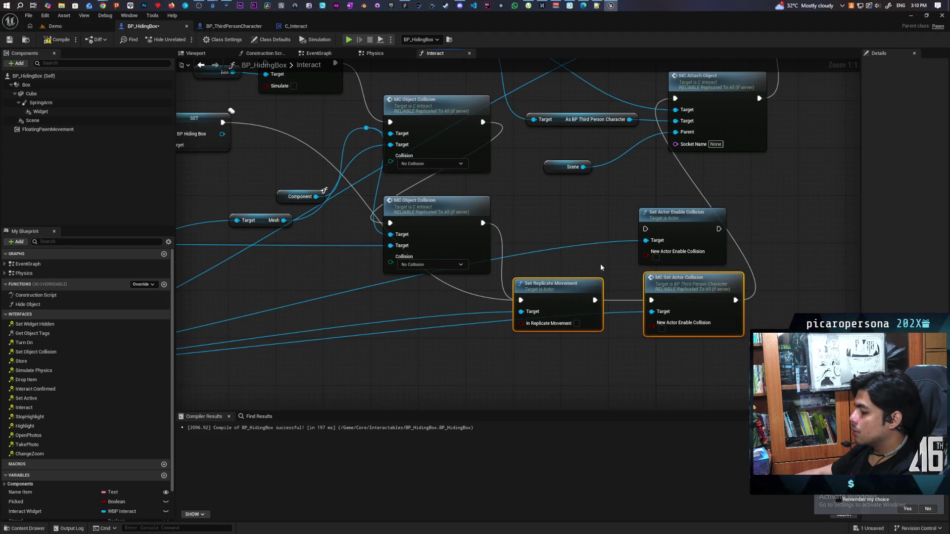
pyautogui.scroll(-2, 577, 238)
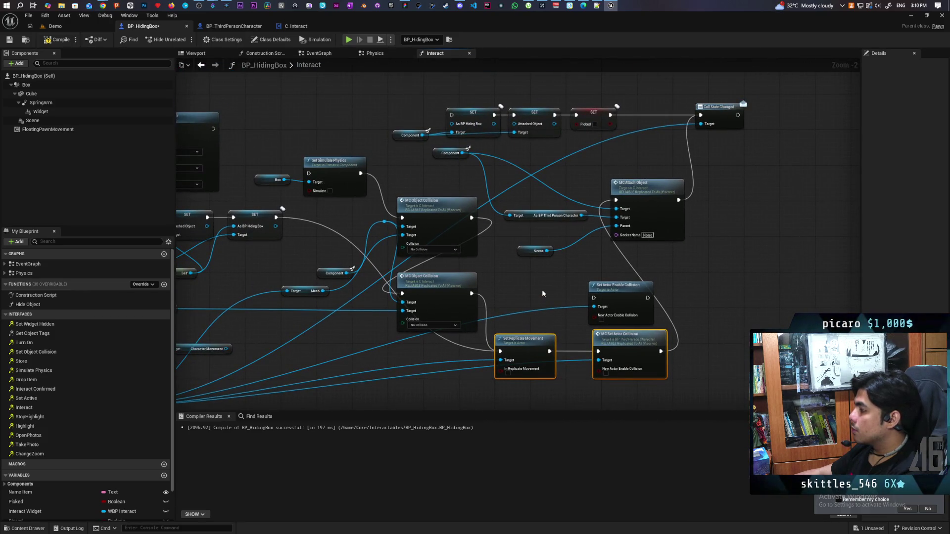
pyautogui.moveTo(528, 277)
pyautogui.mouseDown()
pyautogui.moveTo(664, 295)
pyautogui.moveTo(661, 328)
pyautogui.mouseUp()
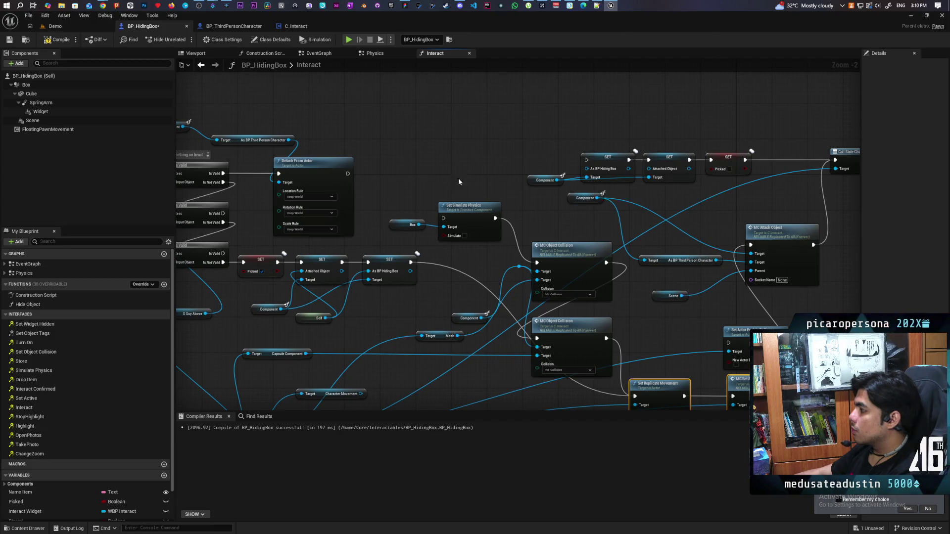
pyautogui.hotkey('ctrl', 'v')
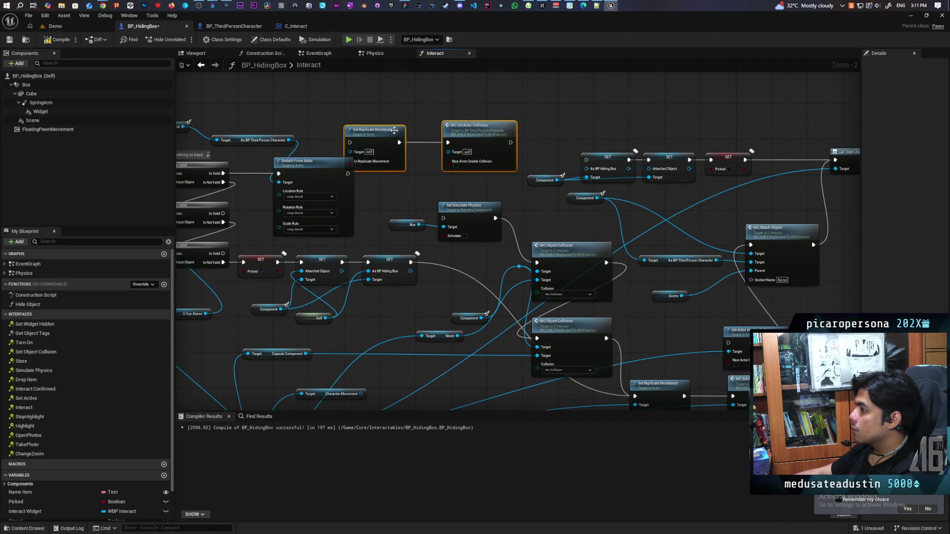
# Feed the character cast into the Target of Set Replicate Movement and MC Set Actor Collision
pyautogui.moveTo(392, 120)
pyautogui.mouseDown()
pyautogui.moveTo(428, 159)
pyautogui.moveTo(517, 62)
pyautogui.moveTo(453, 75)
pyautogui.moveTo(497, 246)
pyautogui.mouseUp()
pyautogui.moveTo(374, 167); pyautogui.dragTo(565, 163)
pyautogui.moveTo(494, 210)
pyautogui.mouseDown()
pyautogui.moveTo(449, 236)
pyautogui.moveTo(455, 227)
pyautogui.moveTo(379, 214)
pyautogui.moveTo(412, 216)
pyautogui.mouseUp()
pyautogui.scroll(-5, 411, 220)
pyautogui.scroll(4, 380, 130)
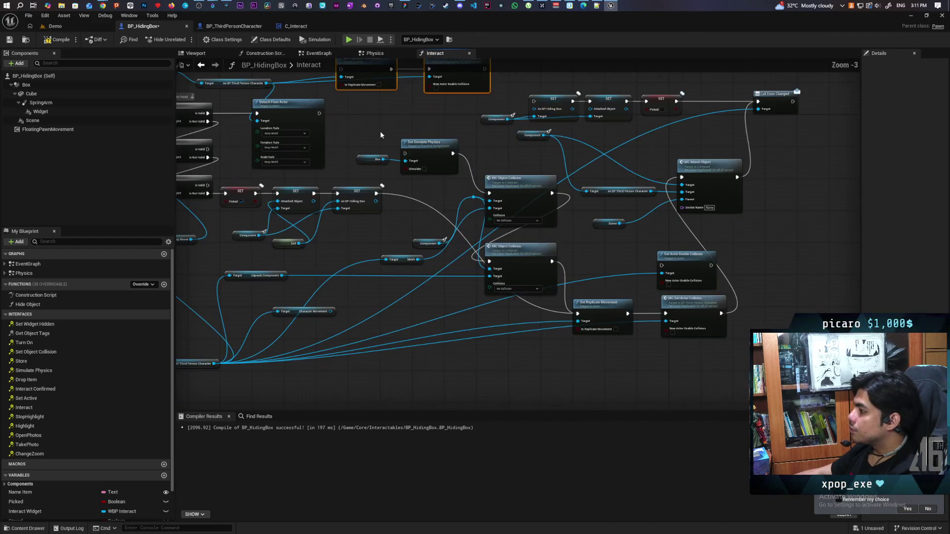
pyautogui.scroll(-1, 410, 251)
pyautogui.scroll(2, 401, 215)
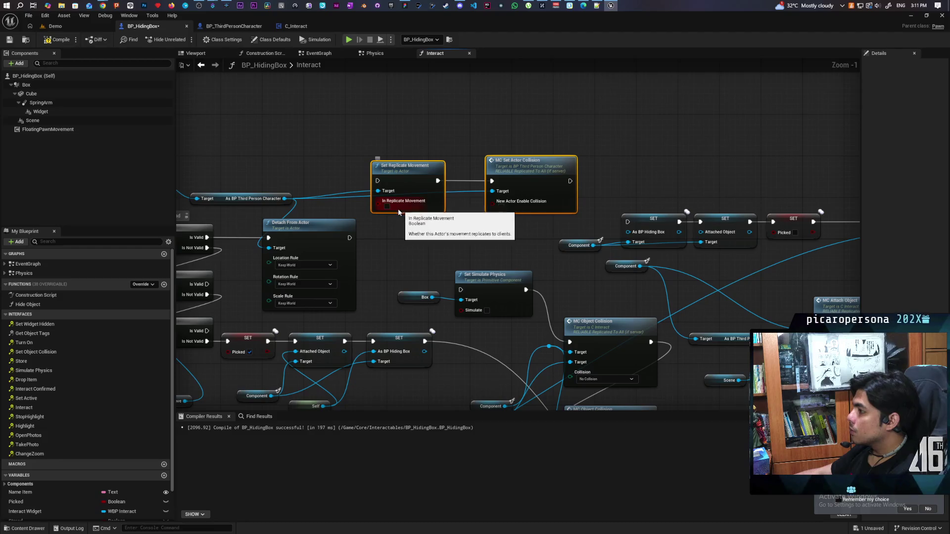
# Save and compile, then select the two new nodes and add a reroute on their exec wire
pyautogui.click(487, 231)
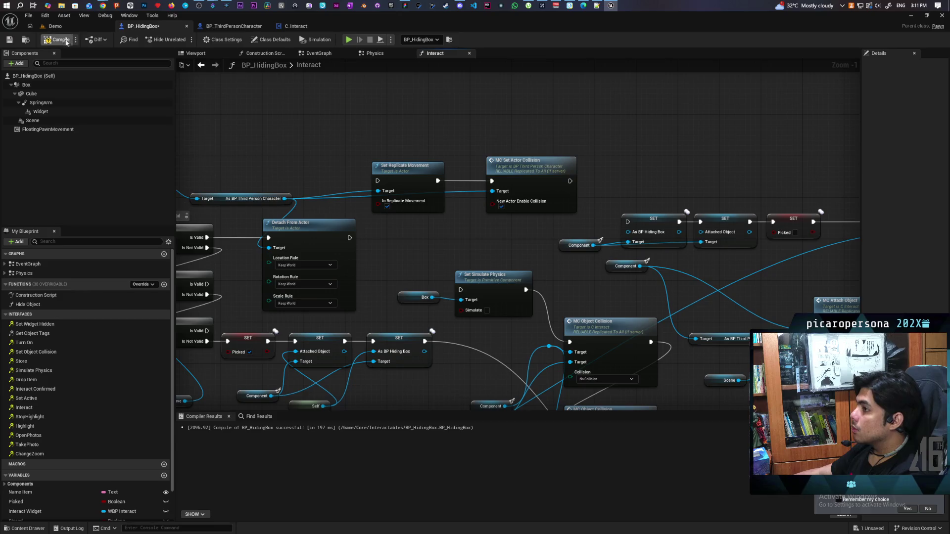
pyautogui.hotkey('ctrl', 's')
pyautogui.moveTo(415, 140)
pyautogui.mouseDown()
pyautogui.moveTo(524, 181)
pyautogui.moveTo(540, 114)
pyautogui.moveTo(591, 108)
pyautogui.mouseUp()
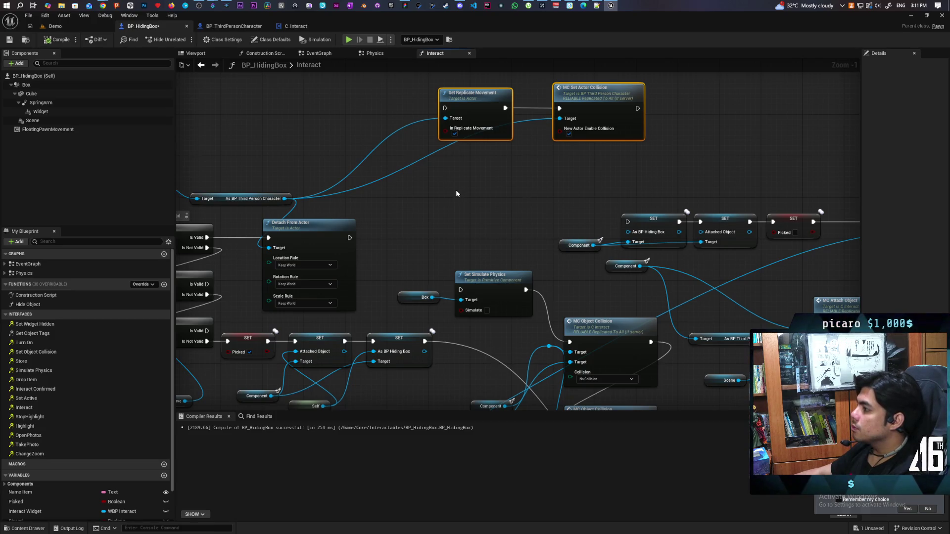
pyautogui.doubleClick(519, 108)
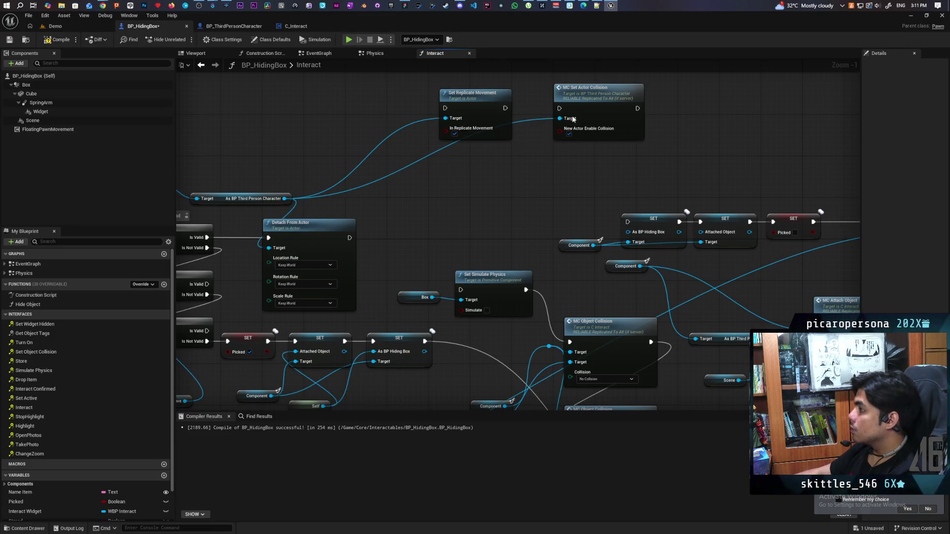
# Break the exec link, place MC Set Actor Collision beside Set Replicate Movement, and save
pyautogui.press('Delete')
pyautogui.moveTo(596, 89); pyautogui.dragTo(394, 209)
pyautogui.moveTo(466, 100); pyautogui.dragTo(554, 104)
pyautogui.moveTo(379, 216)
pyautogui.mouseDown()
pyautogui.moveTo(462, 103)
pyautogui.moveTo(451, 101)
pyautogui.mouseUp()
pyautogui.moveTo(436, 199)
pyautogui.mouseDown()
pyautogui.moveTo(510, 195)
pyautogui.moveTo(493, 195)
pyautogui.mouseUp()
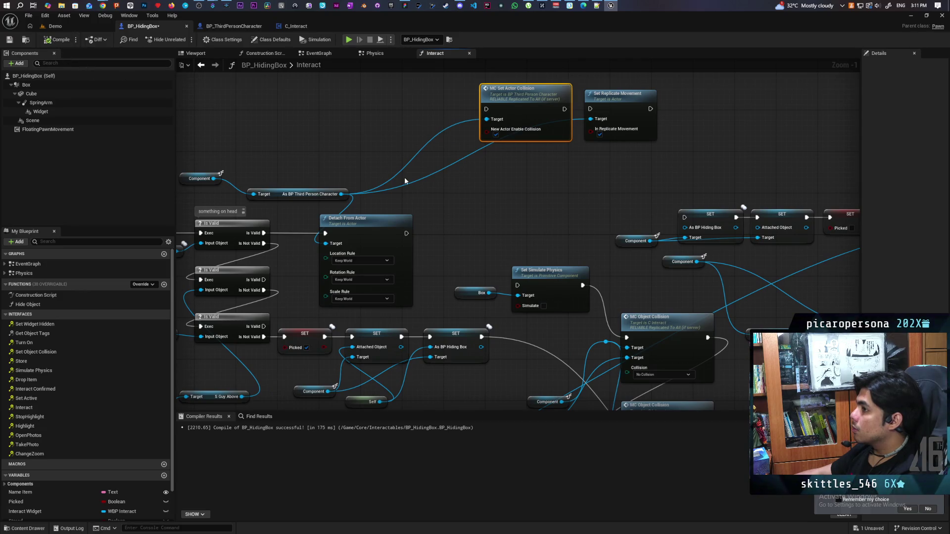
pyautogui.hotkey('ctrl', 's')
# Rewire the exec so Set Replicate Movement runs after MC Set Actor Collision
pyautogui.moveTo(405, 181)
pyautogui.mouseDown()
pyautogui.moveTo(465, 197)
pyautogui.moveTo(514, 147)
pyautogui.moveTo(637, 133)
pyautogui.mouseUp()
pyautogui.keyDown('ctrl'); pyautogui.click(544, 129); pyautogui.keyUp('ctrl')
pyautogui.moveTo(412, 228); pyautogui.dragTo(565, 187)
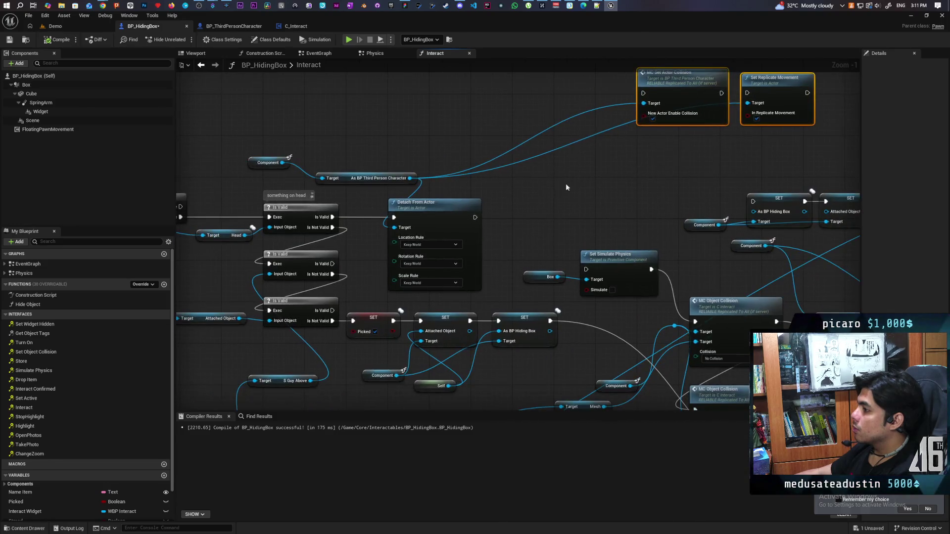
pyautogui.moveTo(294, 171)
pyautogui.mouseDown()
pyautogui.moveTo(515, 150)
pyautogui.moveTo(462, 169)
pyautogui.moveTo(461, 146)
pyautogui.mouseUp()
pyautogui.write('set')
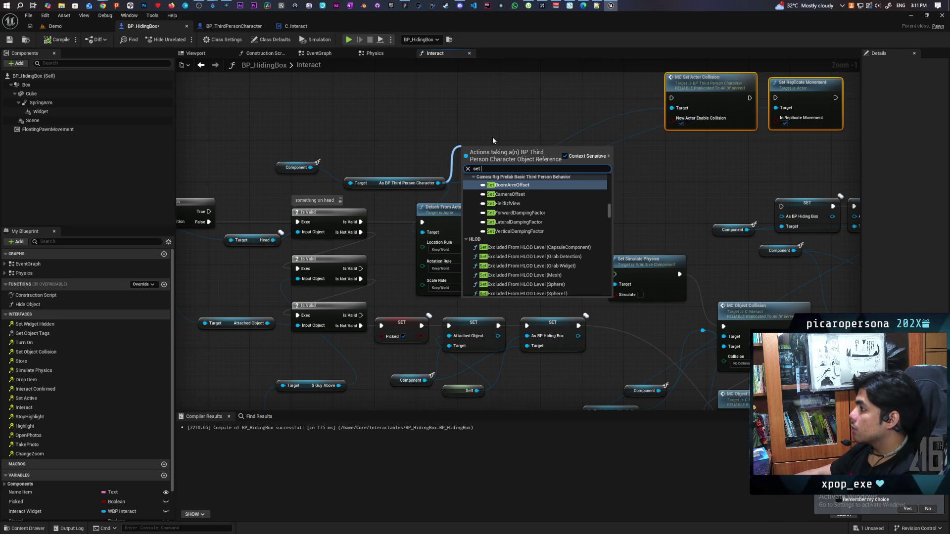
pyautogui.moveTo(503, 125)
pyautogui.mouseDown()
pyautogui.moveTo(448, 230)
pyautogui.moveTo(577, 144)
pyautogui.moveTo(573, 123)
pyautogui.mouseUp()
pyautogui.moveTo(650, 125)
pyautogui.mouseDown()
pyautogui.moveTo(687, 129)
pyautogui.moveTo(490, 132)
pyautogui.mouseUp()
pyautogui.moveTo(701, 116); pyautogui.dragTo(574, 123)
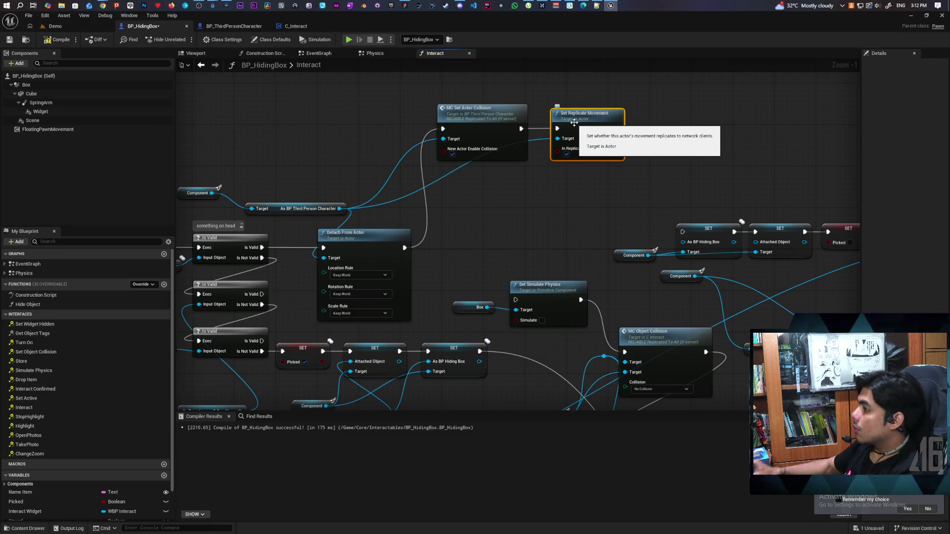
pyautogui.moveTo(339, 211)
pyautogui.mouseDown()
pyautogui.moveTo(371, 174)
pyautogui.moveTo(366, 158)
pyautogui.mouseUp()
# Add a character Set Actor Location after Set Replicate Movement, continuing into SET As BP Hiding Box
pyautogui.write('set')
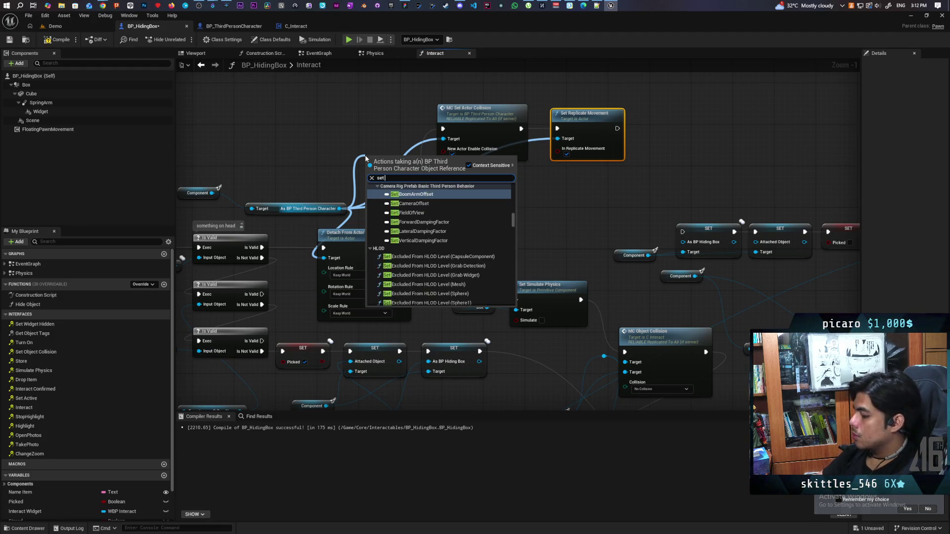
pyautogui.write(' actor loca')
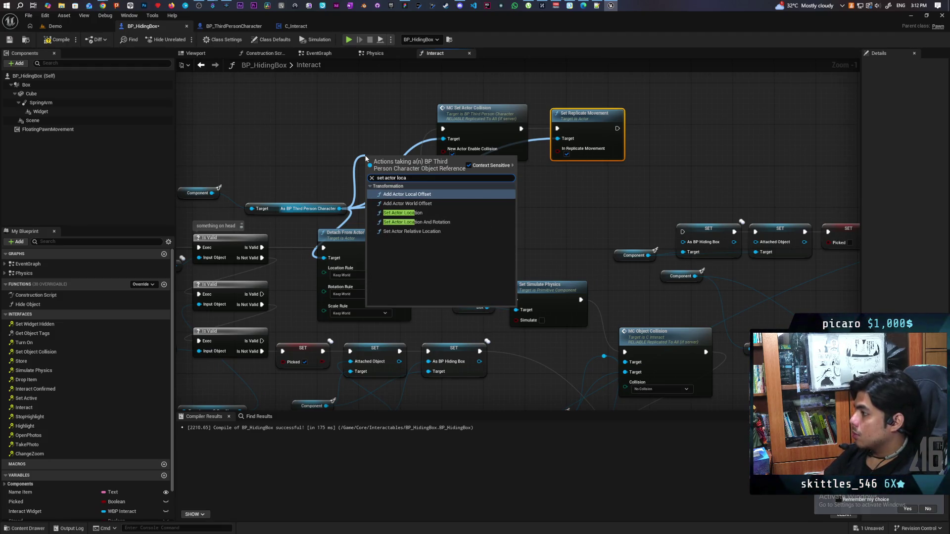
pyautogui.click(435, 213)
pyautogui.moveTo(435, 213)
pyautogui.mouseDown()
pyautogui.moveTo(706, 101)
pyautogui.moveTo(680, 128)
pyautogui.mouseUp()
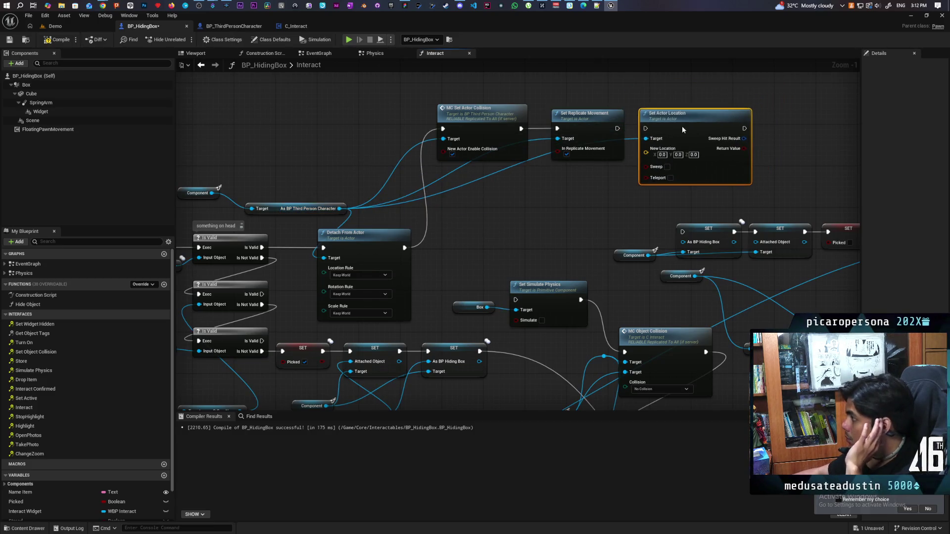
pyautogui.moveTo(616, 130); pyautogui.dragTo(645, 129)
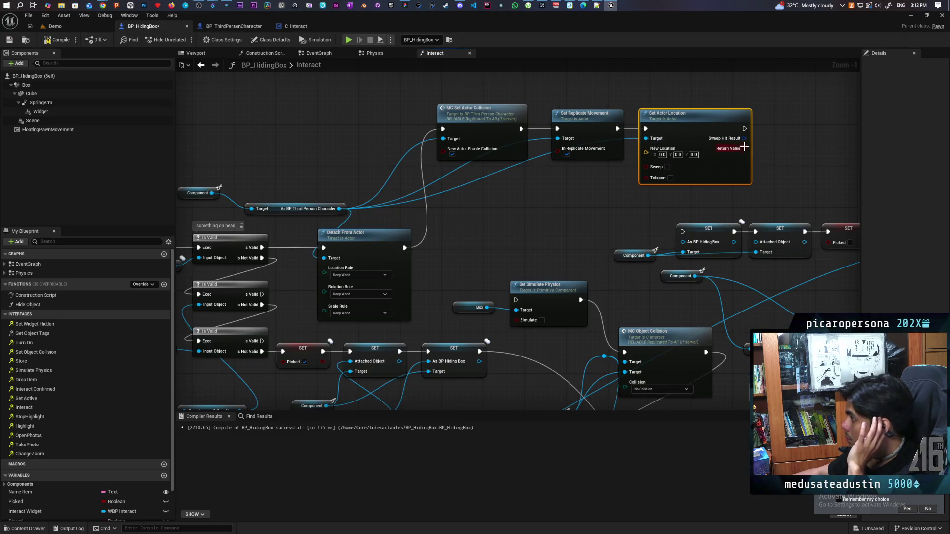
pyautogui.moveTo(744, 130); pyautogui.dragTo(682, 232)
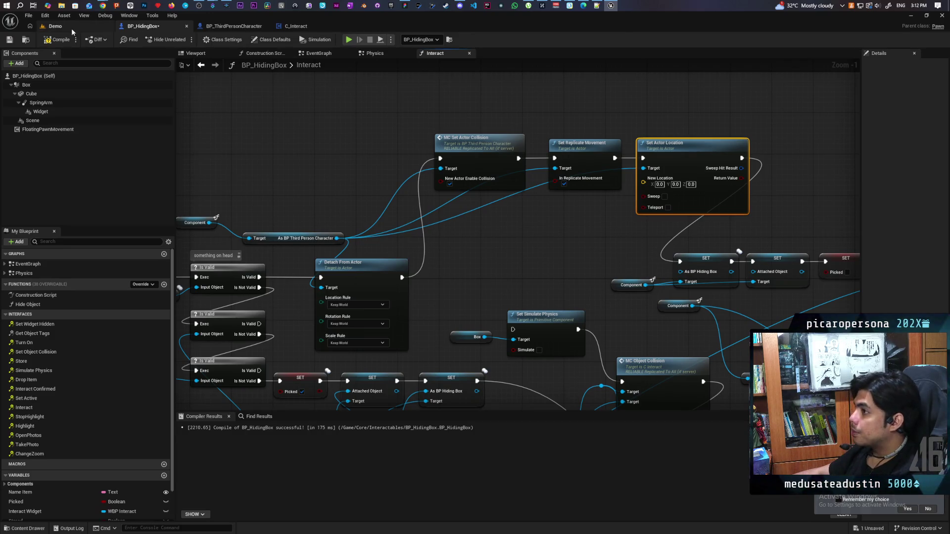
# Feed Get Actor Location plus a vector with Z 200 into New Location
pyautogui.moveTo(312, 197); pyautogui.dragTo(254, 215)
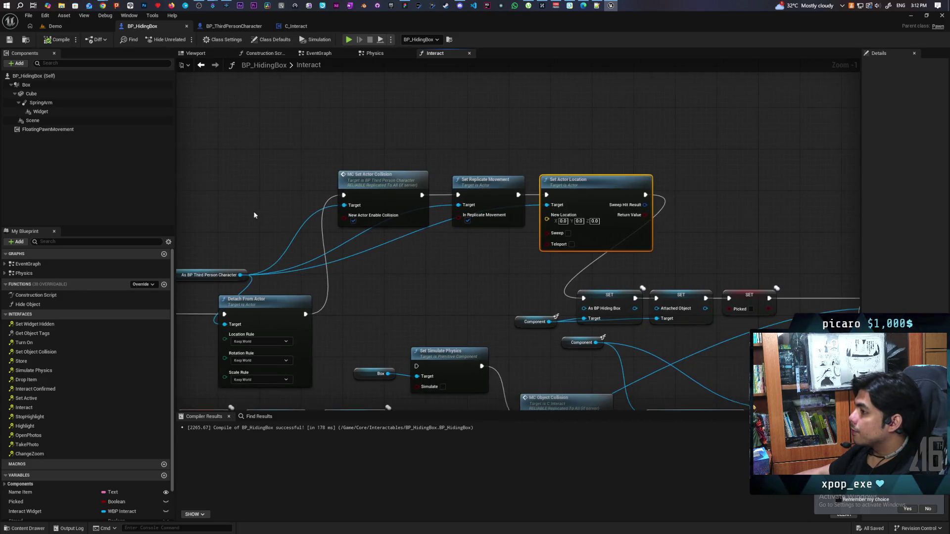
pyautogui.rightClick(351, 111)
pyautogui.write('get actor')
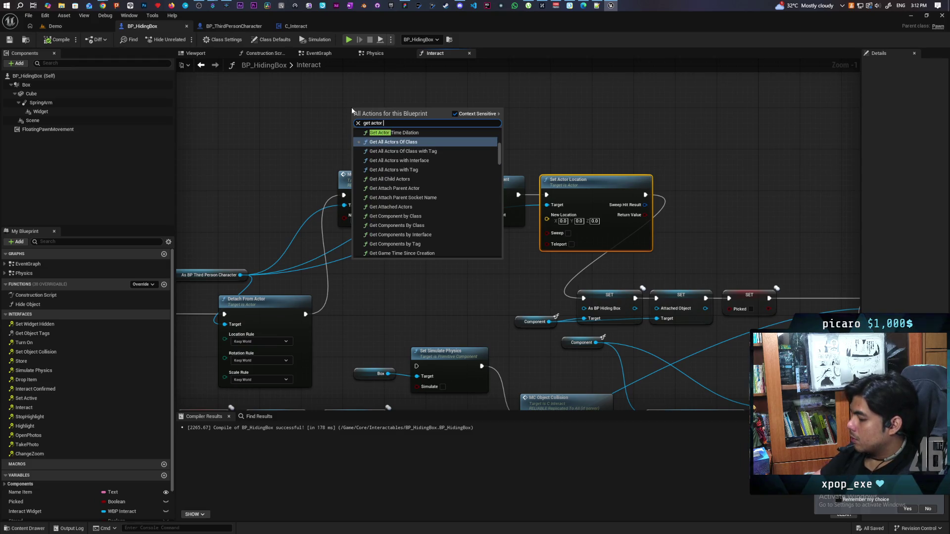
pyautogui.write('location')
pyautogui.press('Return')
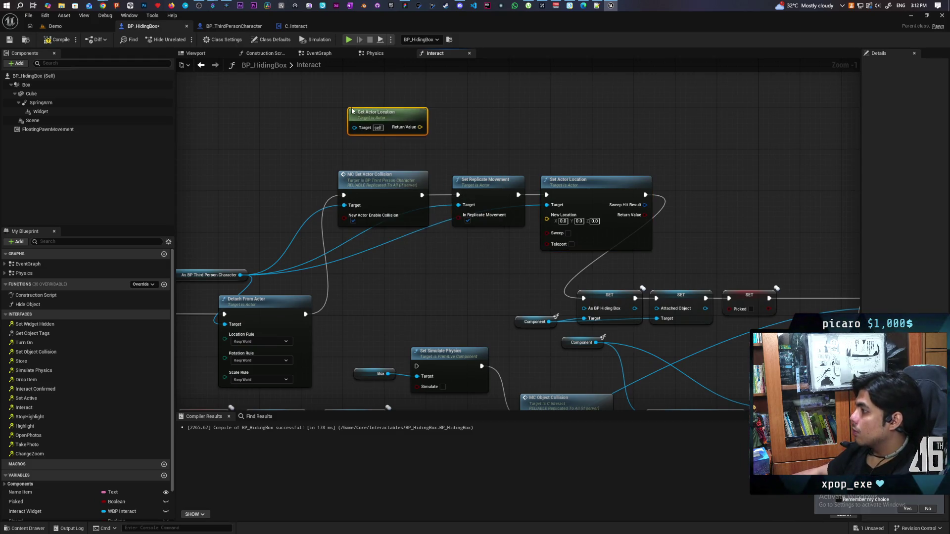
pyautogui.moveTo(352, 111); pyautogui.dragTo(333, 111)
pyautogui.moveTo(402, 127); pyautogui.dragTo(420, 130)
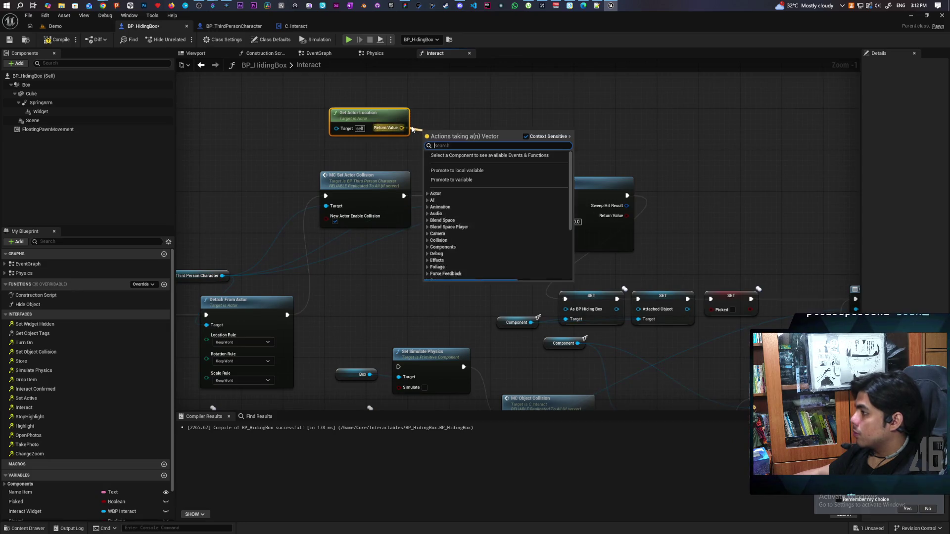
pyautogui.write('+')
pyautogui.press('Return')
pyautogui.moveTo(499, 138)
pyautogui.mouseDown()
pyautogui.moveTo(522, 149)
pyautogui.moveTo(528, 218)
pyautogui.mouseUp()
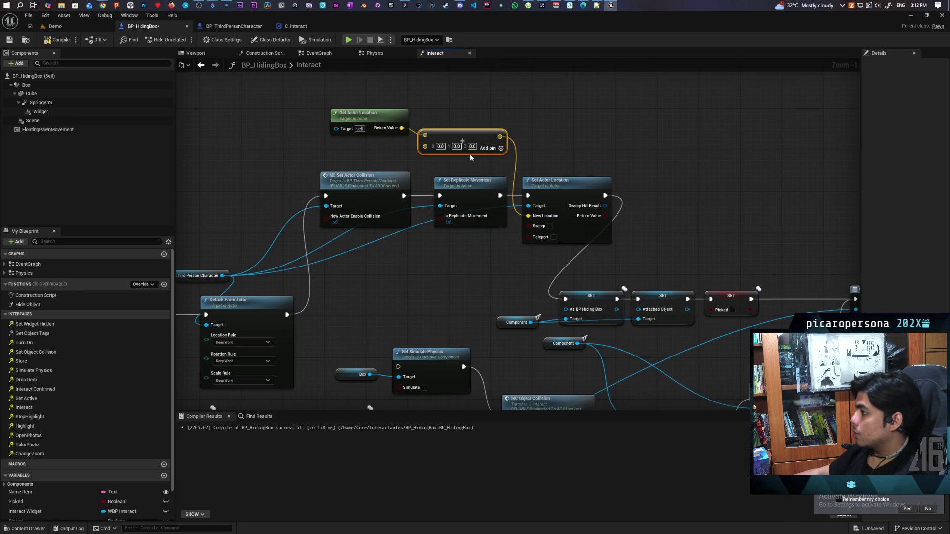
pyautogui.write('200')
pyautogui.click(630, 106)
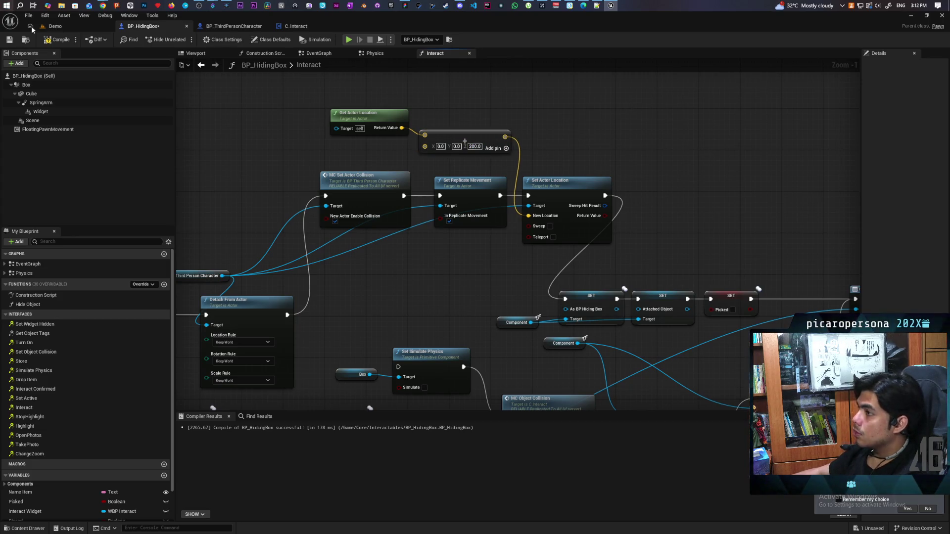
# Play the Demo level with three clients, walk toward the blue boxes, stop, and return to BP_HidingBox
pyautogui.click(70, 29)
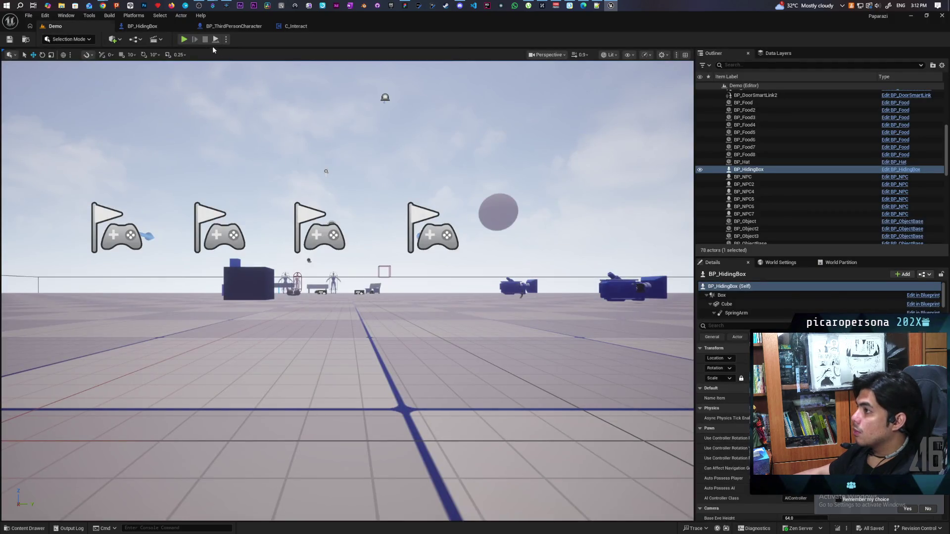
pyautogui.hotkey('alt', 'p')
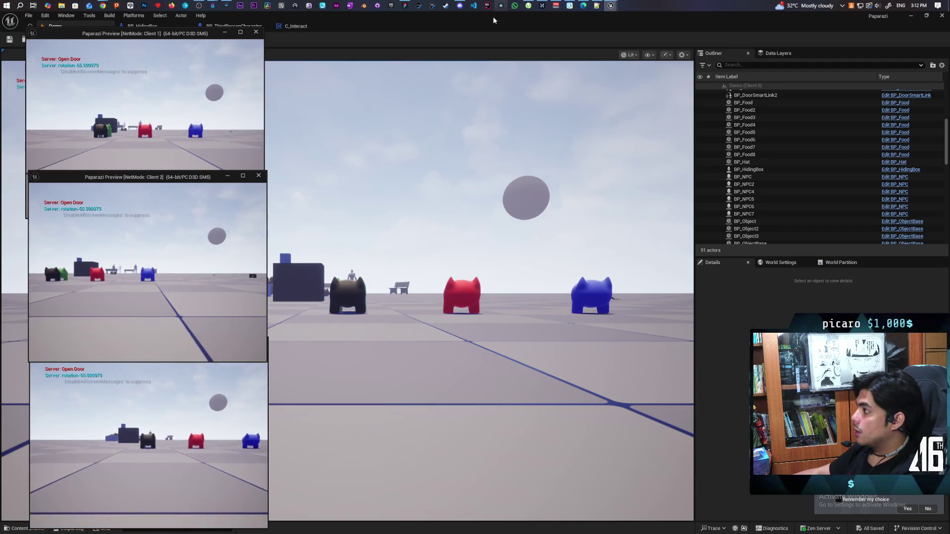
pyautogui.doubleClick(493, 16)
pyautogui.press('w')
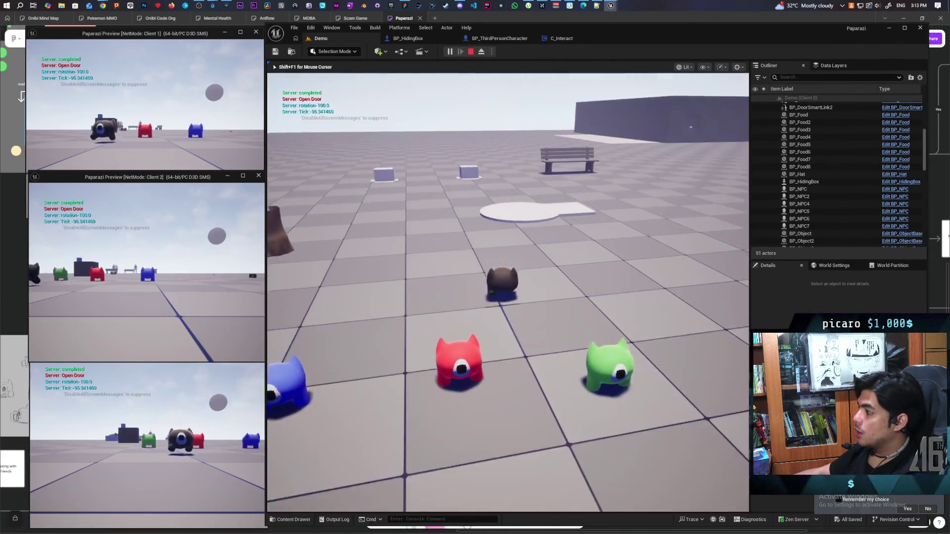
pyautogui.press('w')
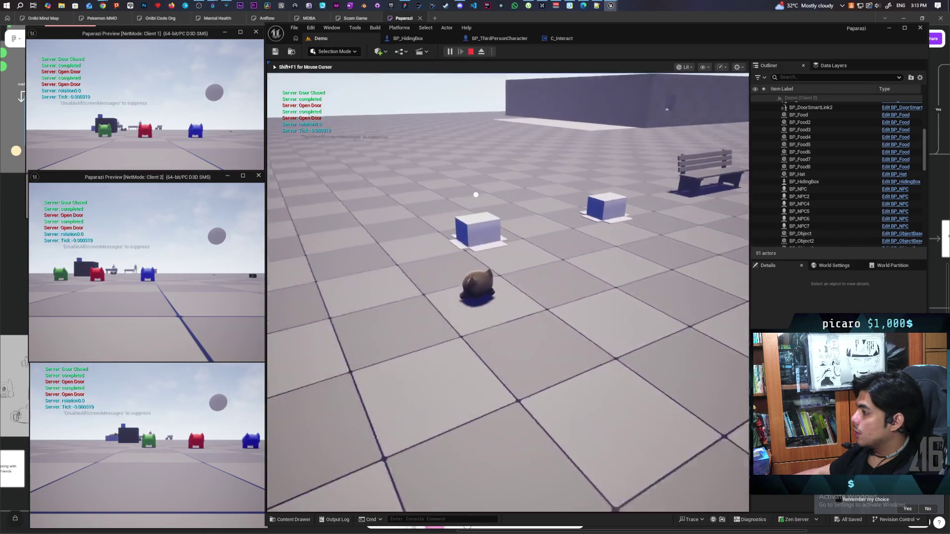
pyautogui.moveTo(508, 292)
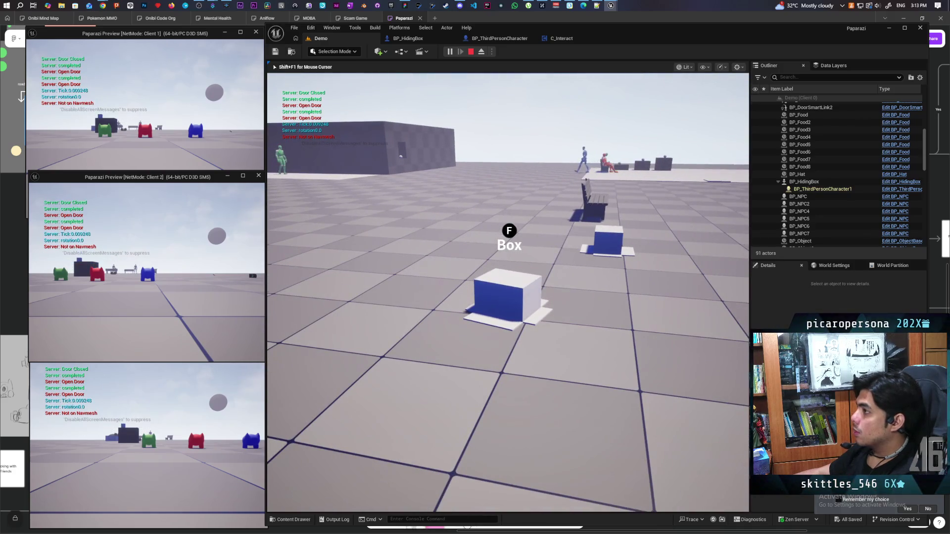
pyautogui.press('Escape')
pyautogui.click(430, 39)
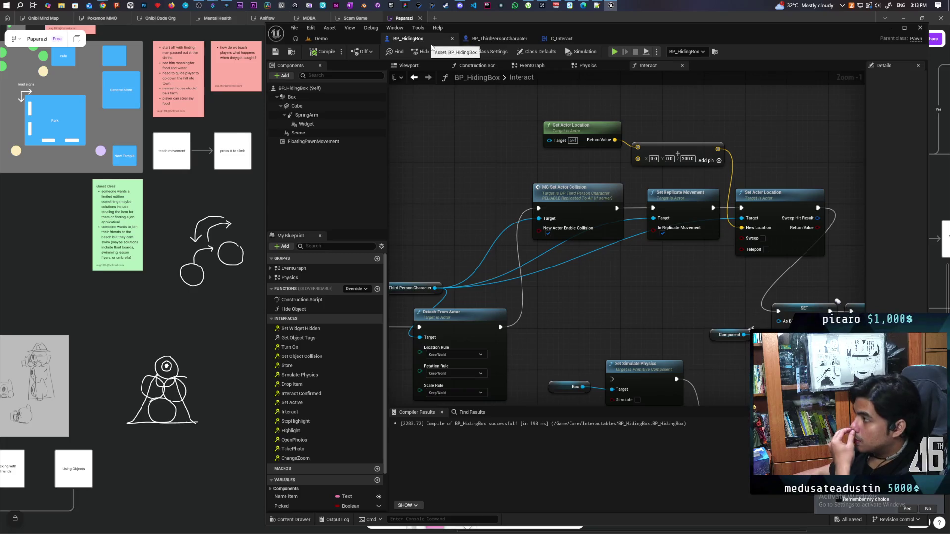
# Wire the Branch's True output into Detach From Actor
pyautogui.moveTo(477, 207)
pyautogui.mouseDown()
pyautogui.moveTo(686, 124)
pyautogui.moveTo(776, 125)
pyautogui.moveTo(690, 179)
pyautogui.mouseUp()
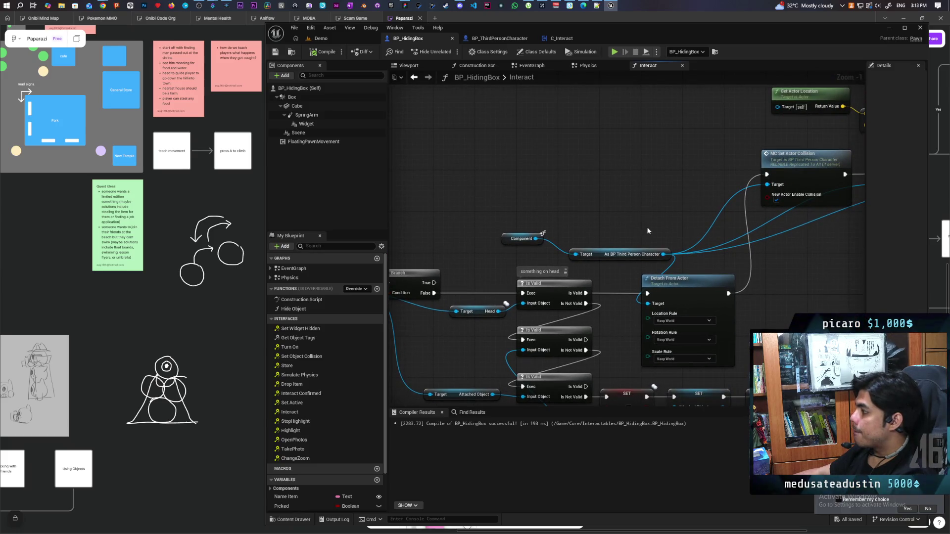
pyautogui.moveTo(437, 283)
pyautogui.mouseDown()
pyautogui.moveTo(562, 250)
pyautogui.moveTo(647, 293)
pyautogui.moveTo(675, 202)
pyautogui.moveTo(658, 155)
pyautogui.moveTo(625, 170)
pyautogui.mouseUp()
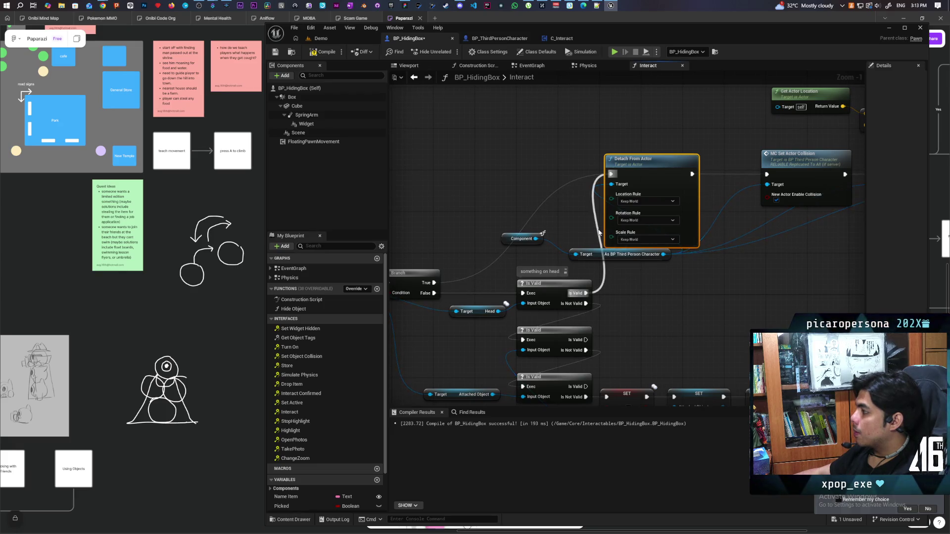
pyautogui.doubleClick(597, 227)
pyautogui.press('Delete')
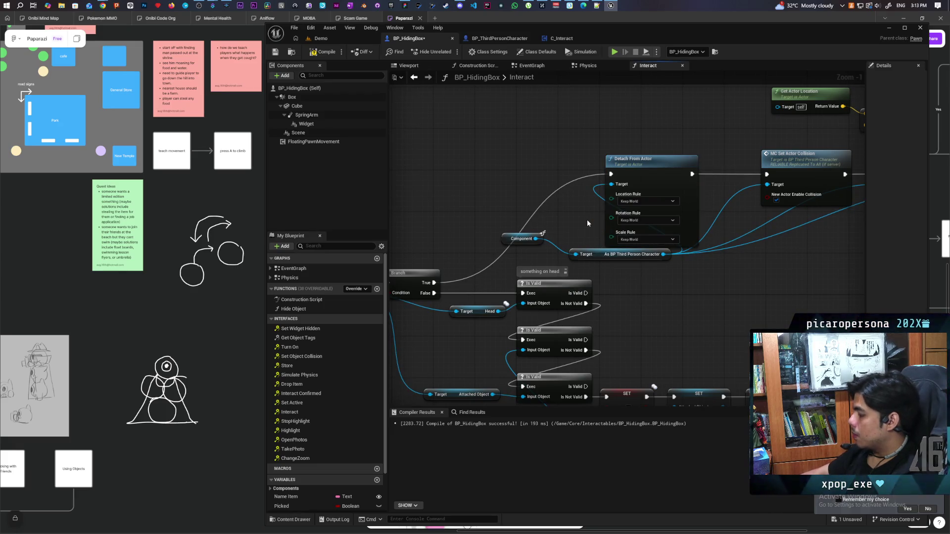
# Move the Component and cast nodes up and return to the Demo level
pyautogui.scroll(-3, 576, 204)
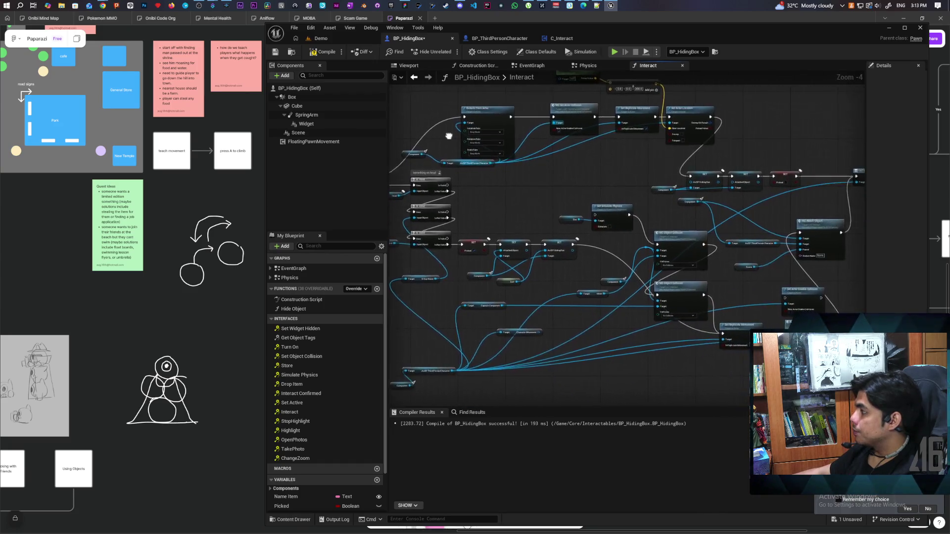
pyautogui.moveTo(571, 186); pyautogui.dragTo(623, 195)
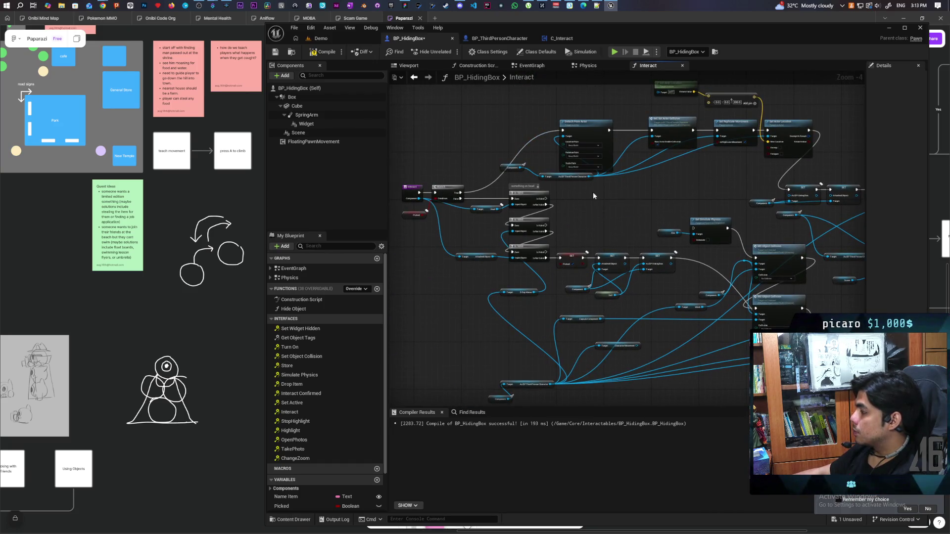
pyautogui.moveTo(556, 177)
pyautogui.mouseDown()
pyautogui.moveTo(540, 97)
pyautogui.moveTo(539, 107)
pyautogui.moveTo(649, 199)
pyautogui.mouseUp()
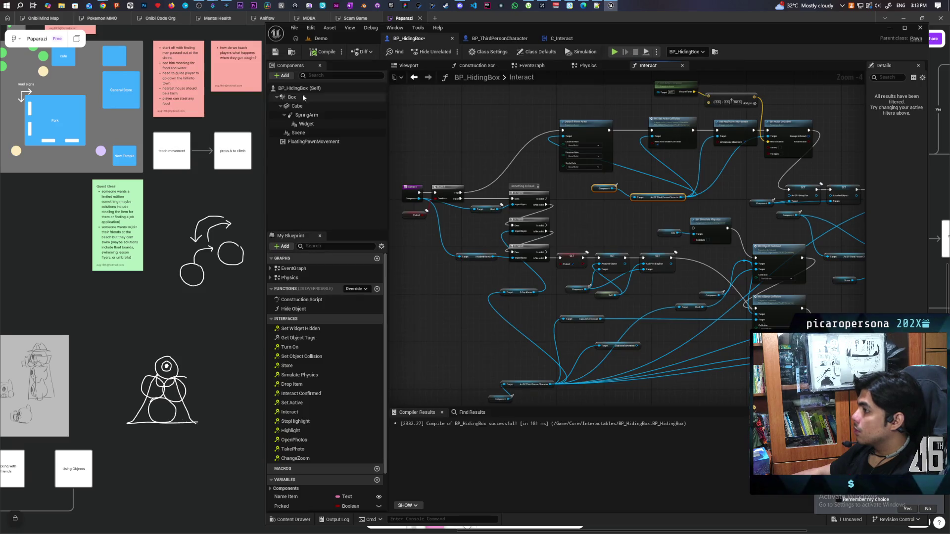
pyautogui.click(346, 41)
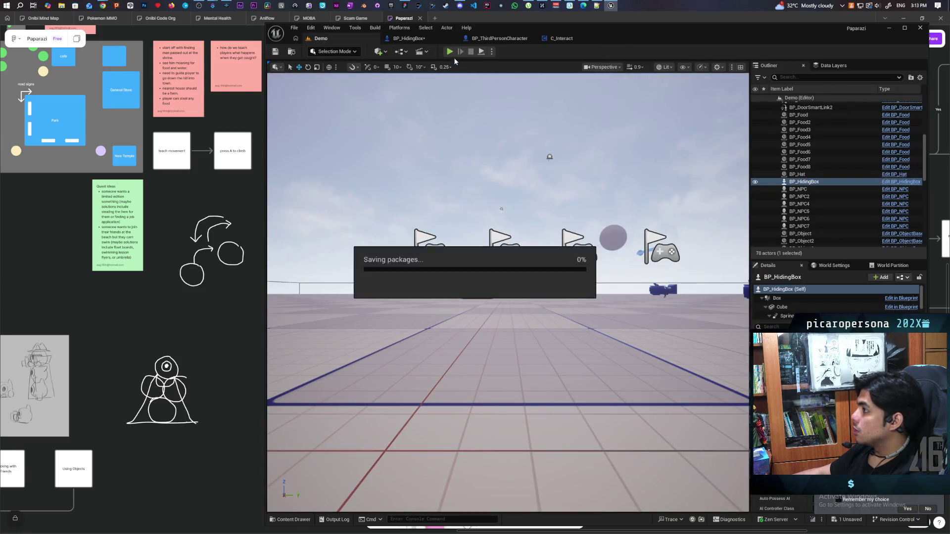
# Playtest again, walk to a box and press F to hide, then open BP_ThirdPersonCharacter's graph
pyautogui.click(450, 52)
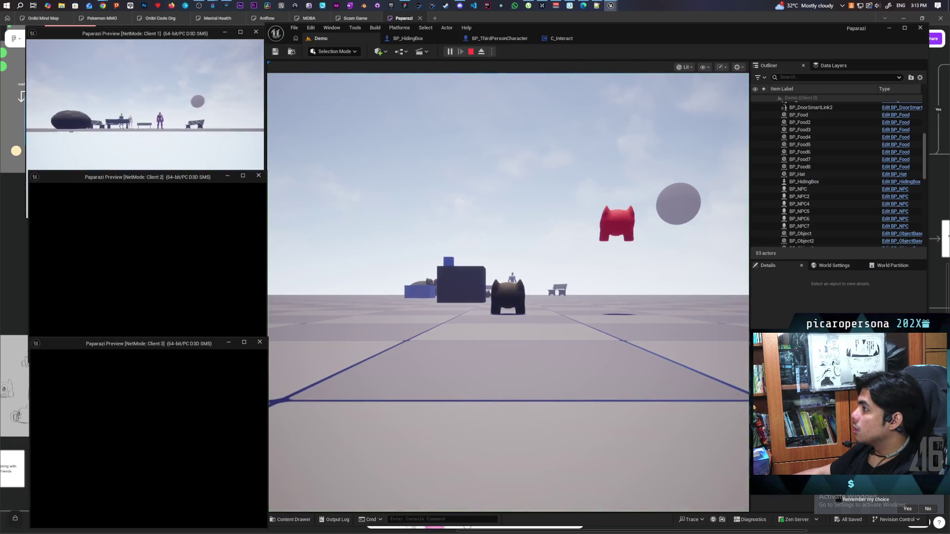
pyautogui.click(485, 340)
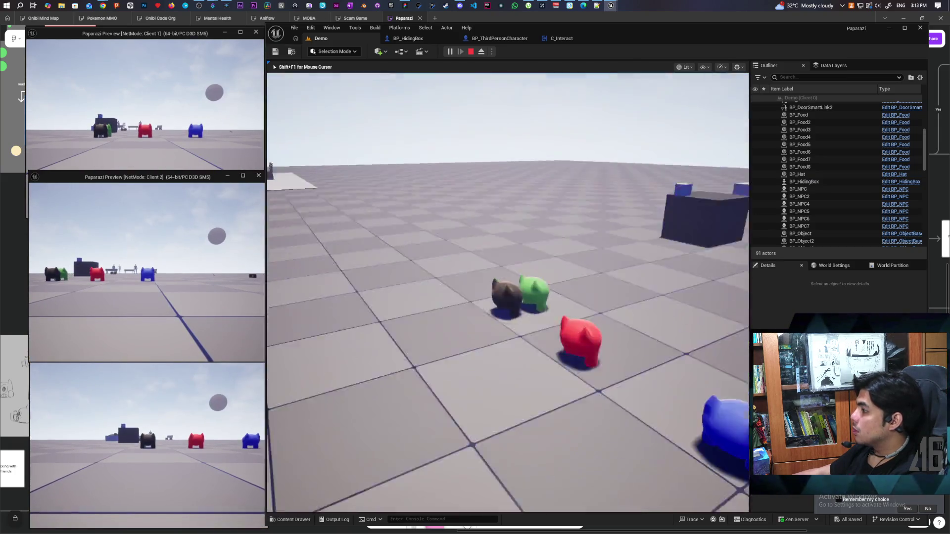
pyautogui.press('w')
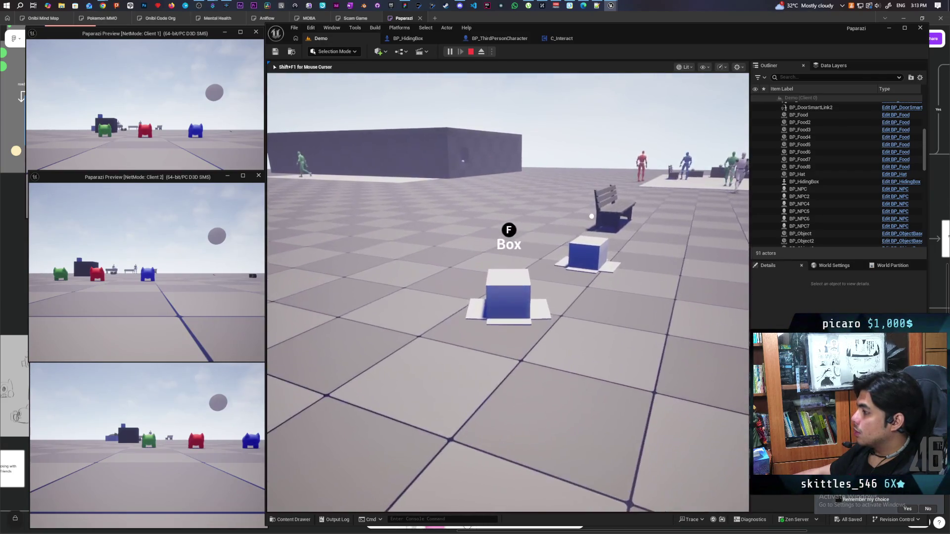
pyautogui.press('f')
pyautogui.press('Escape')
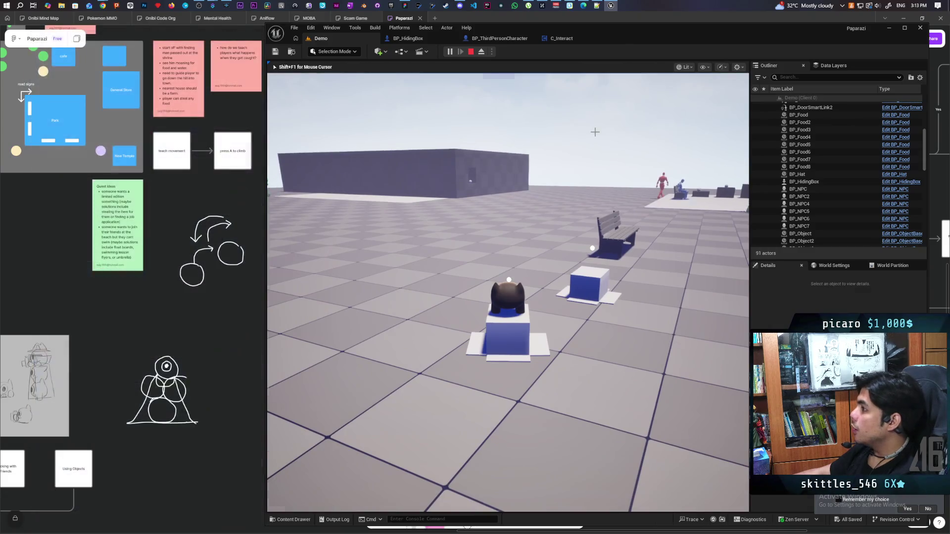
pyautogui.click(412, 40)
pyautogui.click(497, 38)
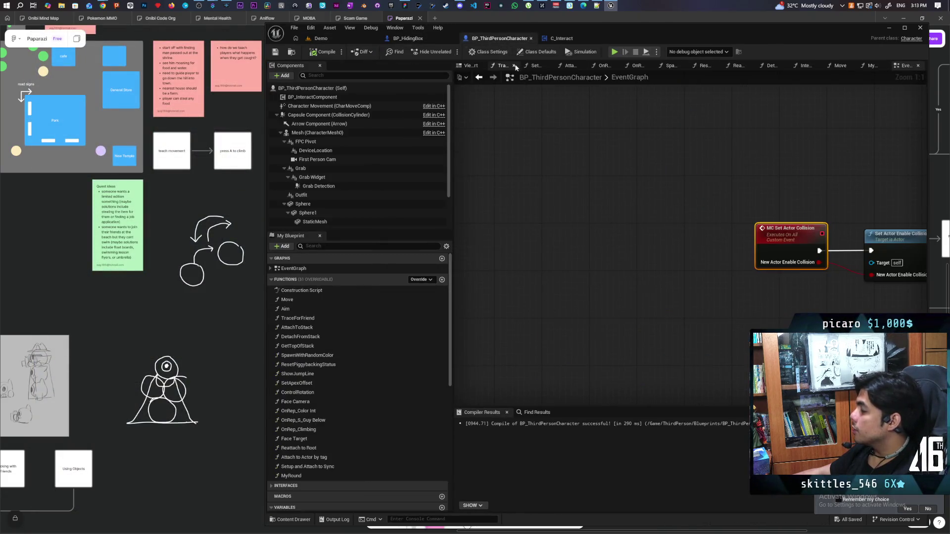
# Change the Interact graph's vector Z offset to 100, compile BP_HidingBox, and go back to Demo
pyautogui.click(419, 41)
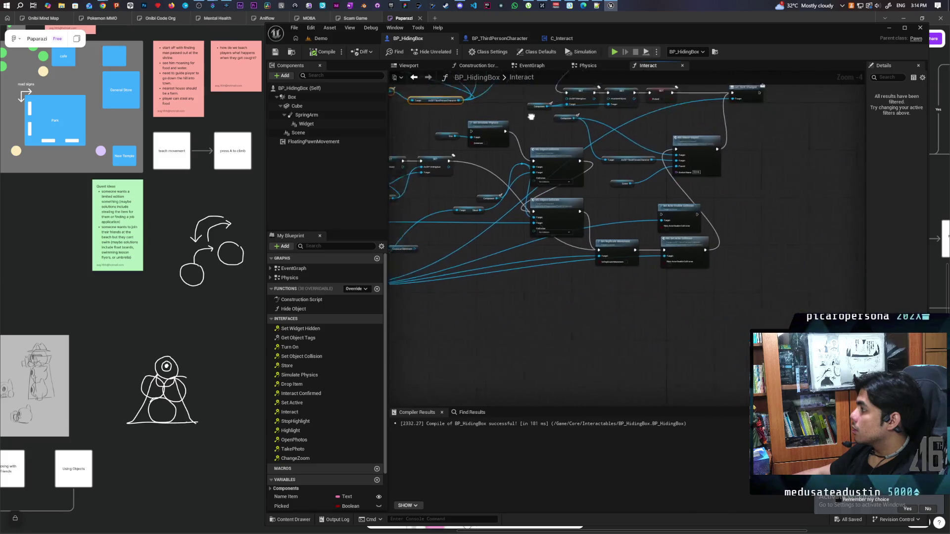
pyautogui.moveTo(502, 97); pyautogui.dragTo(603, 244)
pyautogui.scroll(1, 603, 244)
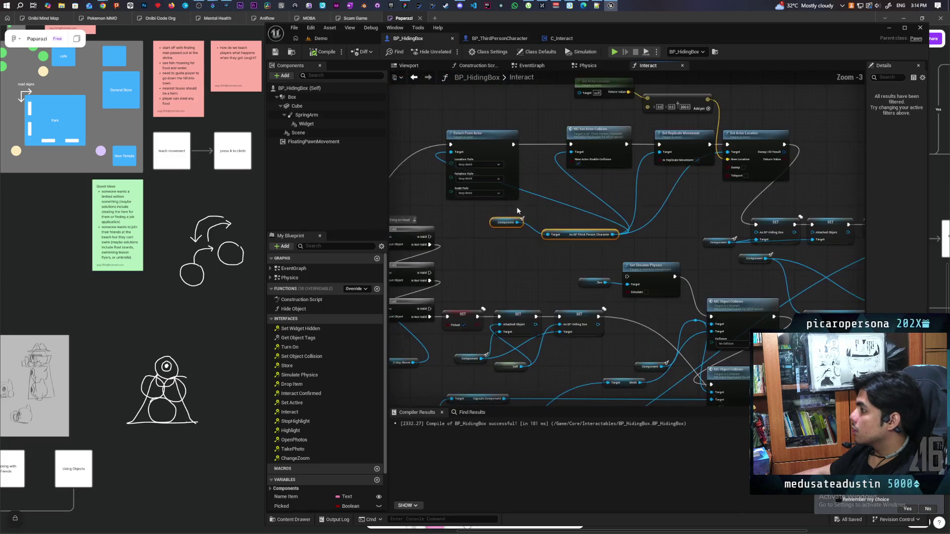
pyautogui.scroll(1, 566, 239)
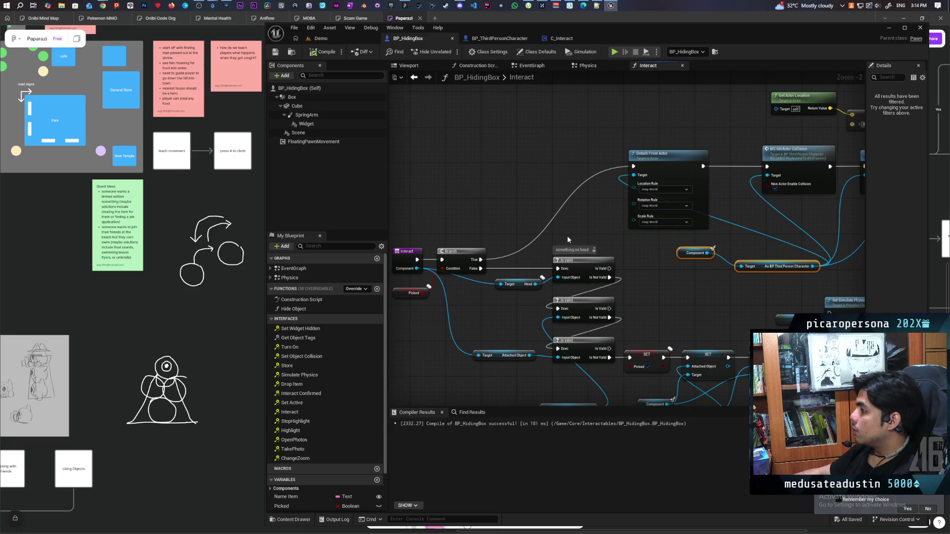
pyautogui.moveTo(568, 239); pyautogui.dragTo(413, 261)
pyautogui.write('100')
pyautogui.press('Return')
pyautogui.click(607, 154)
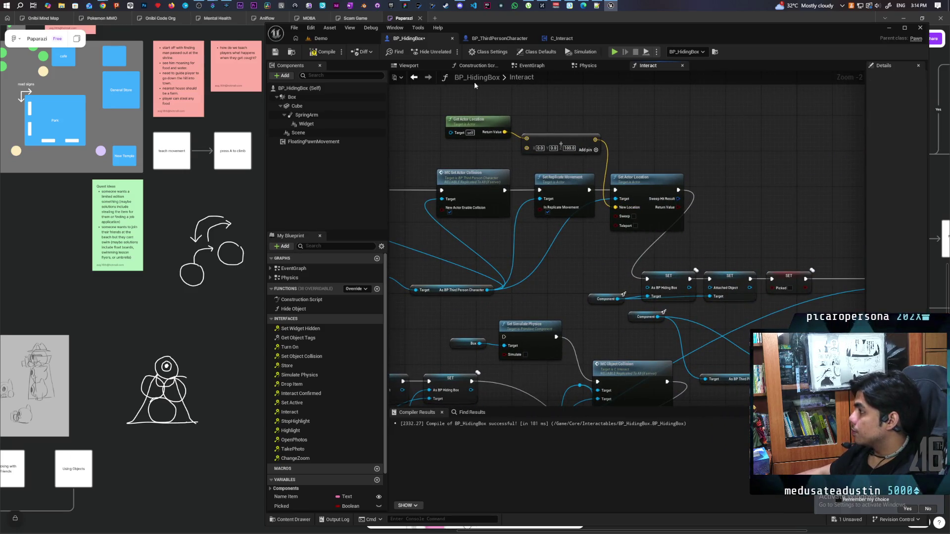
pyautogui.click(337, 36)
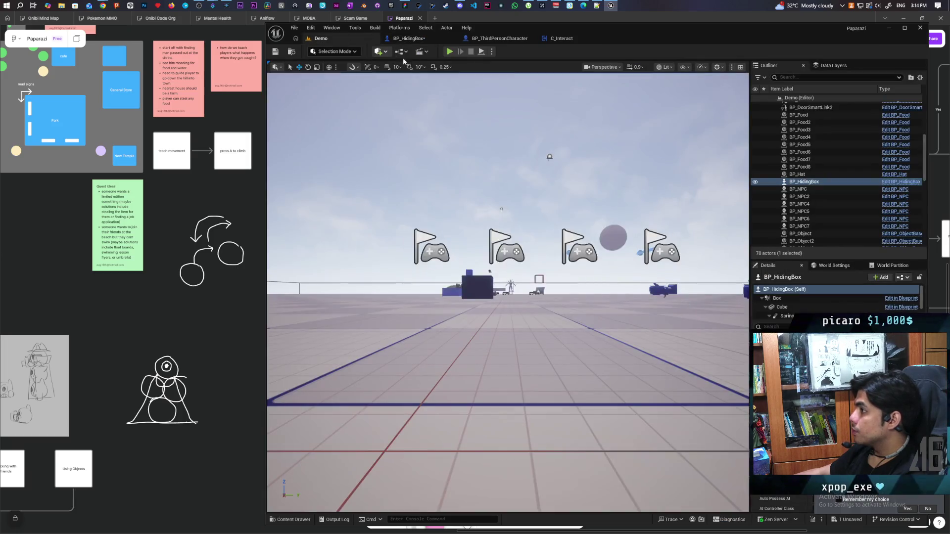
pyautogui.click(449, 51)
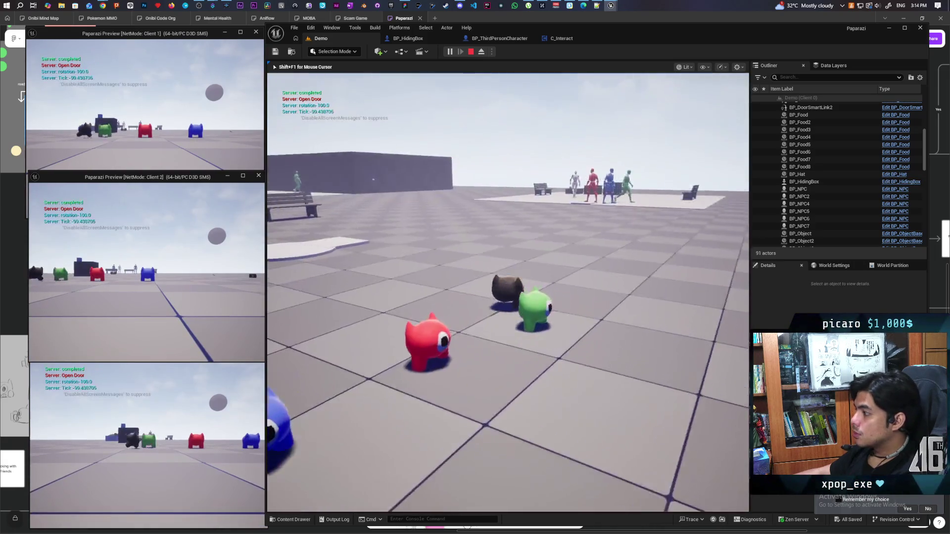
pyautogui.press('w')
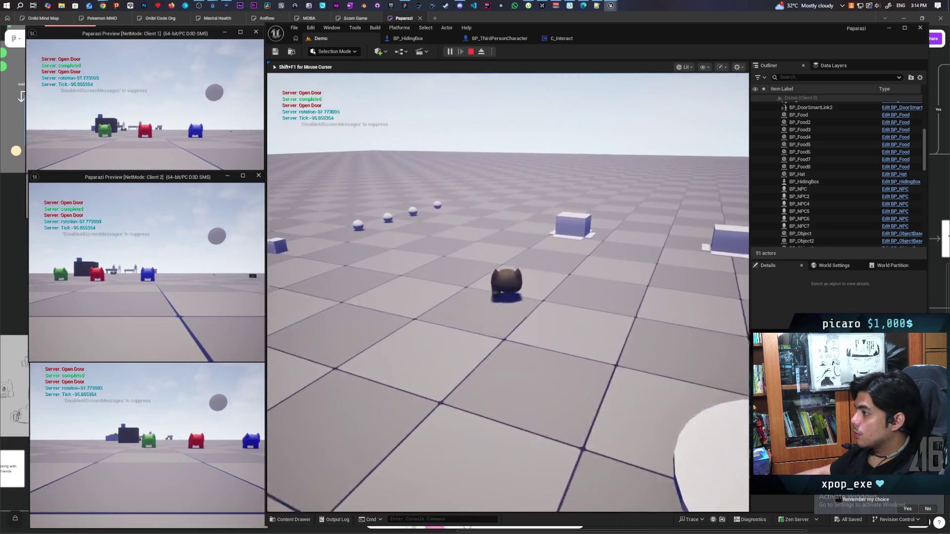
pyautogui.press('w')
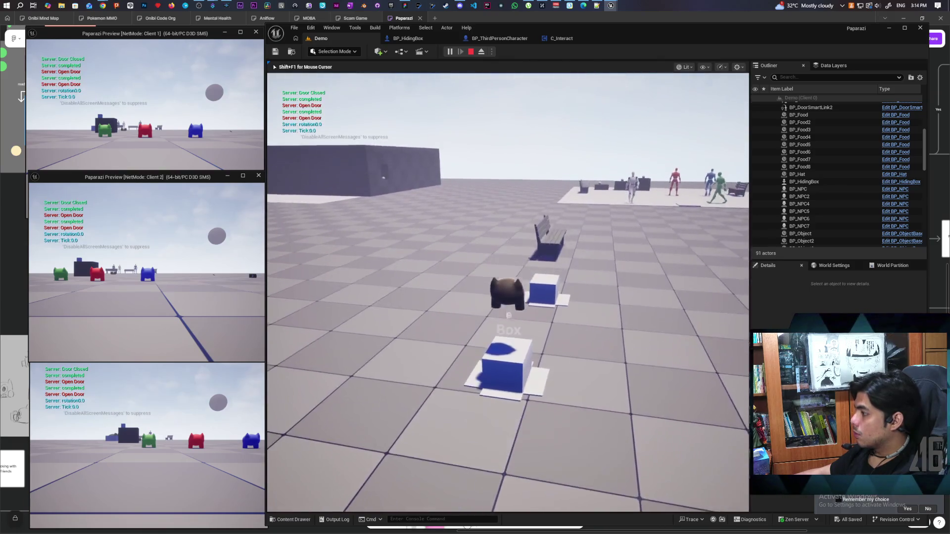
pyautogui.press('space')
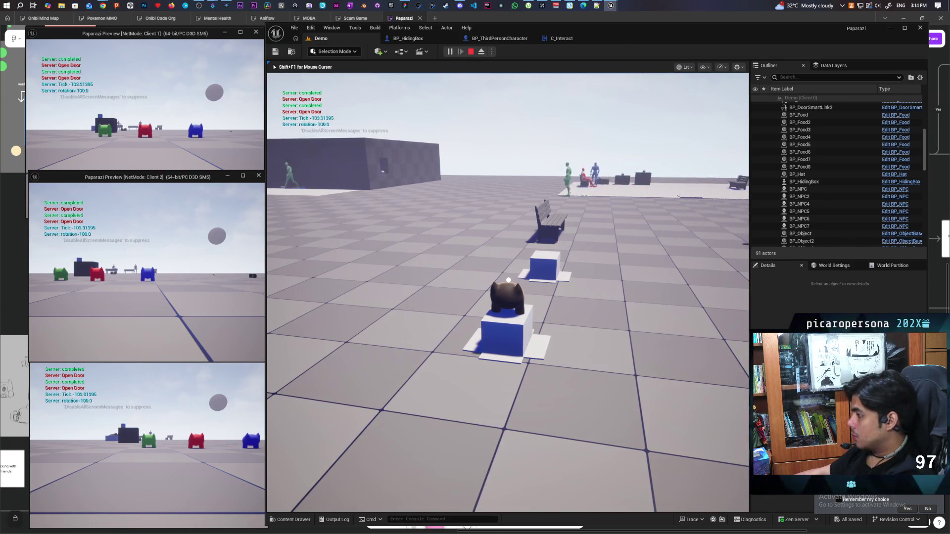
pyautogui.press('F8')
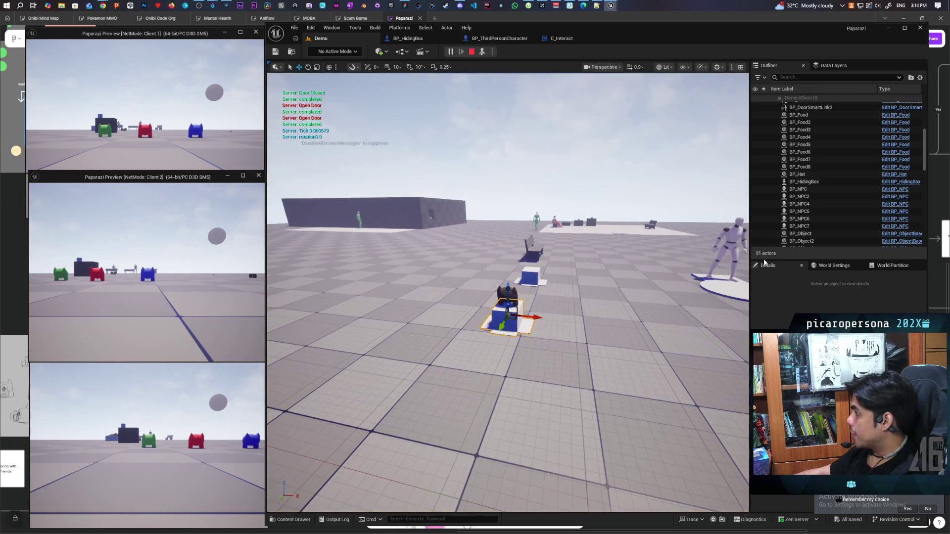
pyautogui.click(764, 264)
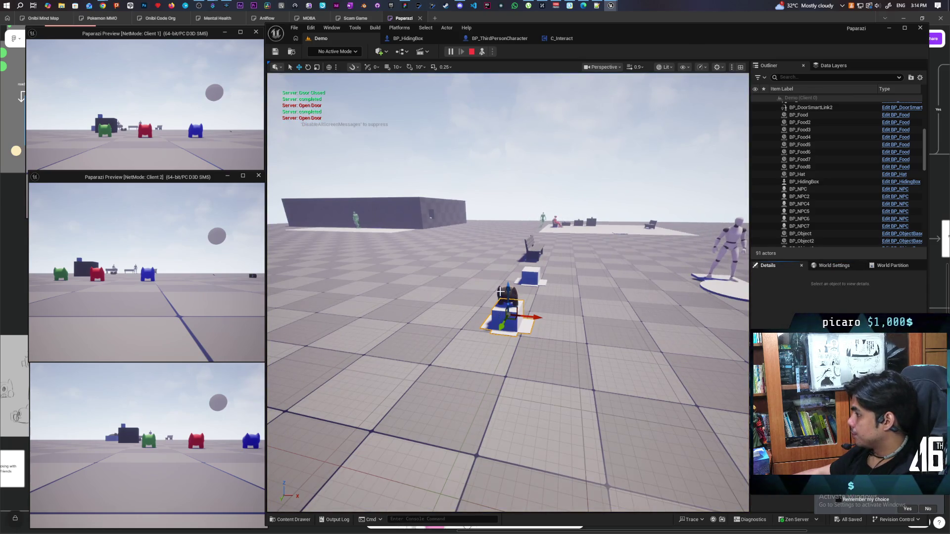
pyautogui.click(501, 291)
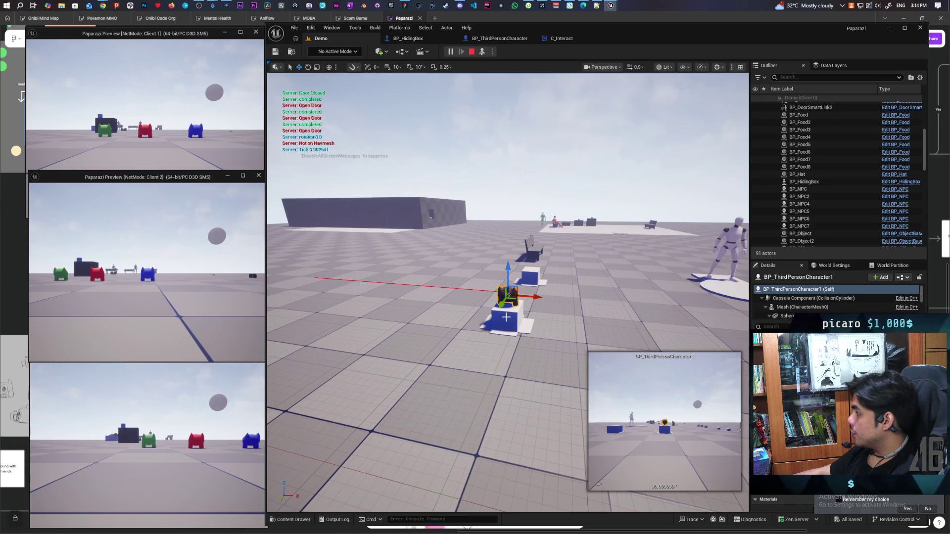
pyautogui.click(510, 317)
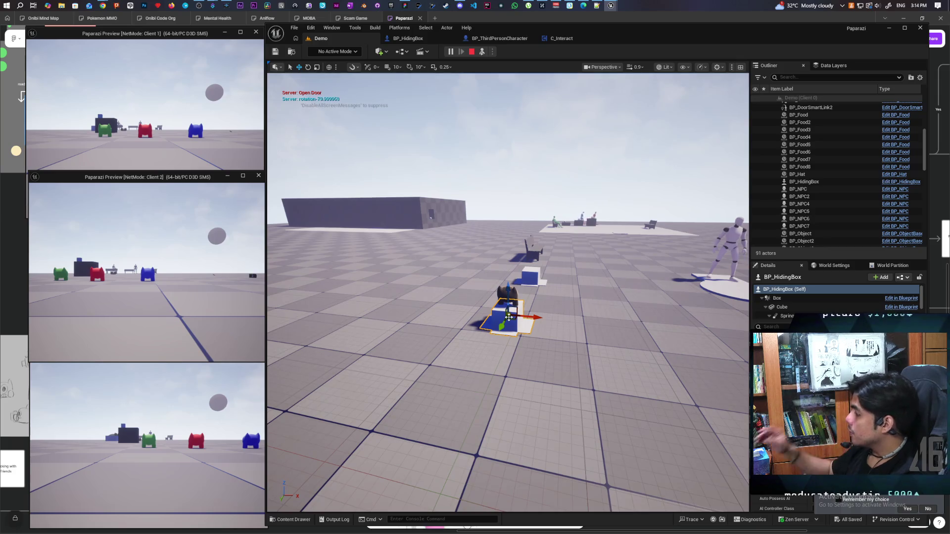
pyautogui.click(502, 291)
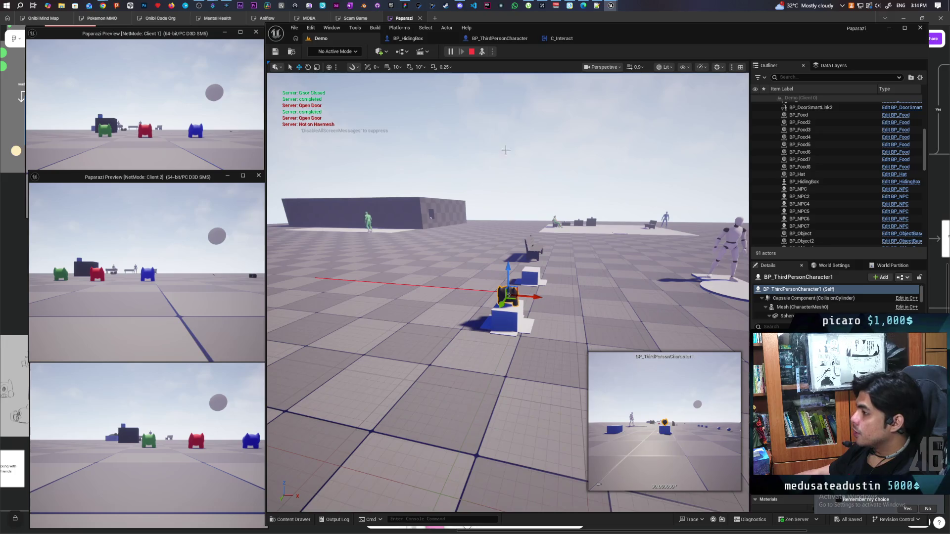
pyautogui.click(472, 52)
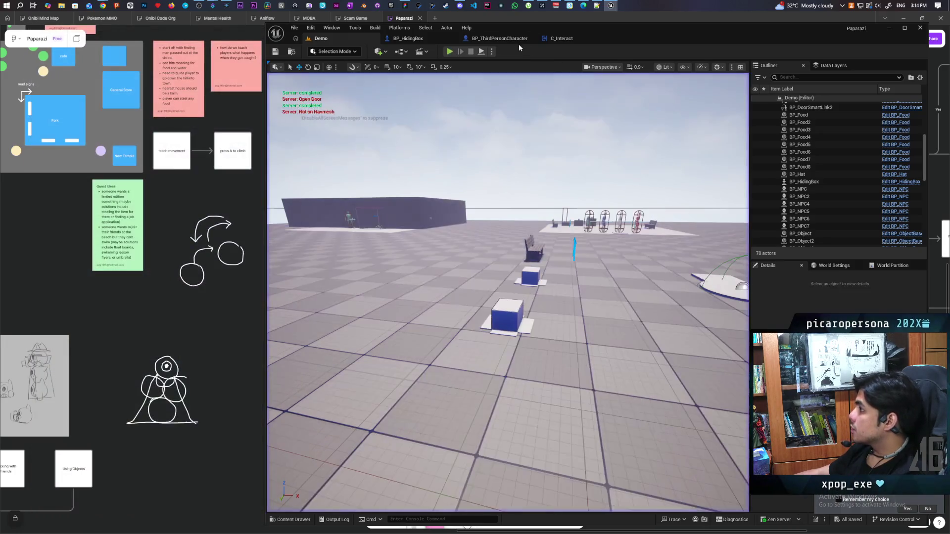
# Review the BP_ThirdPersonCharacter collision events and C_Interact graph, check BP_HidingBox, then return to the Demo level
pyautogui.click(497, 40)
pyautogui.moveTo(840, 177)
pyautogui.mouseDown()
pyautogui.moveTo(731, 178)
pyautogui.moveTo(532, 149)
pyautogui.moveTo(625, 141)
pyautogui.mouseUp()
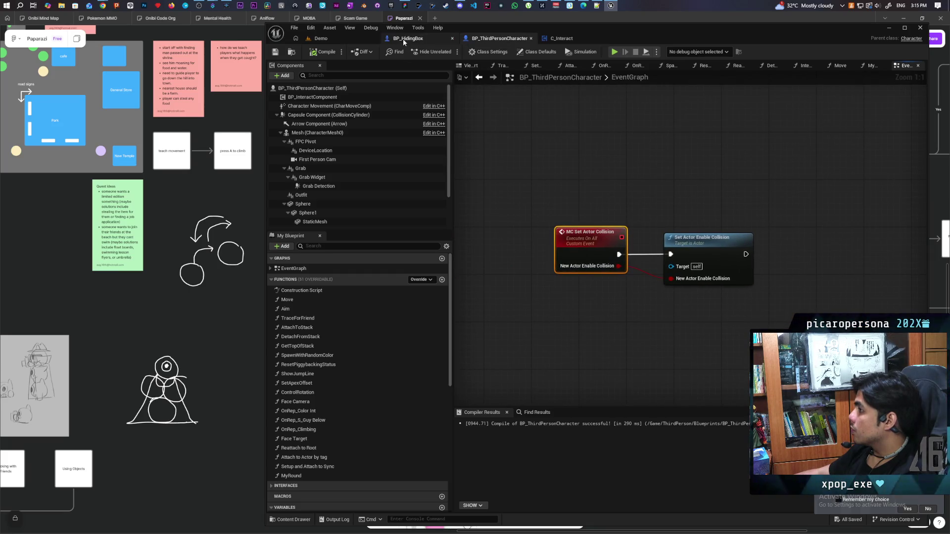
pyautogui.click(561, 38)
pyautogui.moveTo(683, 162)
pyautogui.mouseDown()
pyautogui.moveTo(483, 181)
pyautogui.moveTo(518, 206)
pyautogui.moveTo(556, 159)
pyautogui.moveTo(501, 235)
pyautogui.moveTo(586, 198)
pyautogui.mouseUp()
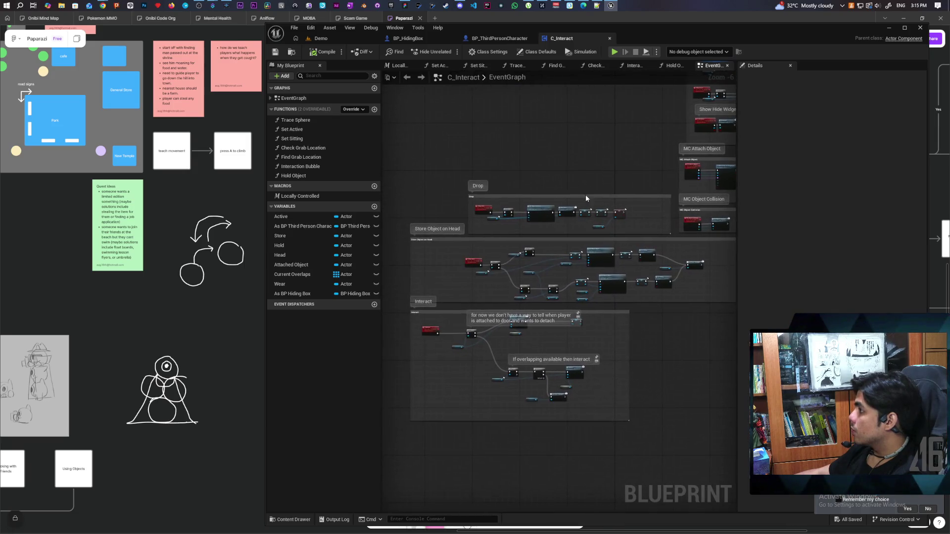
pyautogui.click(416, 42)
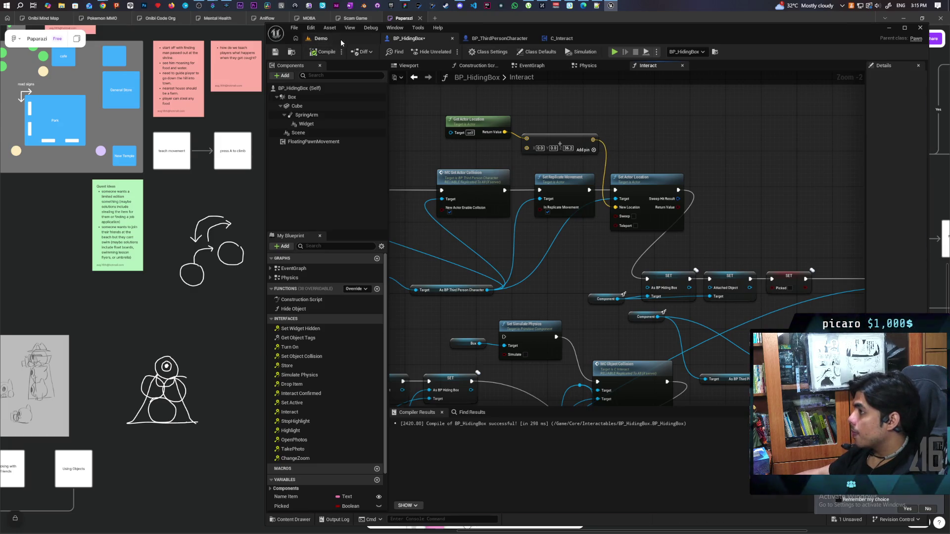
pyautogui.click(321, 38)
# Start a new playtest and repeatedly hide in and leave the box, ending inside the white box
pyautogui.hotkey('alt', 'p')
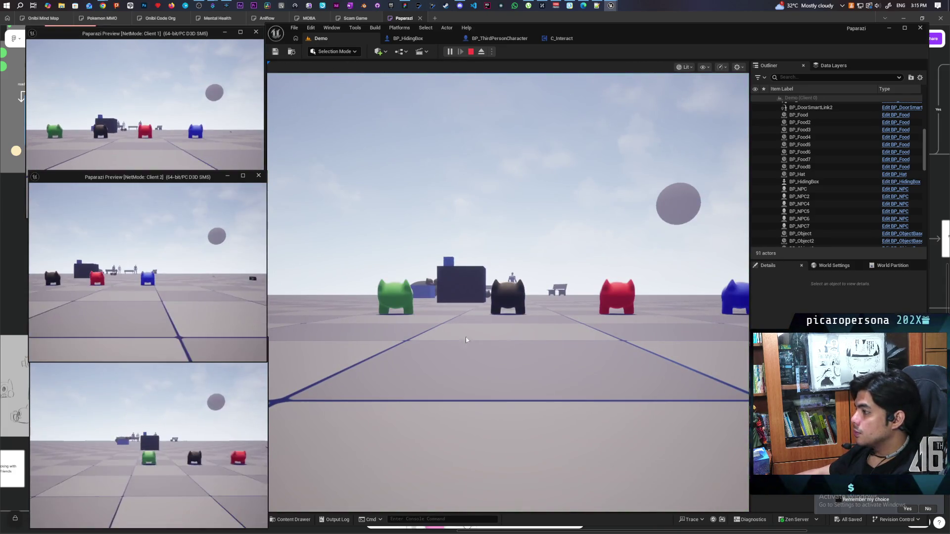
pyautogui.click(467, 339)
pyautogui.press('w')
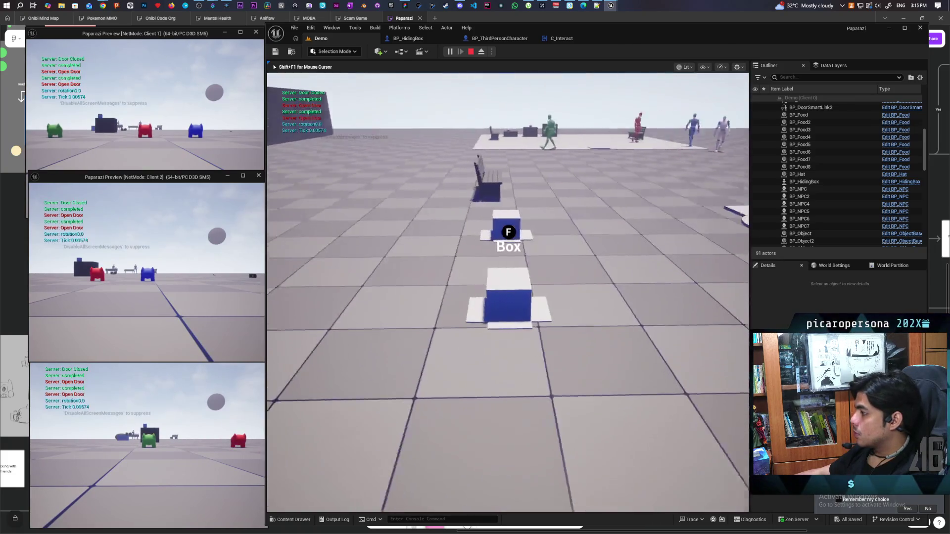
pyautogui.press('f')
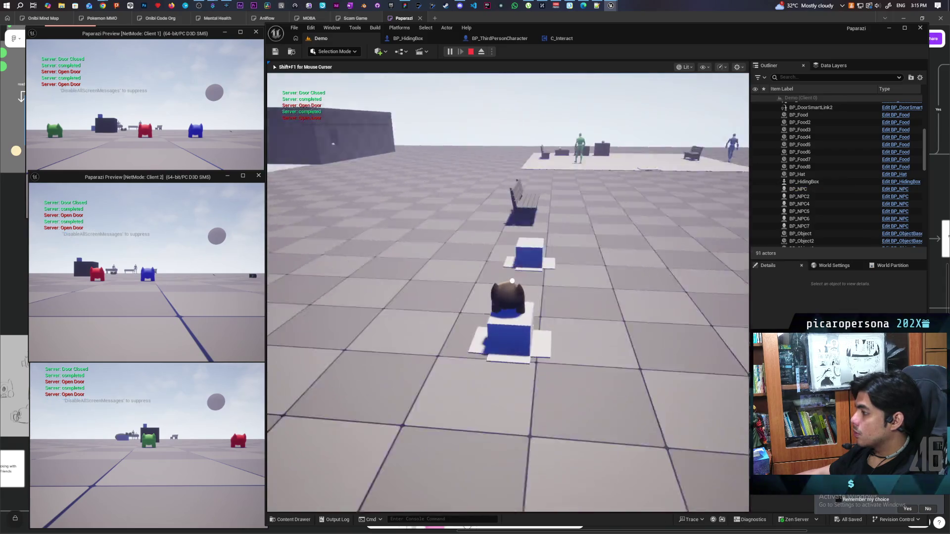
pyautogui.press('f')
pyautogui.press('w')
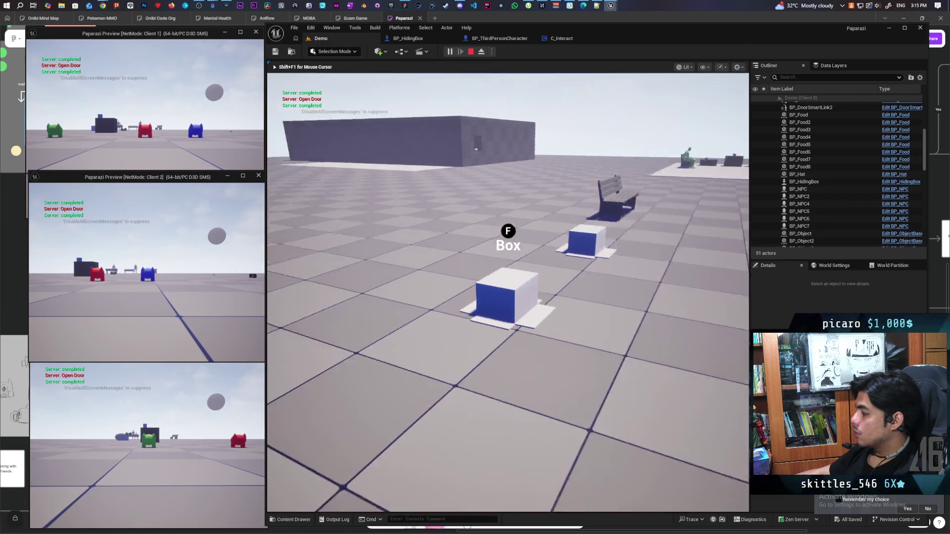
pyautogui.press('f')
pyautogui.press('f')
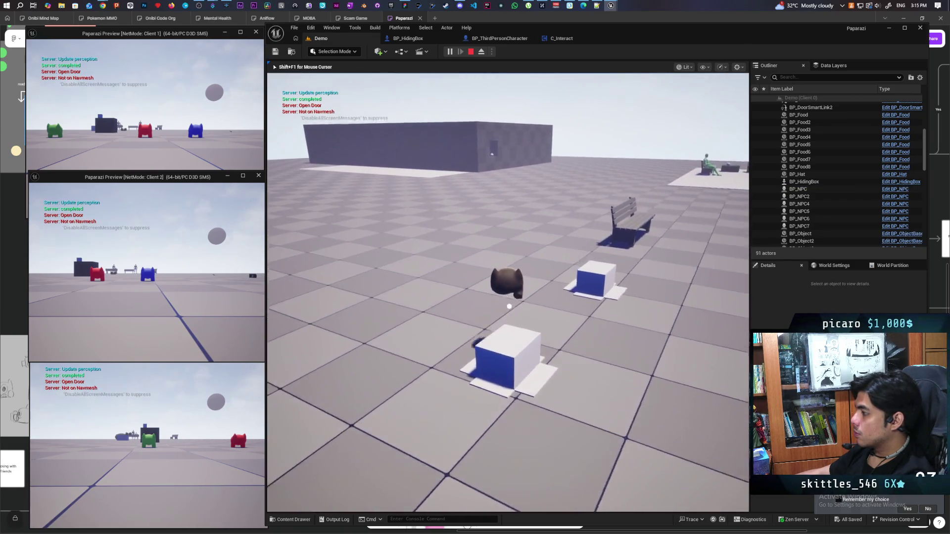
pyautogui.press('w')
pyautogui.press('w')
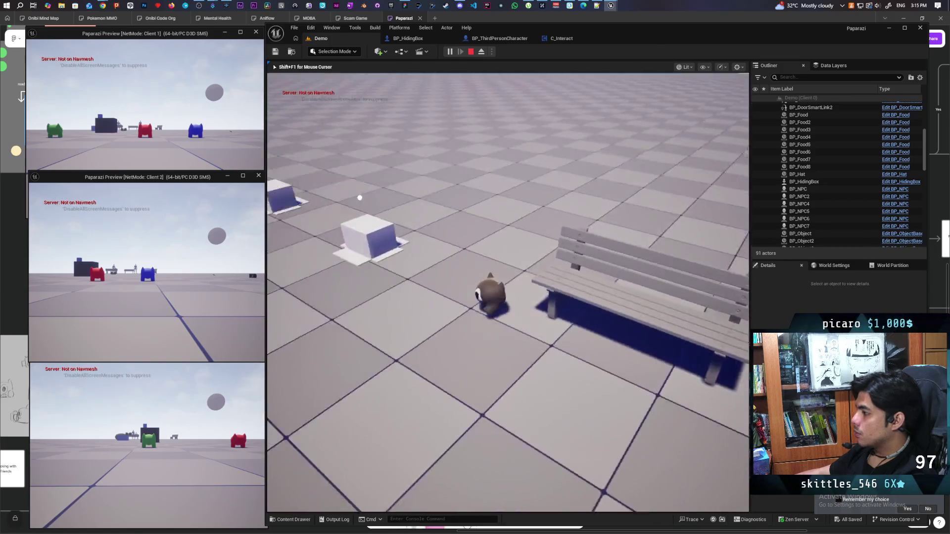
pyautogui.press('w')
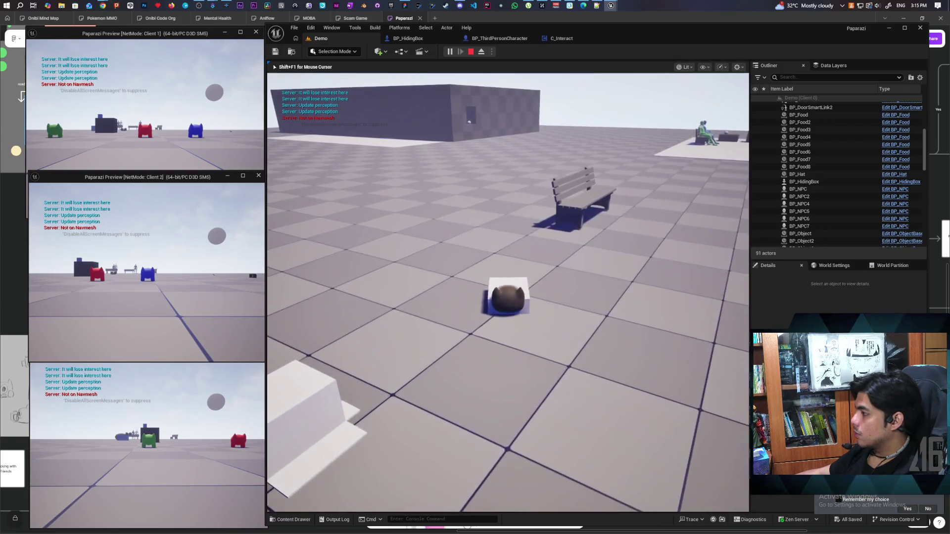
pyautogui.press('f')
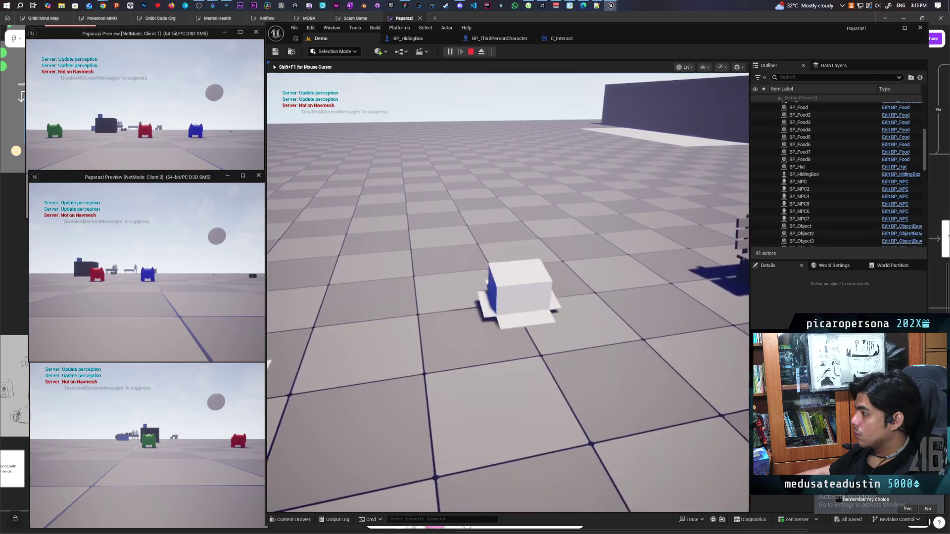
# Leave the white box, walk over to the second box, hide in it, and climb out
pyautogui.press('e')
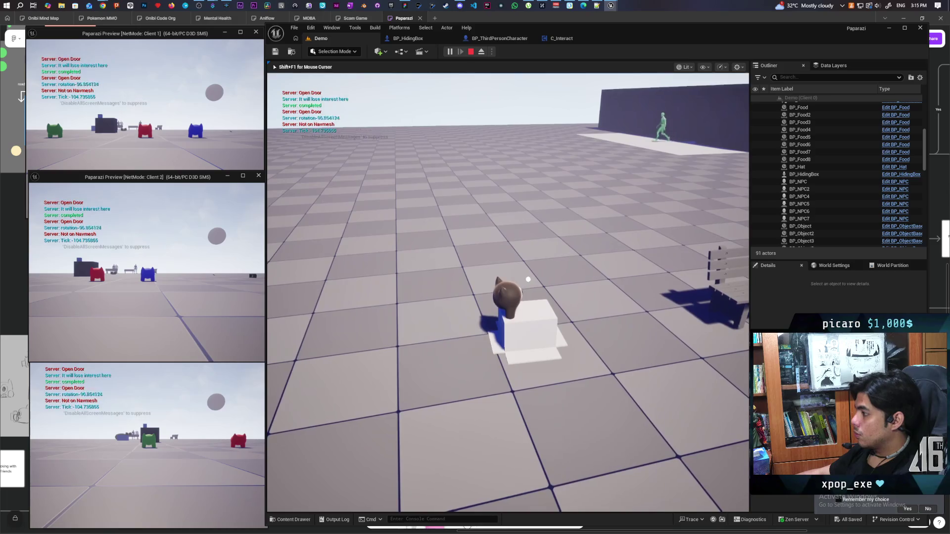
pyautogui.press('w')
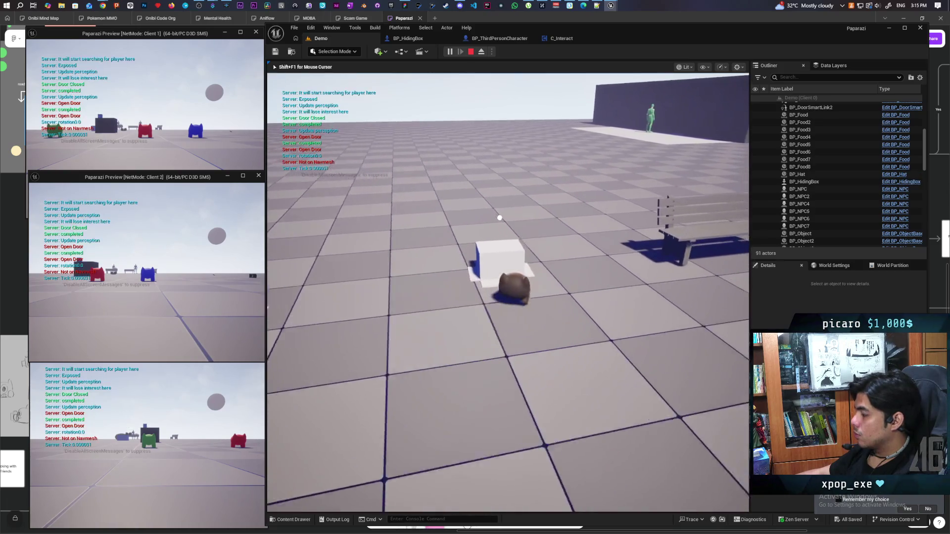
pyautogui.press('d')
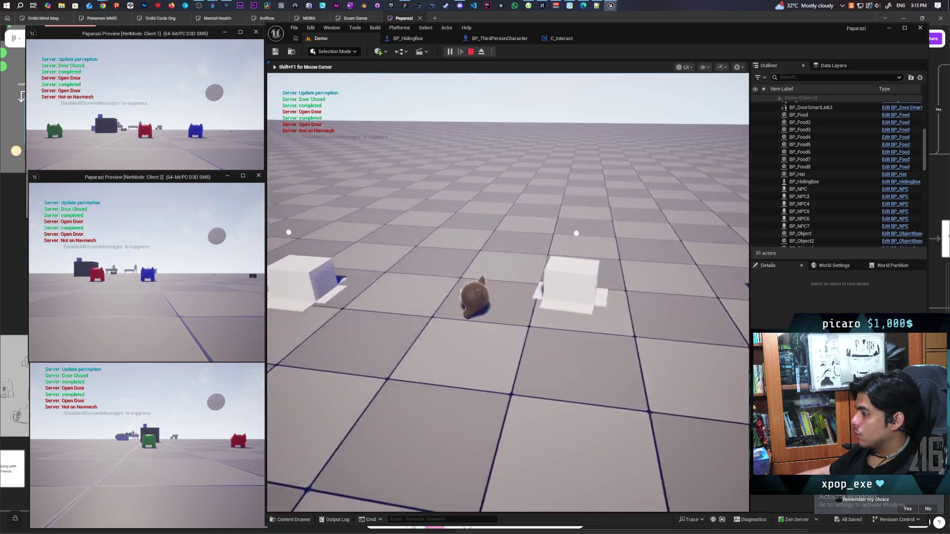
pyautogui.press('w')
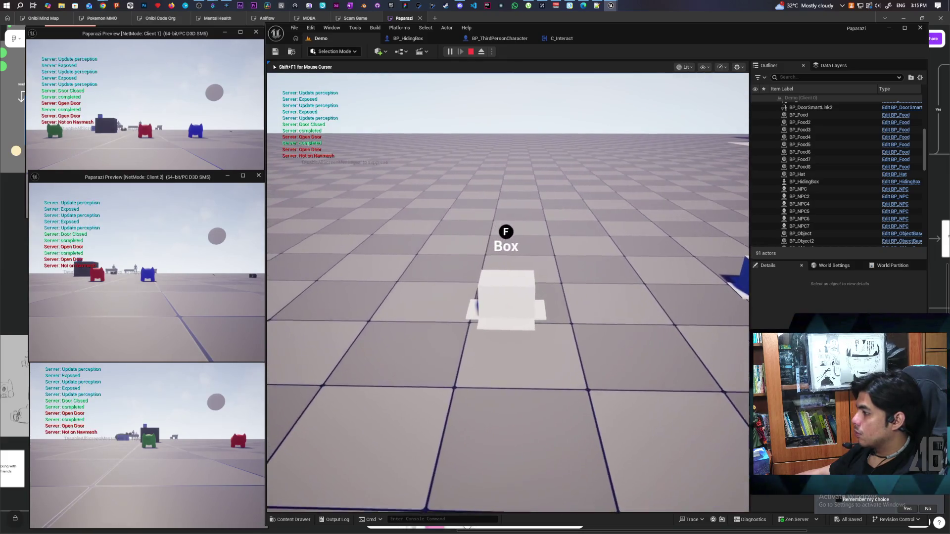
pyautogui.press('f')
pyautogui.press('f')
pyautogui.press('w')
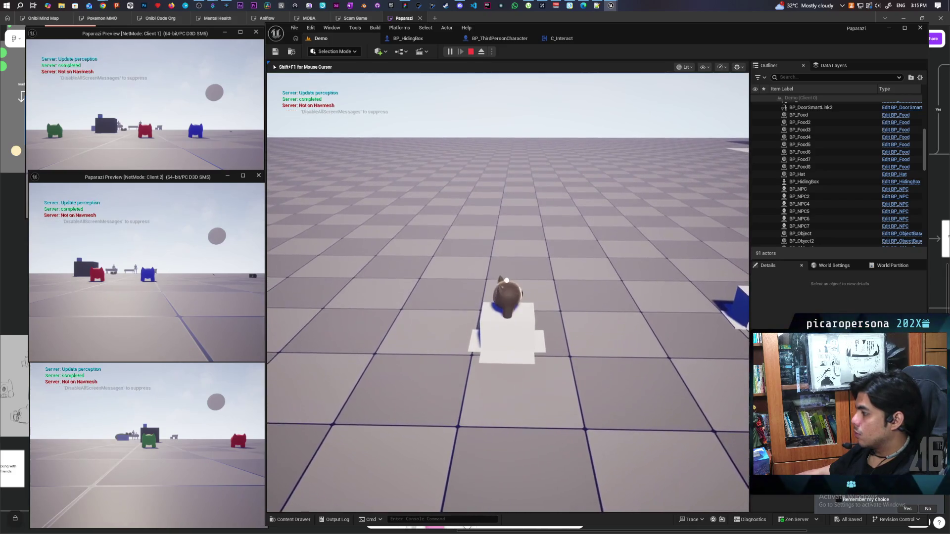
pyautogui.press('f')
# Walk the bear past the blue box, the white NPC and benches up to the door
pyautogui.press('w')
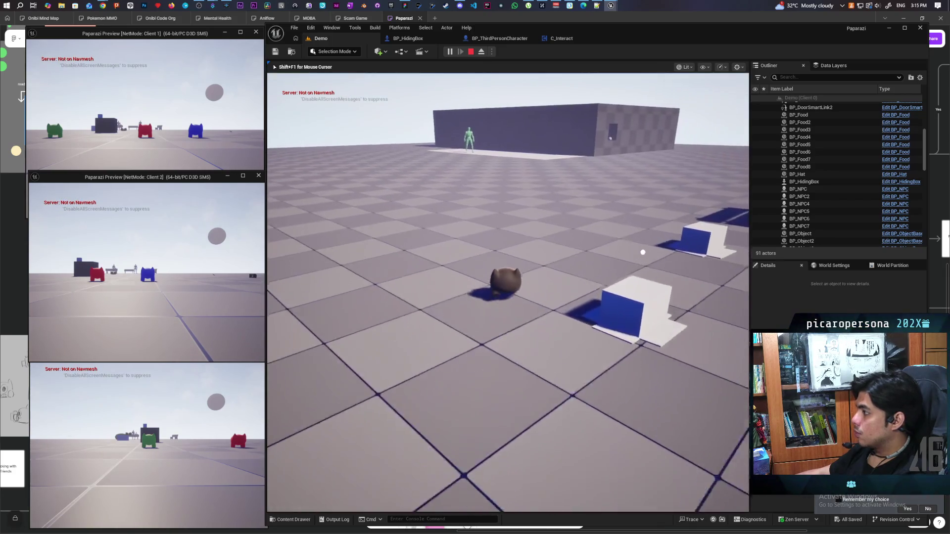
pyautogui.press('w')
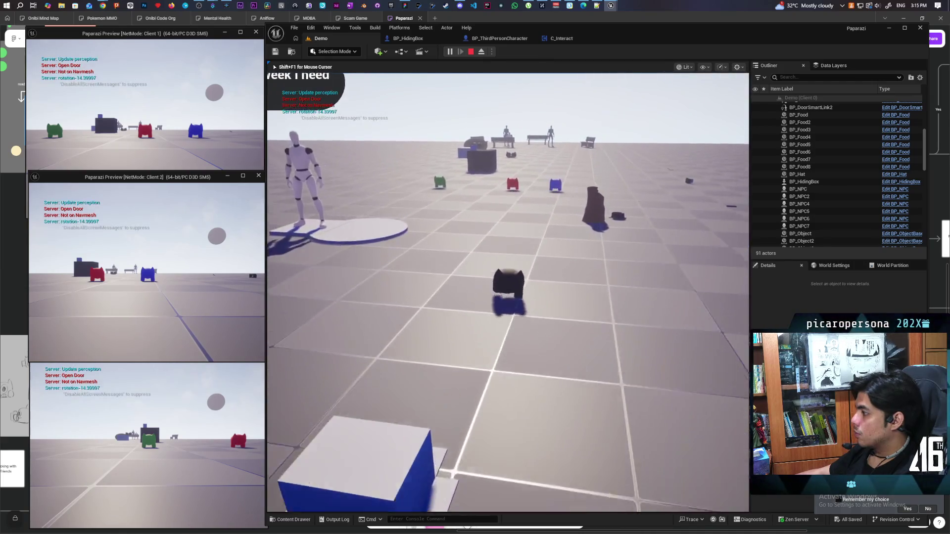
pyautogui.press('w')
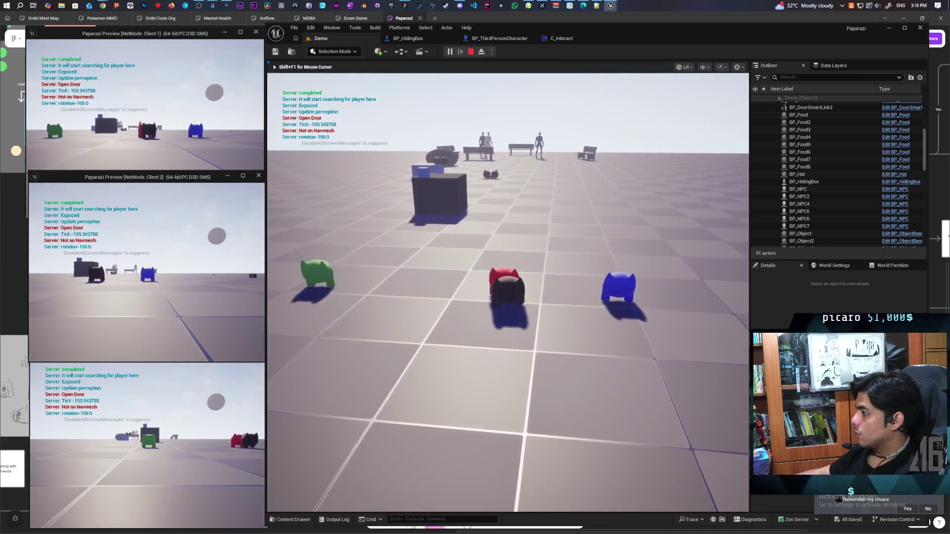
pyautogui.press('w')
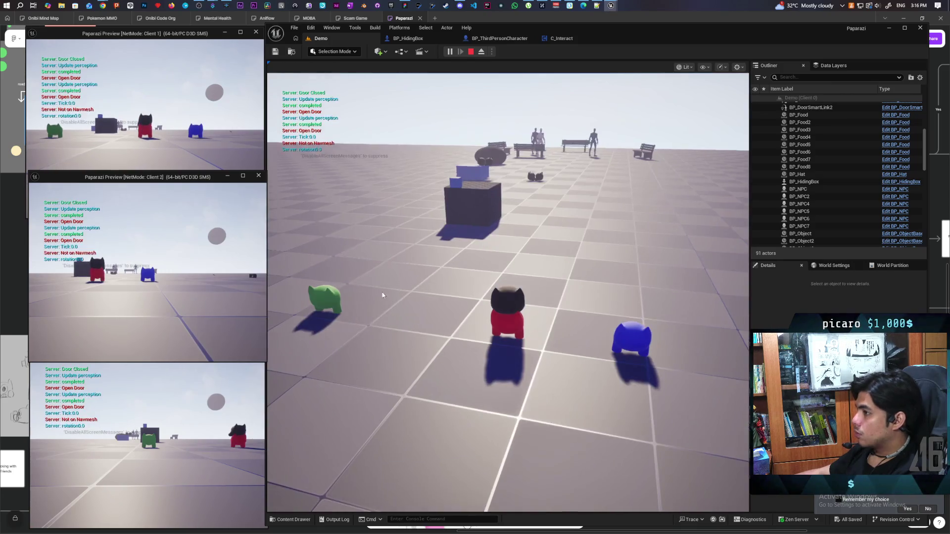
pyautogui.press('w')
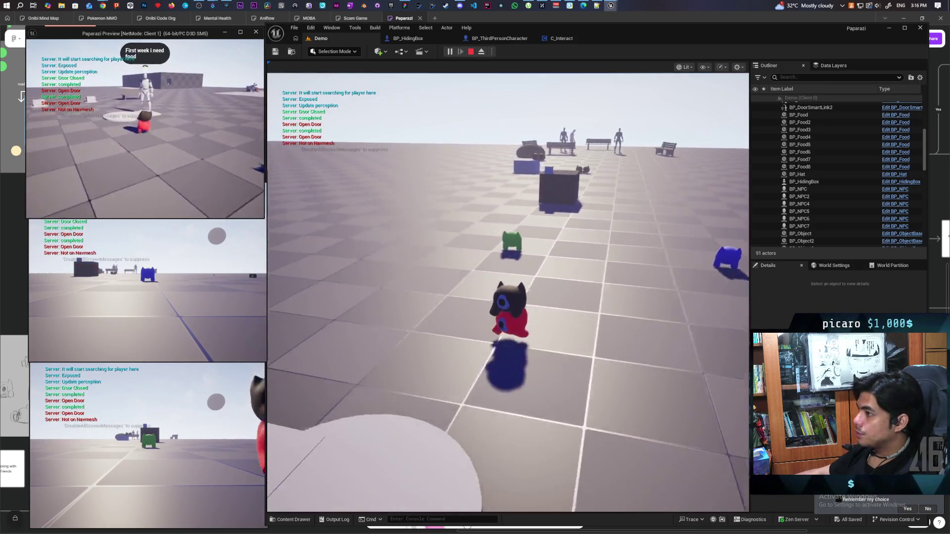
pyautogui.press('w')
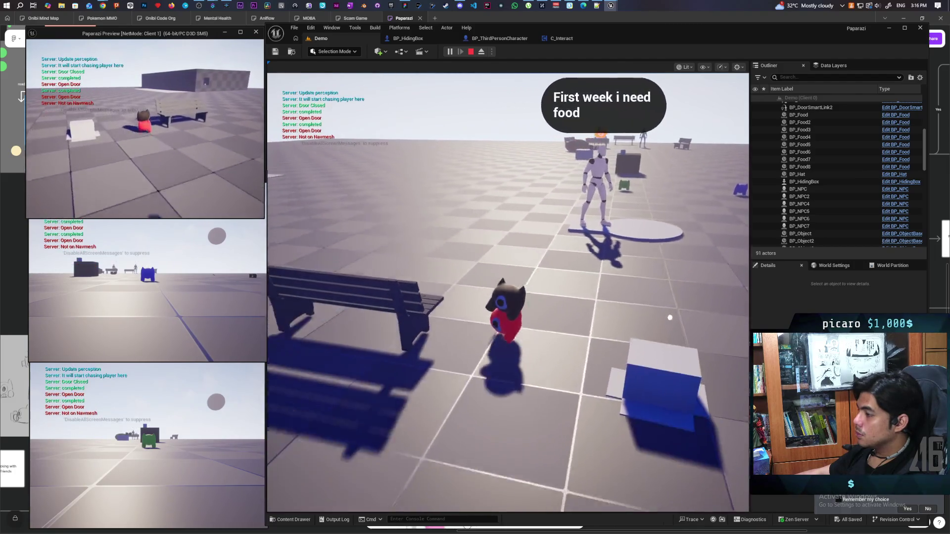
pyautogui.press('w')
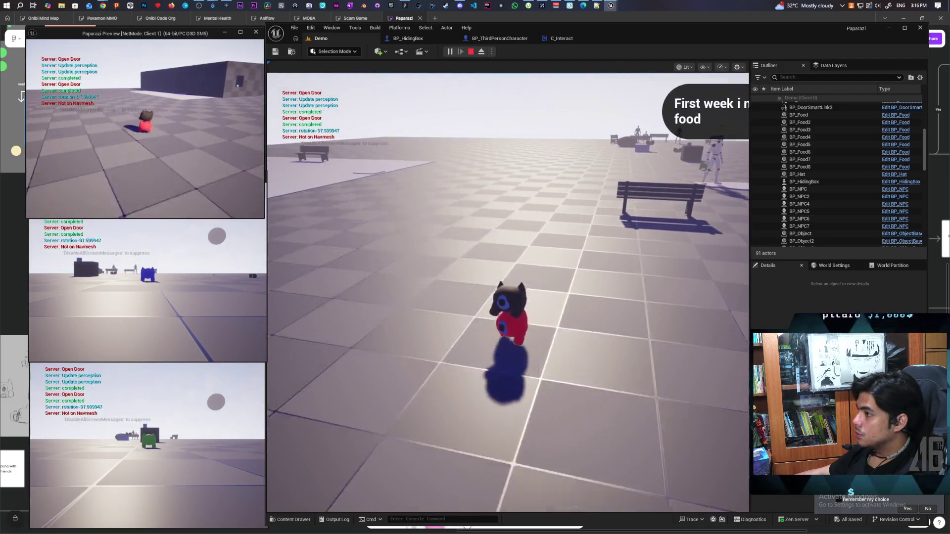
pyautogui.press('w')
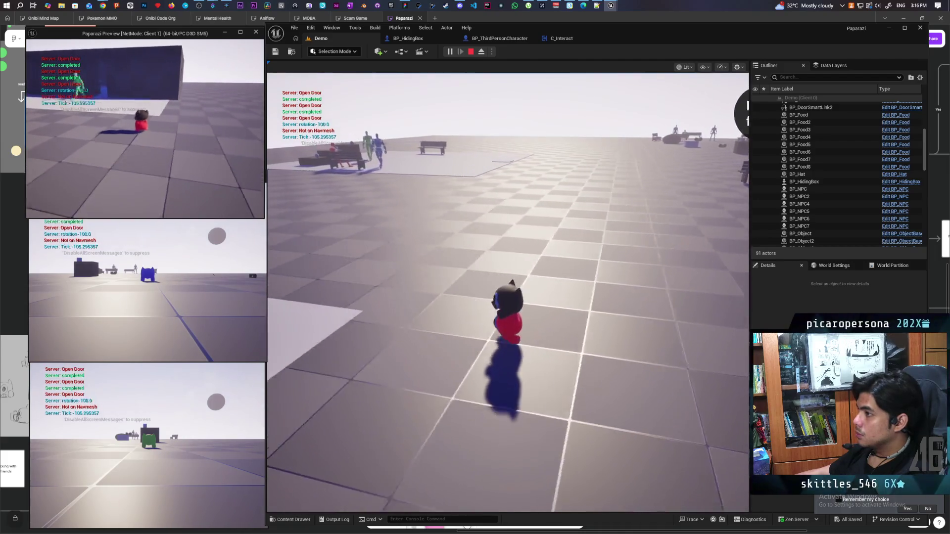
pyautogui.press('w')
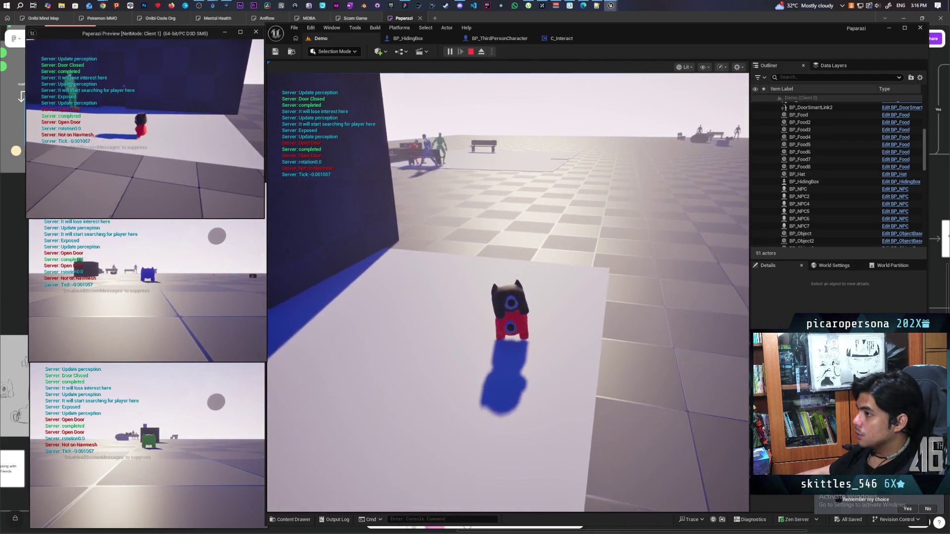
pyautogui.press('w')
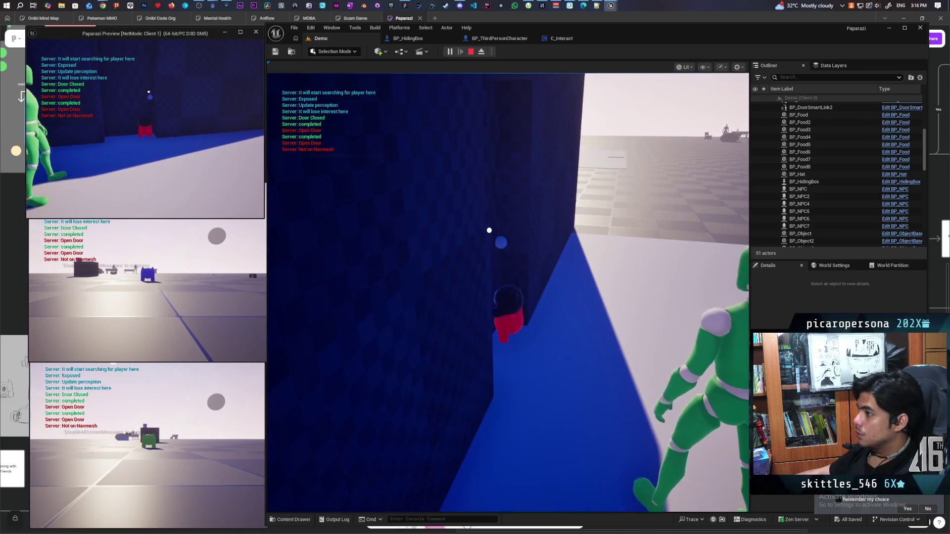
pyautogui.press('w')
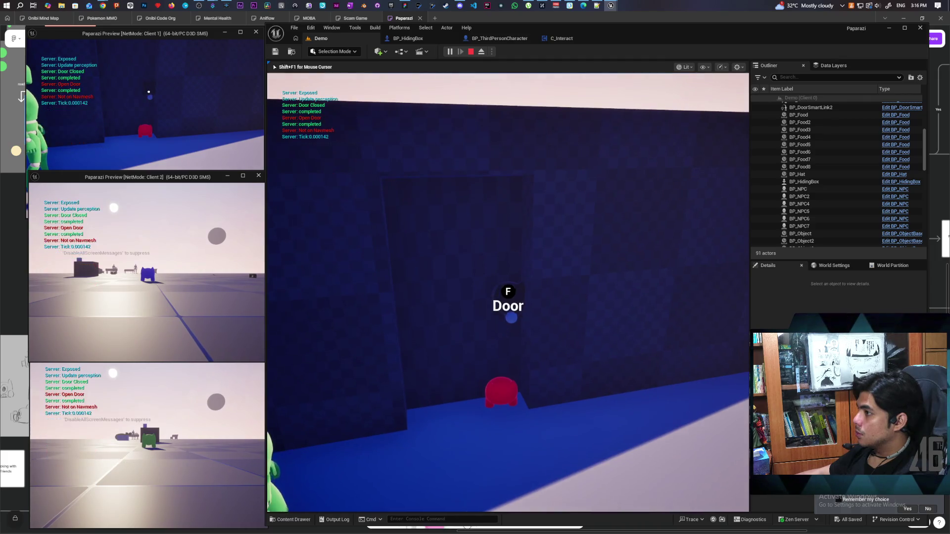
# Close the door, walk back toward the camera, and stop the playtest
pyautogui.press('f')
pyautogui.press('s')
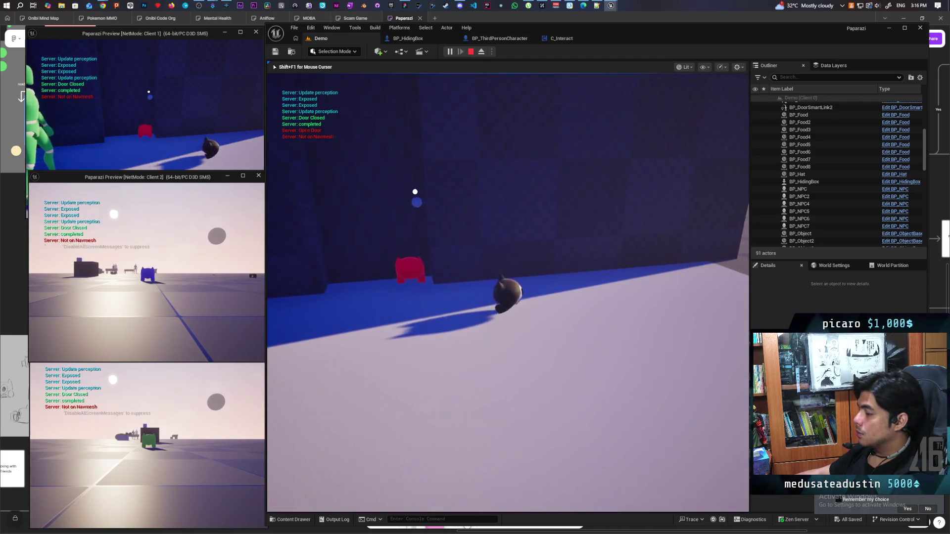
pyautogui.press('Escape')
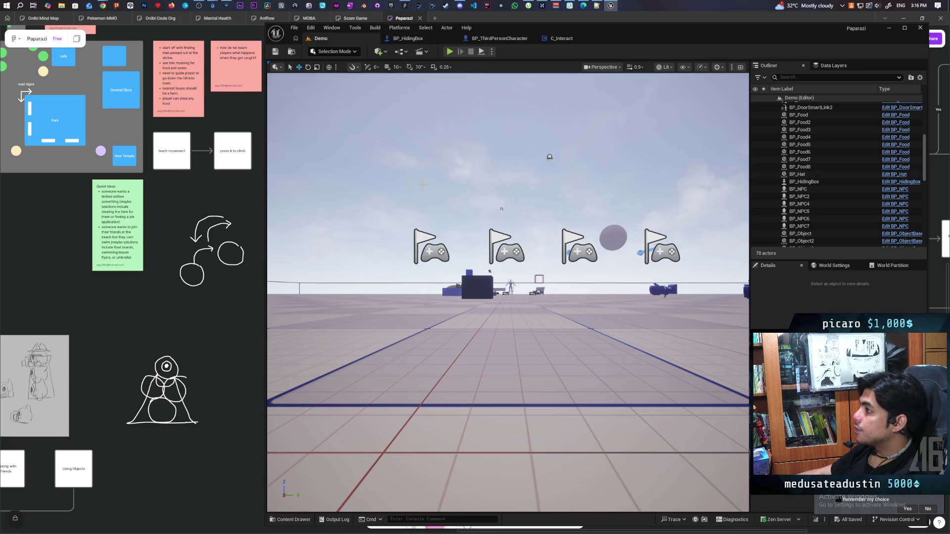
# Commit the 4 files as 'fixed box movement and detaching', push to origin, then return to the planning board
pyautogui.click(377, 5)
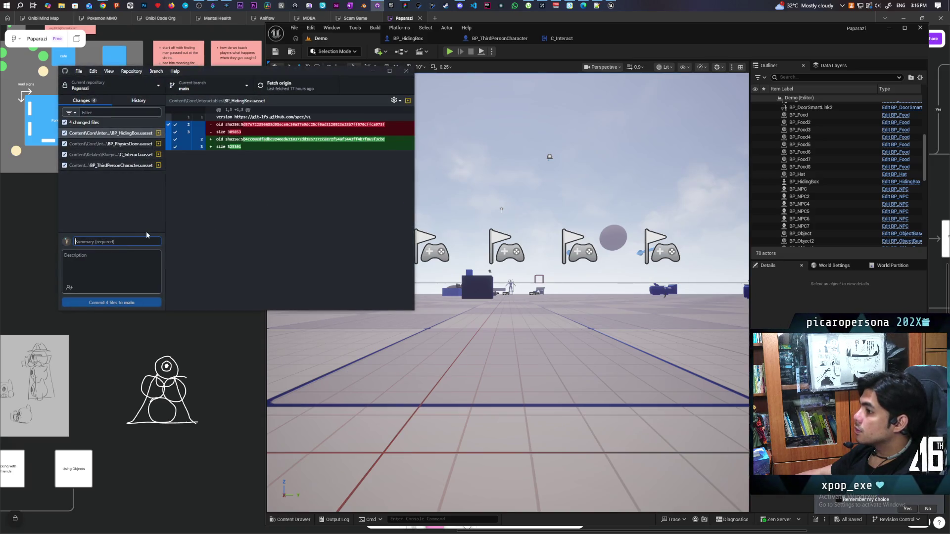
pyautogui.write('fixed mo')
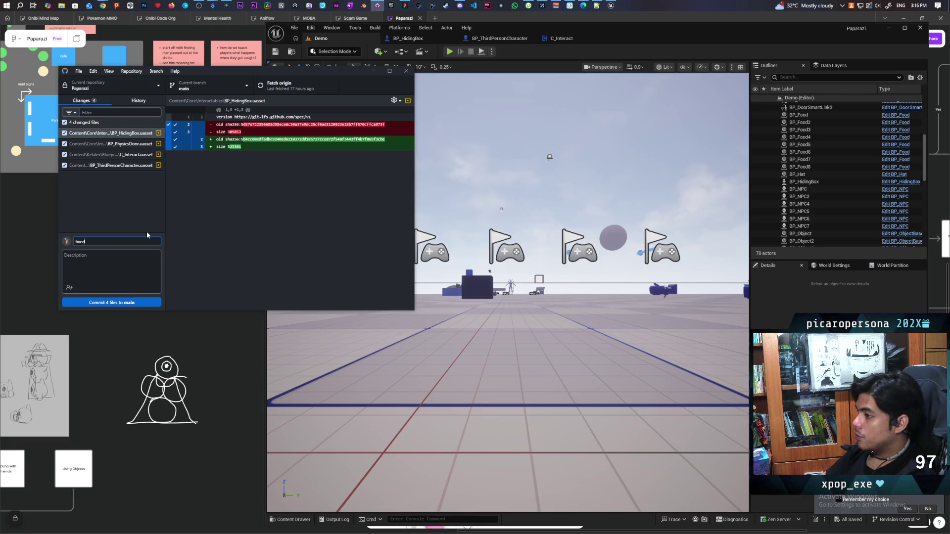
pyautogui.write(' box movement and detaching')
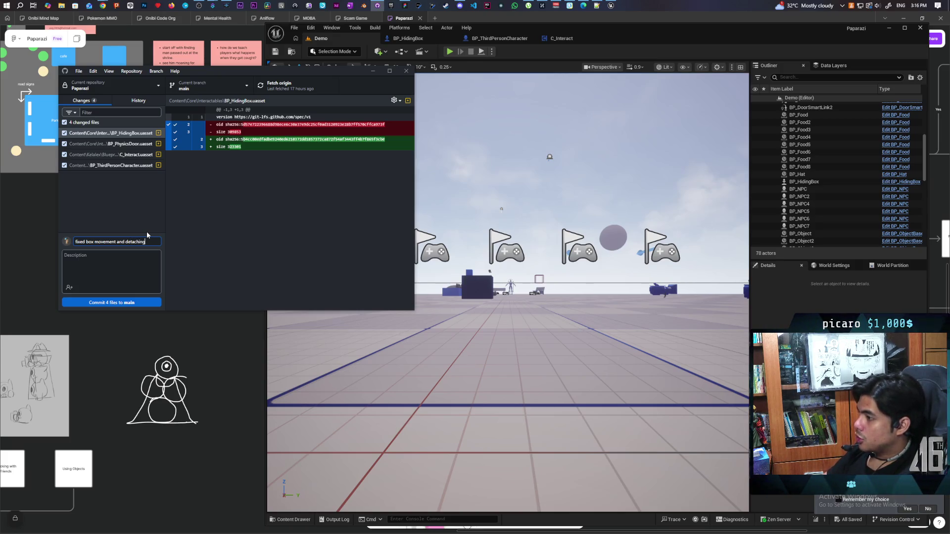
pyautogui.click(130, 303)
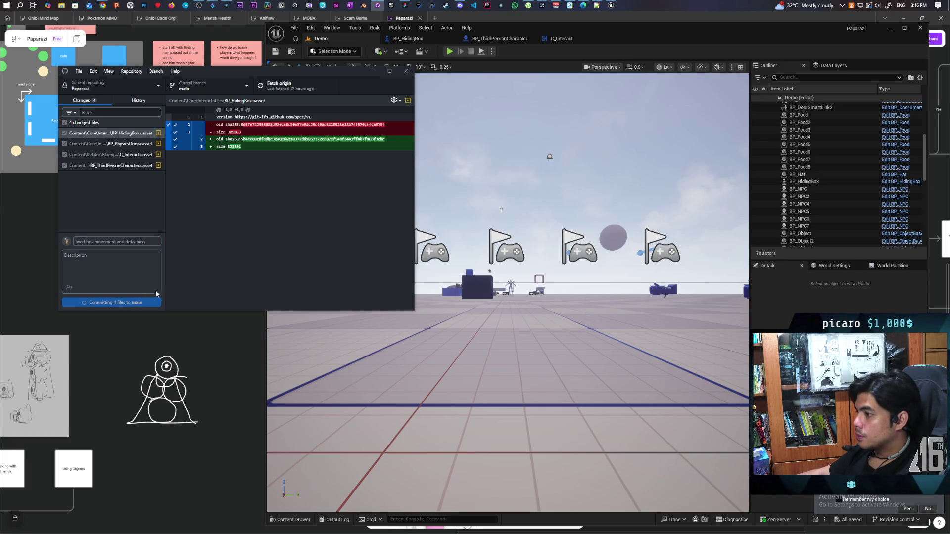
pyautogui.click(292, 85)
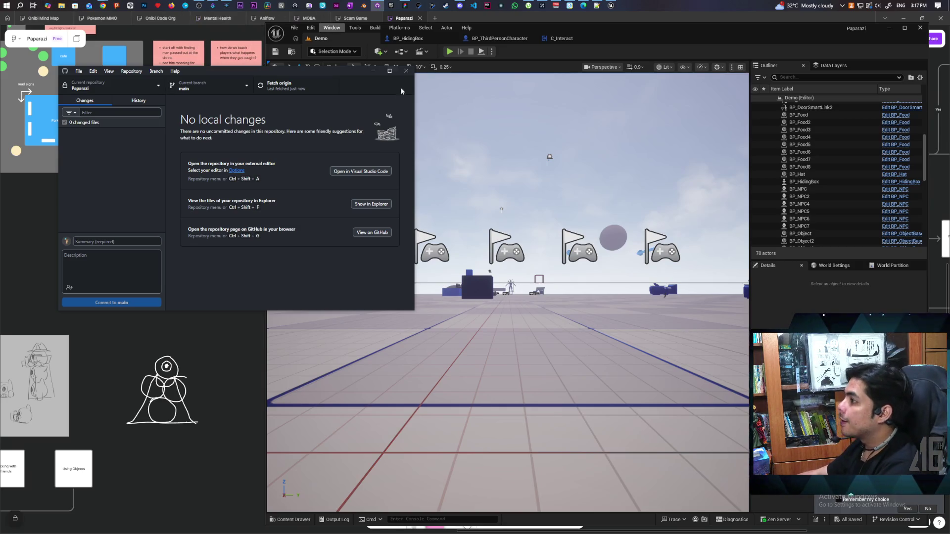
pyautogui.click(524, 54)
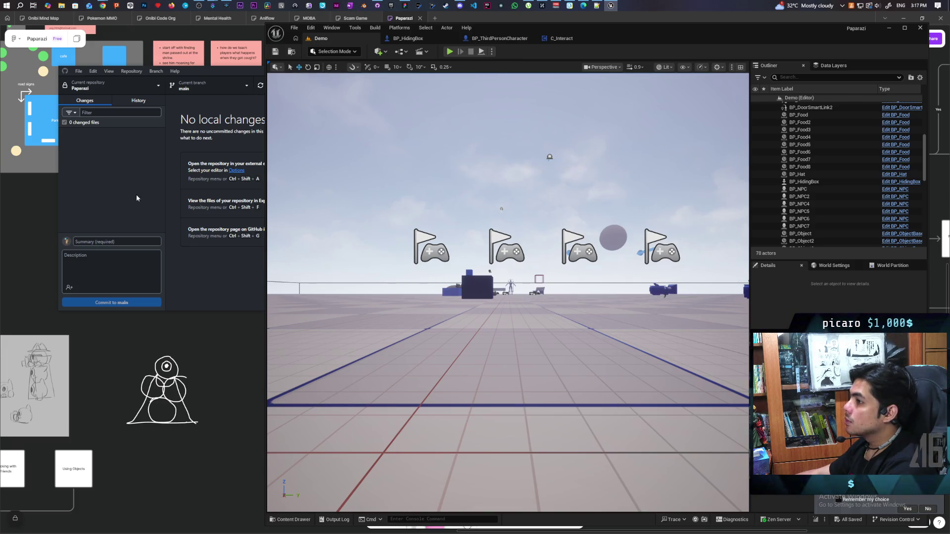
pyautogui.click(405, 6)
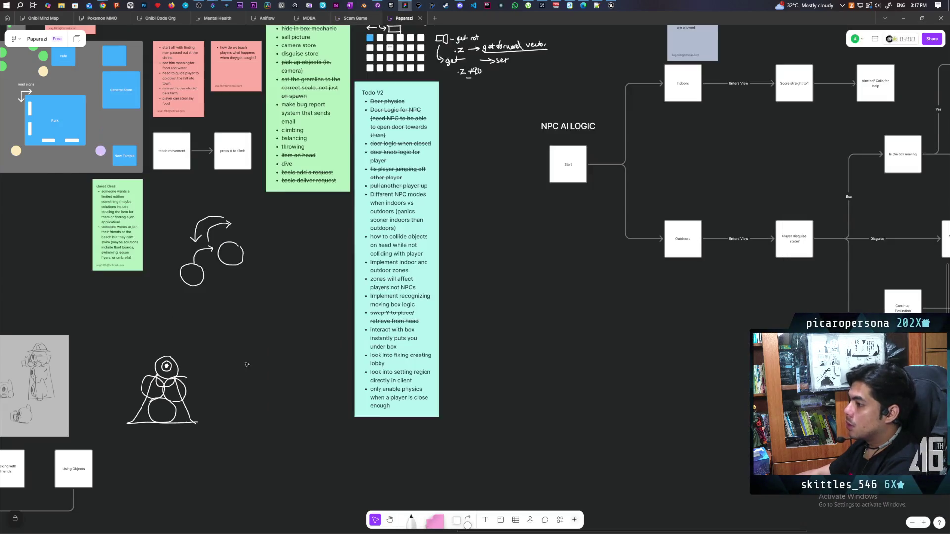
# Strike through 'interact with box instantly puts you under box', then select the 'Implement recognizing moving box logic' bullet
pyautogui.keyDown('ctrl'); pyautogui.scroll(5, 392, 313); pyautogui.keyUp('ctrl')
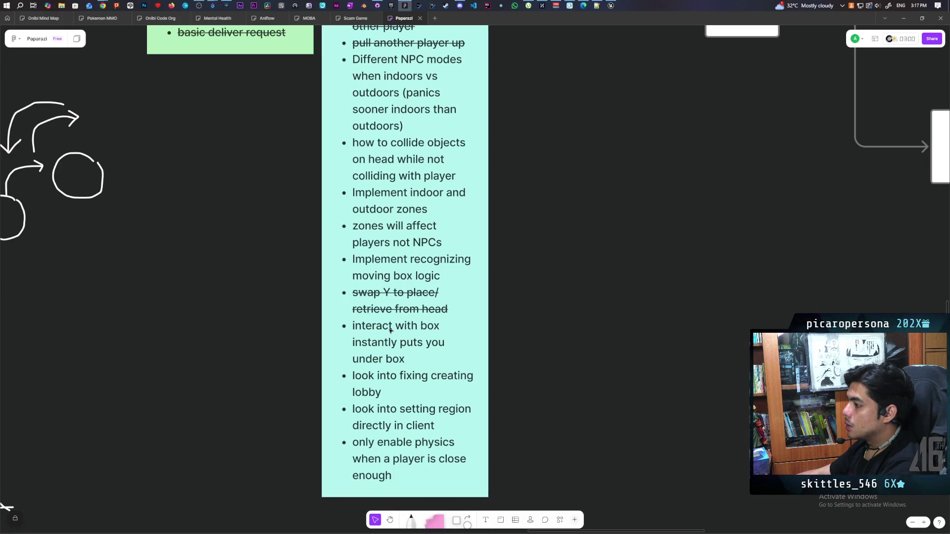
pyautogui.tripleClick(391, 330)
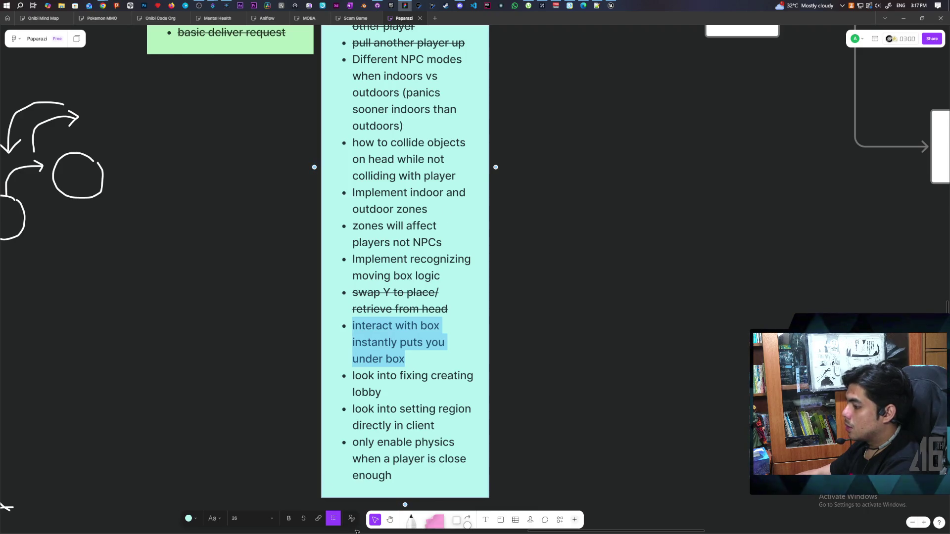
pyautogui.click(303, 518)
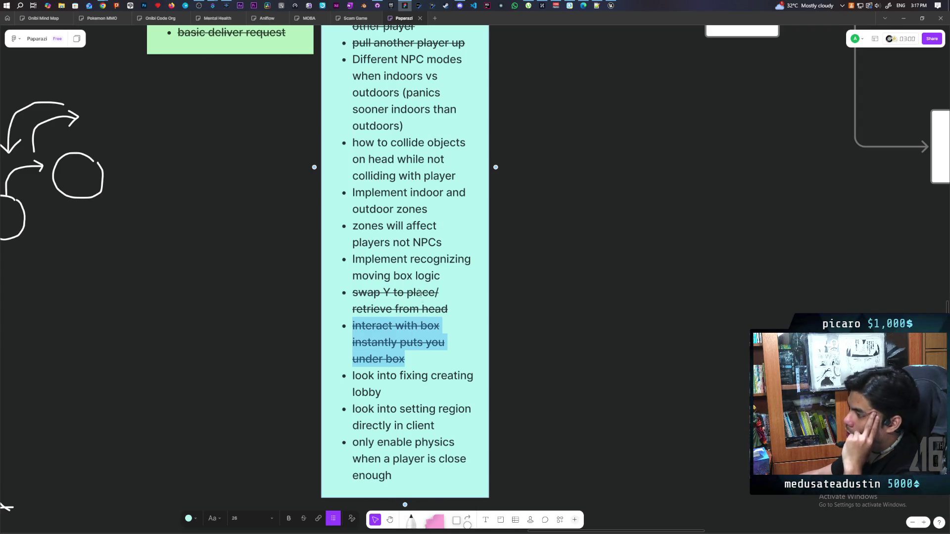
pyautogui.tripleClick(411, 257)
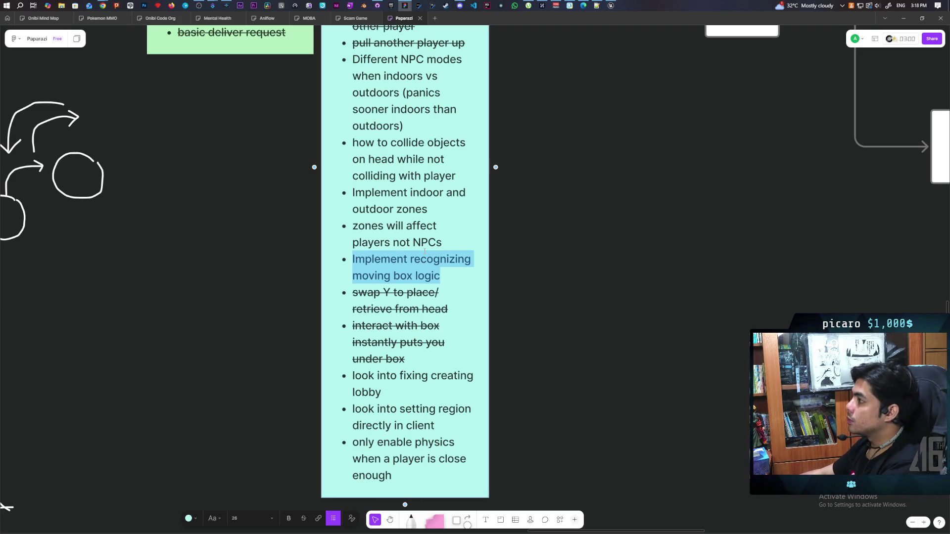
# Back in the Unreal Editor, select BP_NPC7, locate its controller asset with Ctrl+B, and open BP_NPCController
pyautogui.moveTo(614, 4)
pyautogui.click(611, 35)
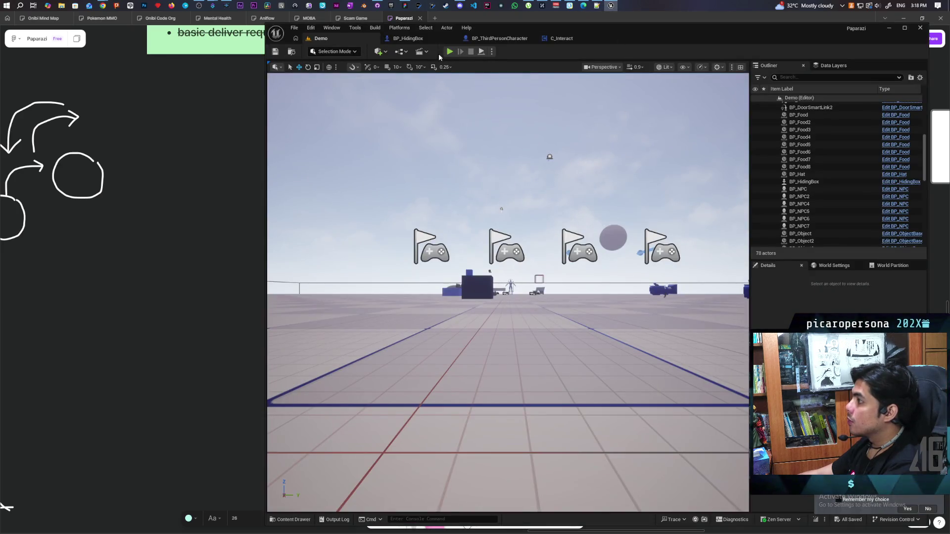
pyautogui.moveTo(506, 248)
pyautogui.mouseDown()
pyautogui.moveTo(485, 212)
pyautogui.moveTo(506, 248)
pyautogui.moveTo(445, 268)
pyautogui.mouseUp()
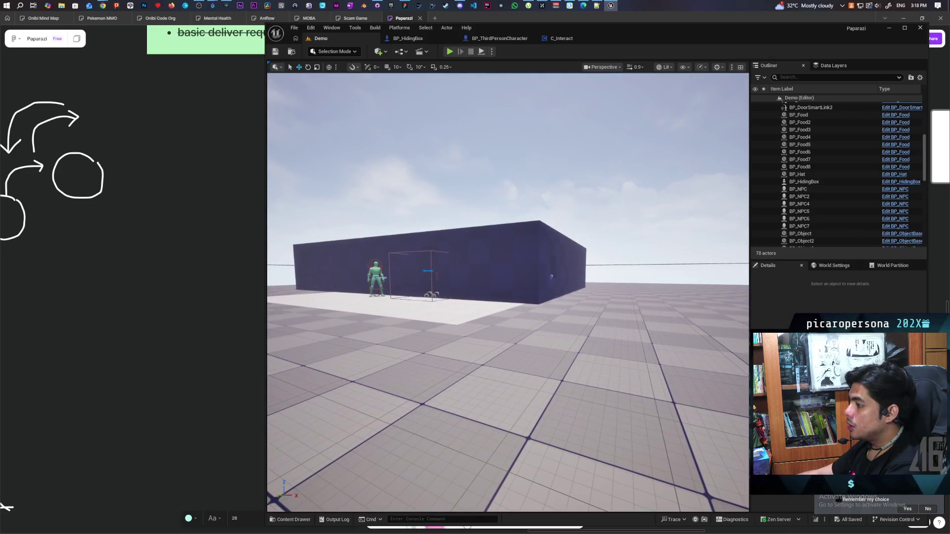
pyautogui.click(375, 280)
pyautogui.click(376, 277)
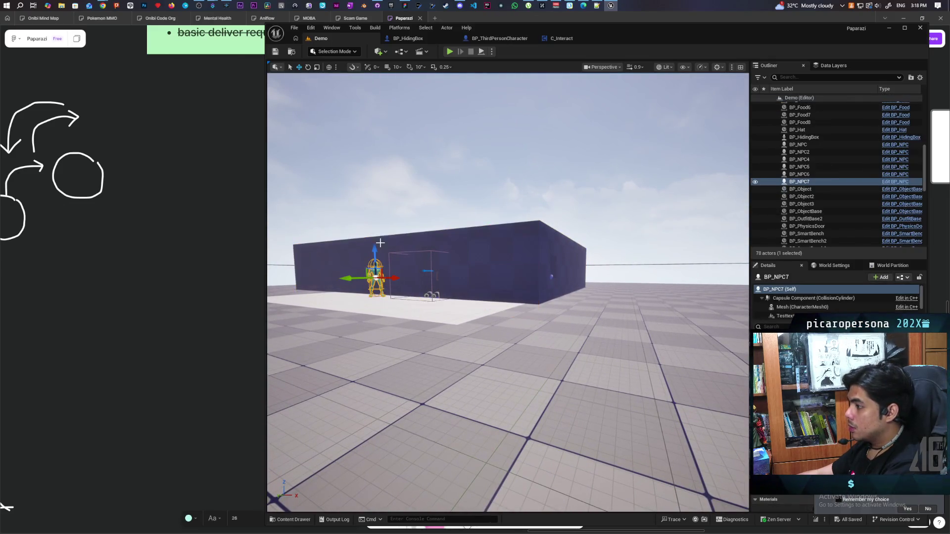
pyautogui.hotkey('ctrl', 'b')
pyautogui.doubleClick(486, 391)
# Show the Perception graph and rearrange the Register Player and Update Perception nodes
pyautogui.scroll(-12, 432, 212)
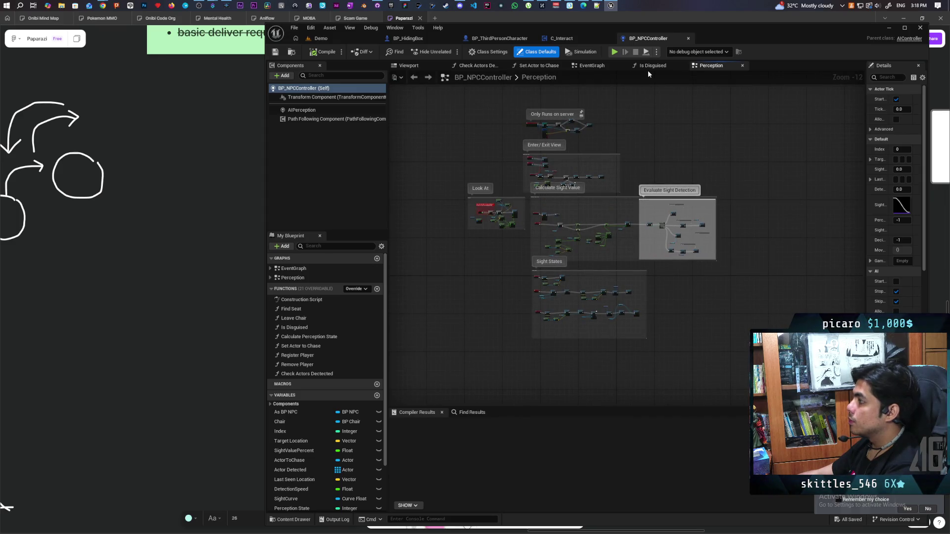
pyautogui.click(592, 64)
pyautogui.click(711, 65)
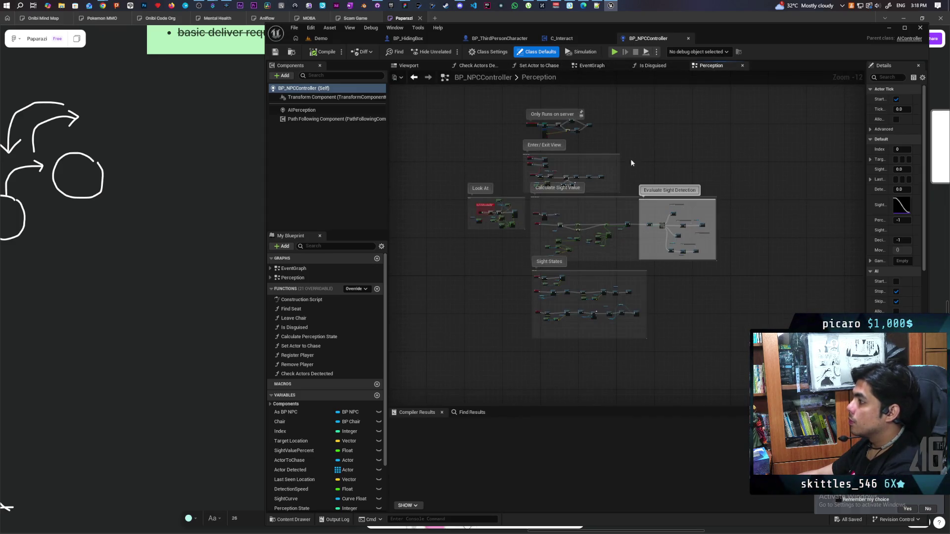
pyautogui.scroll(9, 564, 194)
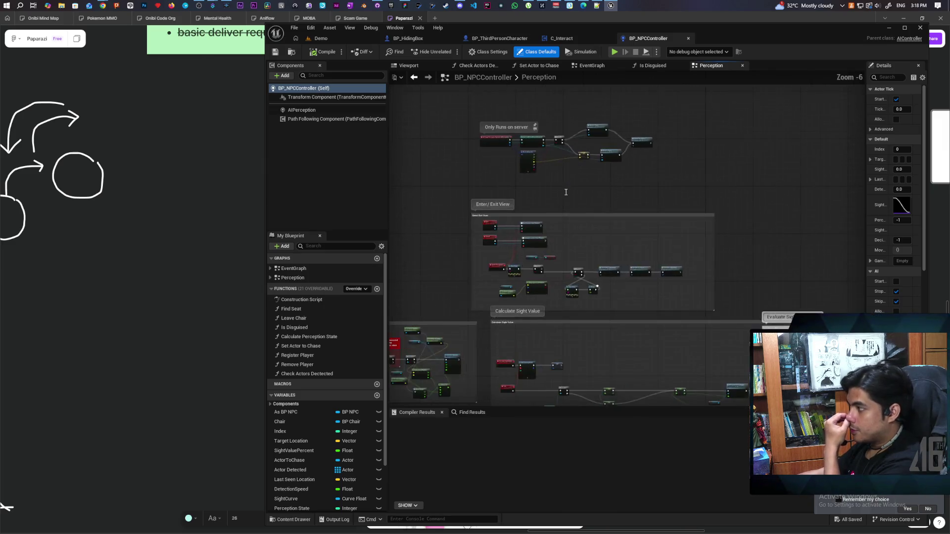
pyautogui.moveTo(527, 250)
pyautogui.mouseDown()
pyautogui.moveTo(539, 275)
pyautogui.moveTo(516, 286)
pyautogui.mouseUp()
pyautogui.moveTo(654, 168); pyautogui.dragTo(660, 194)
pyautogui.moveTo(775, 198); pyautogui.dragTo(791, 189)
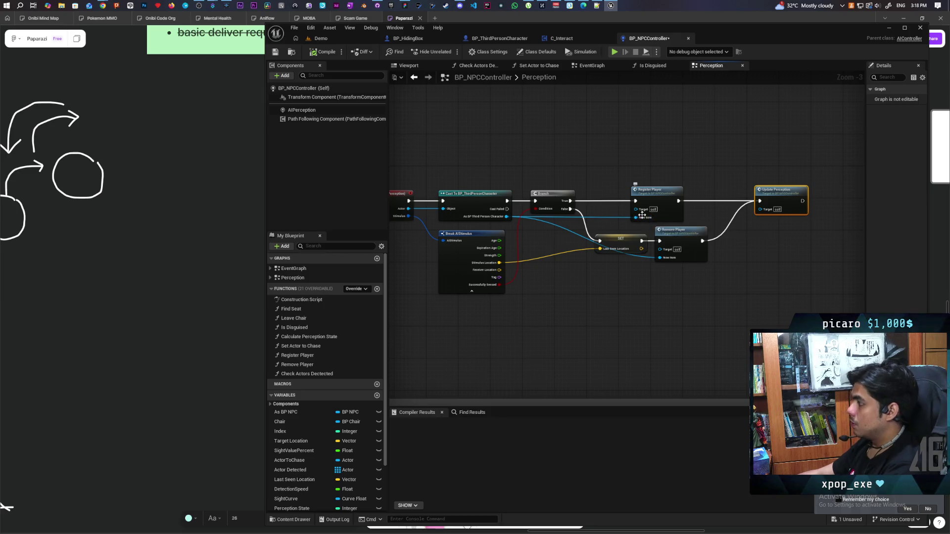
pyautogui.scroll(2, 554, 289)
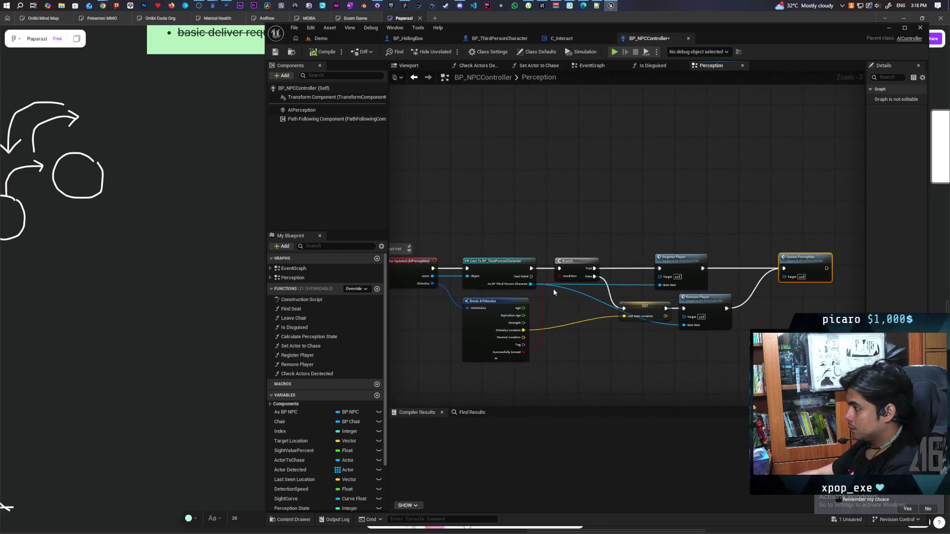
# Add a Cast To BP_HidingBox on the perceived Actor, triggered by the character cast's Cast Failed pin
pyautogui.moveTo(399, 272); pyautogui.dragTo(462, 221)
pyautogui.write('cast to hid')
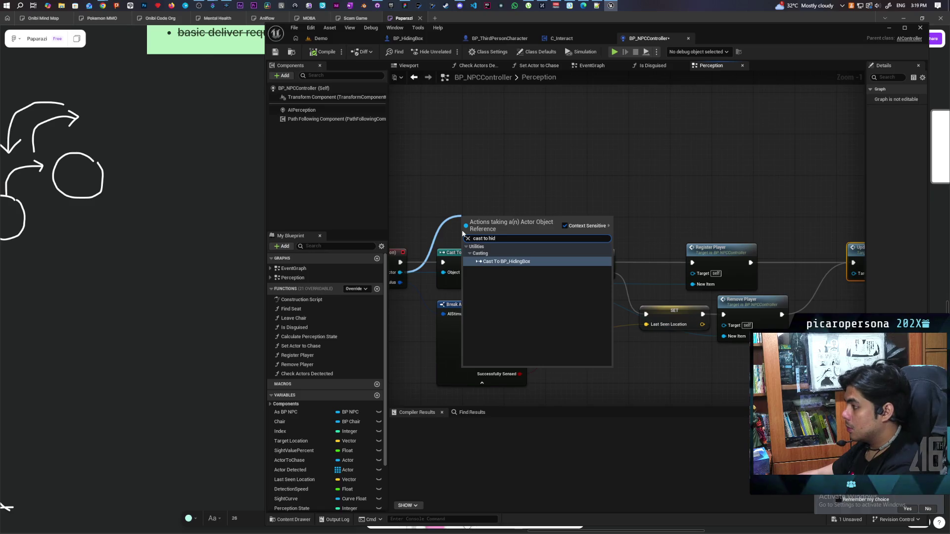
pyautogui.click(512, 263)
pyautogui.moveTo(509, 218); pyautogui.dragTo(632, 181)
pyautogui.moveTo(530, 273)
pyautogui.mouseDown()
pyautogui.moveTo(544, 238)
pyautogui.moveTo(593, 190)
pyautogui.moveTo(579, 193)
pyautogui.mouseUp()
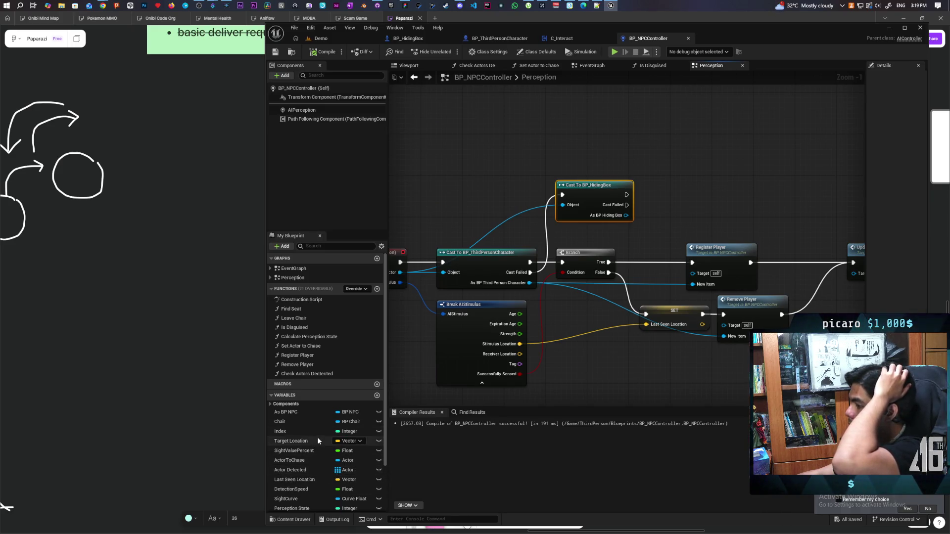
pyautogui.scroll(-3, 317, 437)
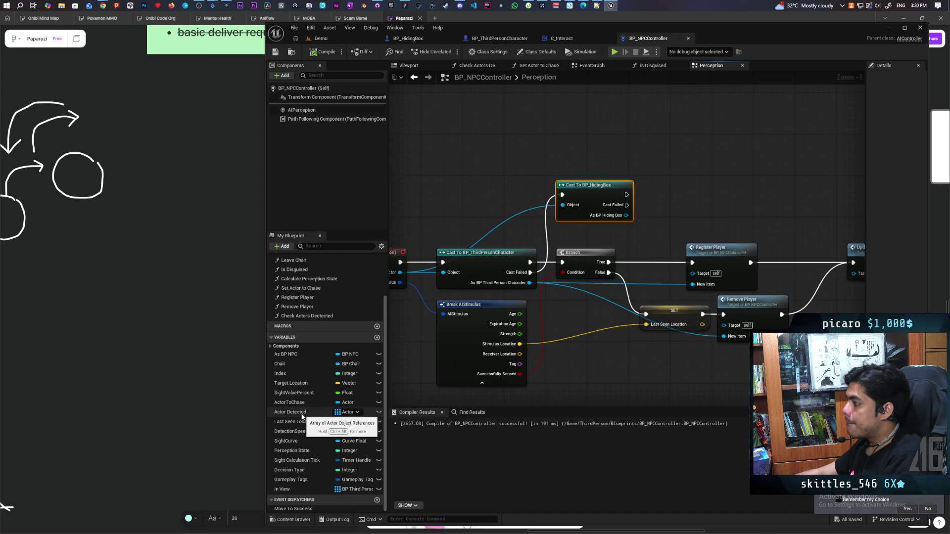
pyautogui.scroll(-1, 710, 324)
pyautogui.moveTo(711, 324)
pyautogui.mouseDown()
pyautogui.moveTo(730, 313)
pyautogui.moveTo(709, 274)
pyautogui.mouseUp()
pyautogui.click(709, 283)
pyautogui.doubleClick(711, 275)
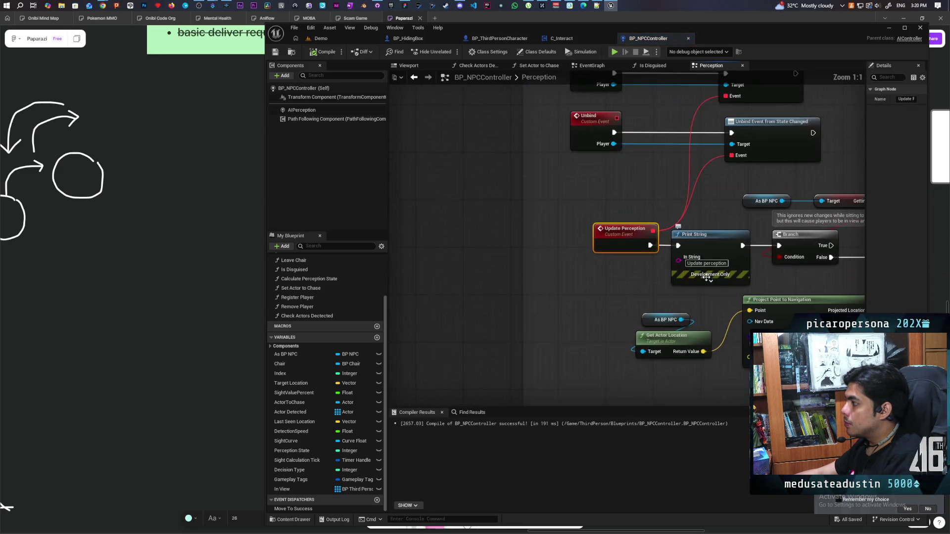
pyautogui.scroll(-3, 593, 308)
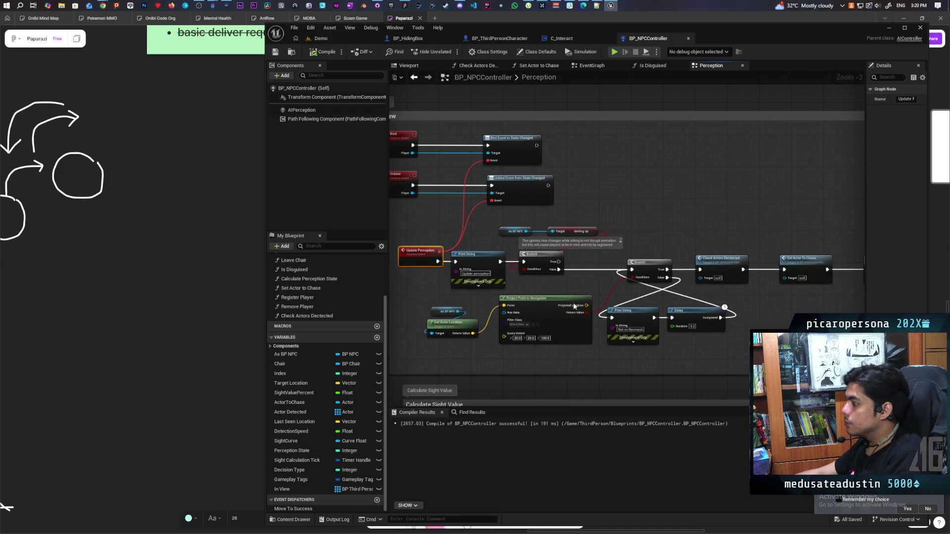
pyautogui.scroll(2, 528, 308)
pyautogui.moveTo(717, 352); pyautogui.dragTo(756, 322)
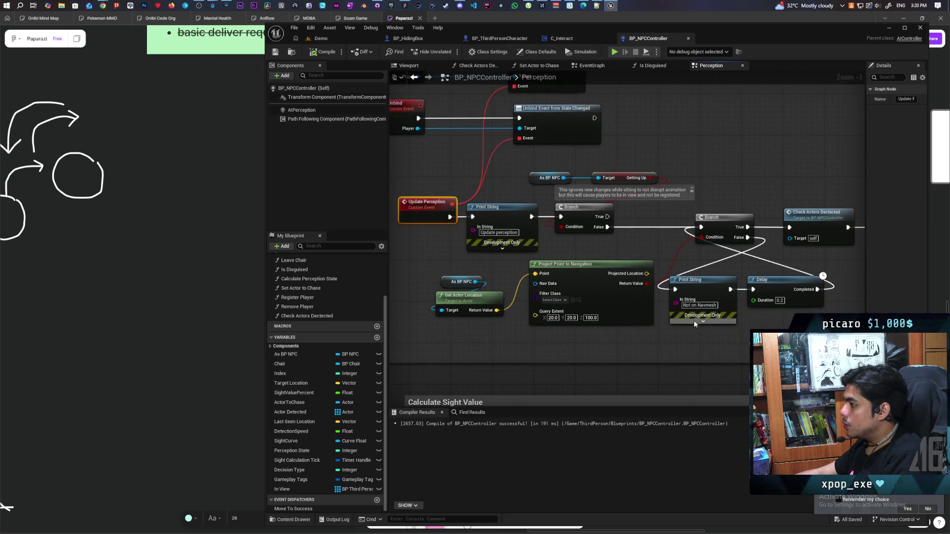
pyautogui.moveTo(780, 337)
pyautogui.mouseDown()
pyautogui.moveTo(655, 347)
pyautogui.moveTo(517, 340)
pyautogui.moveTo(496, 349)
pyautogui.mouseUp()
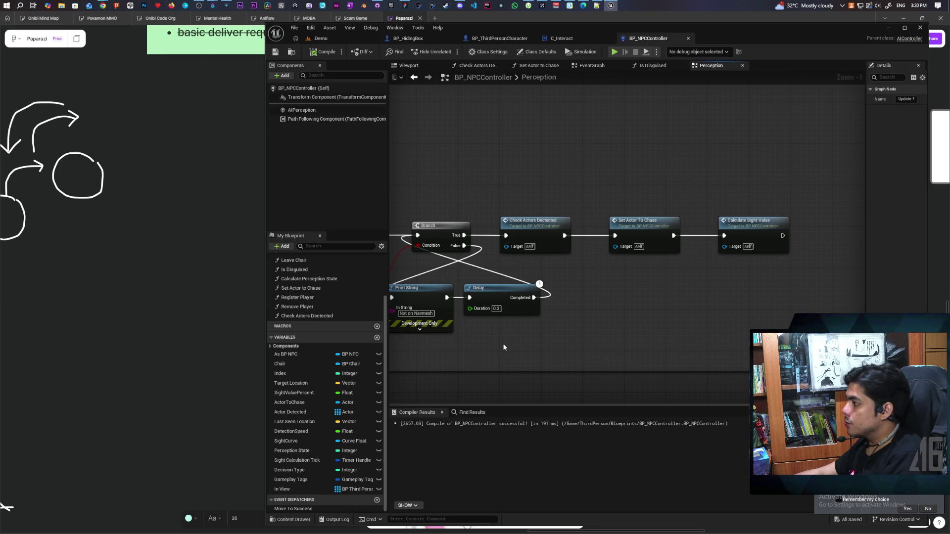
pyautogui.moveTo(535, 343)
pyautogui.mouseDown()
pyautogui.moveTo(812, 322)
pyautogui.moveTo(591, 331)
pyautogui.mouseUp()
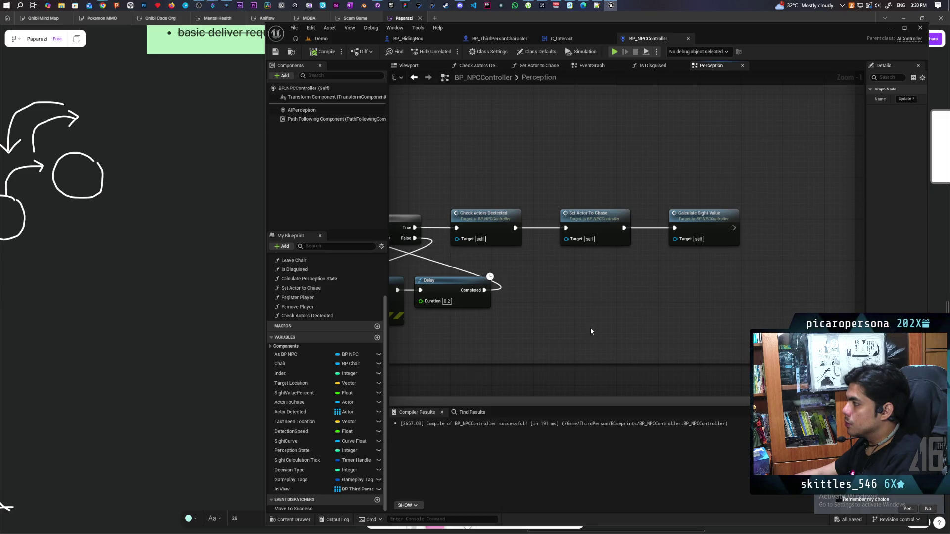
pyautogui.scroll(2, 590, 331)
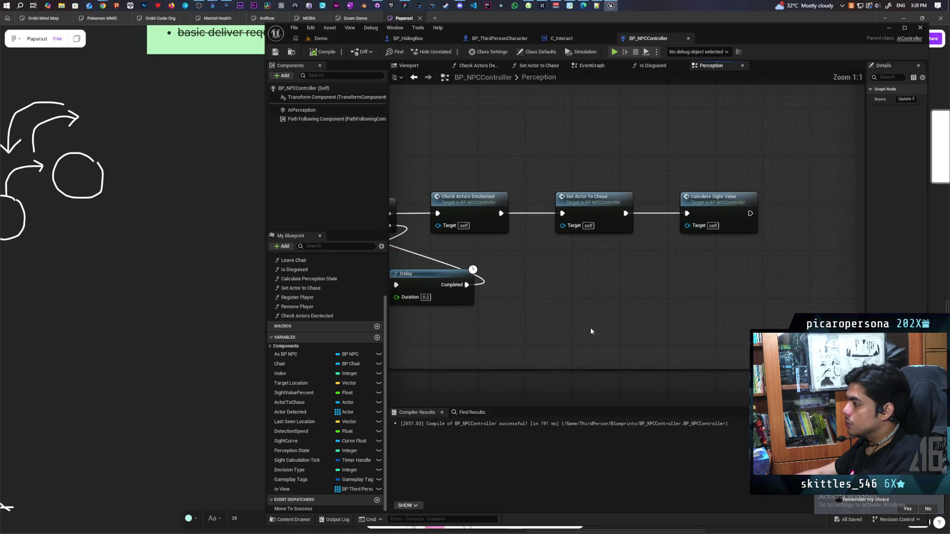
pyautogui.scroll(-3, 590, 331)
pyautogui.scroll(2, 591, 331)
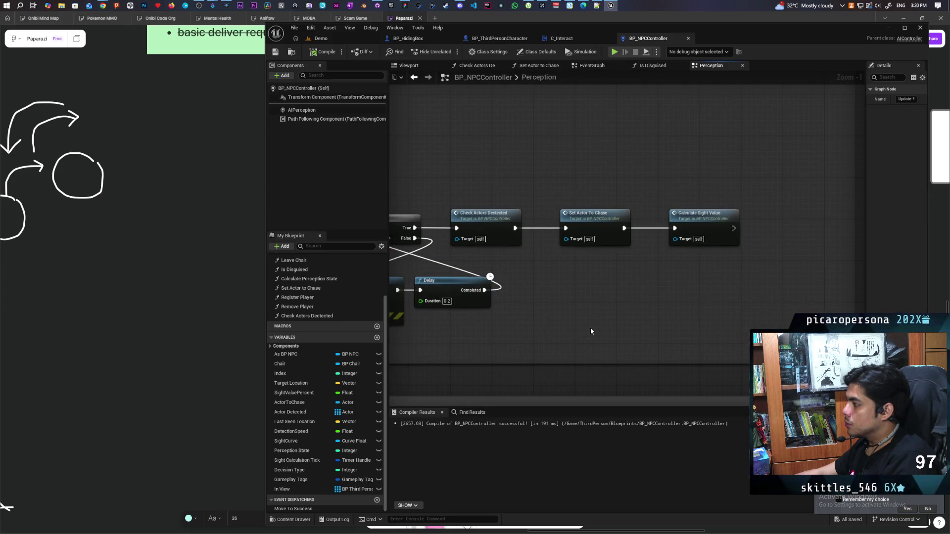
pyautogui.scroll(-4, 591, 331)
pyautogui.moveTo(494, 104); pyautogui.dragTo(513, 272)
pyautogui.scroll(2, 513, 272)
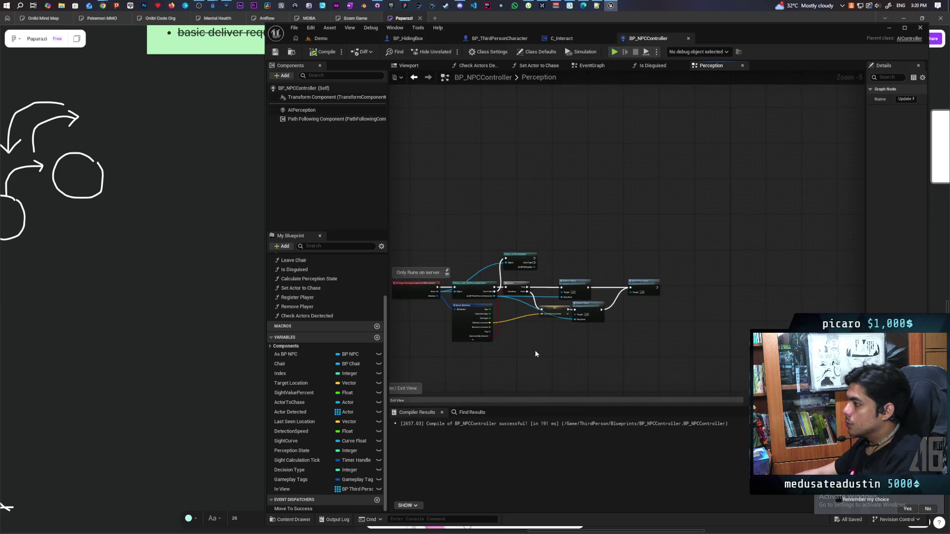
pyautogui.scroll(2, 532, 265)
# Take Get Velocity from As BP Hiding Box and feed it into Vector Length XY
pyautogui.moveTo(534, 271)
pyautogui.mouseDown()
pyautogui.moveTo(541, 276)
pyautogui.moveTo(564, 246)
pyautogui.mouseUp()
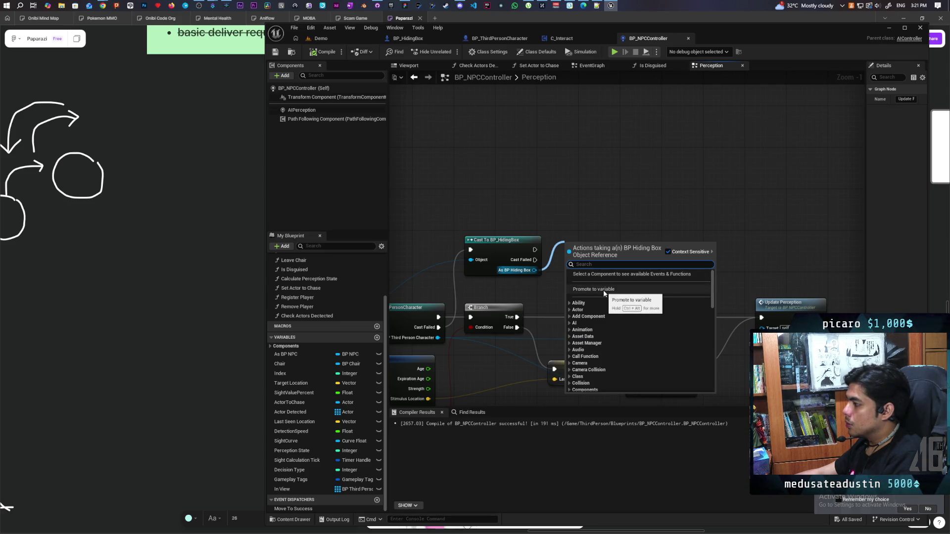
pyautogui.click(569, 262)
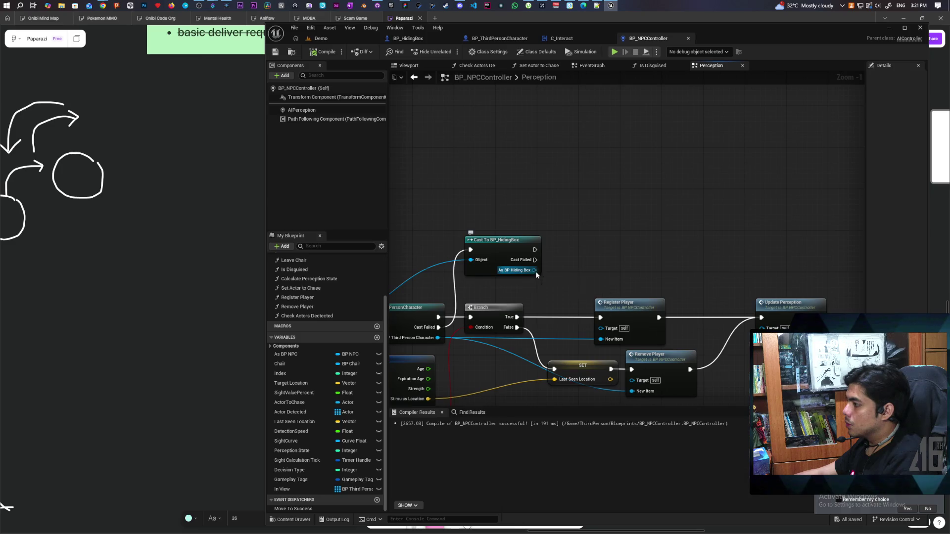
pyautogui.moveTo(536, 271); pyautogui.dragTo(573, 276)
pyautogui.write('get')
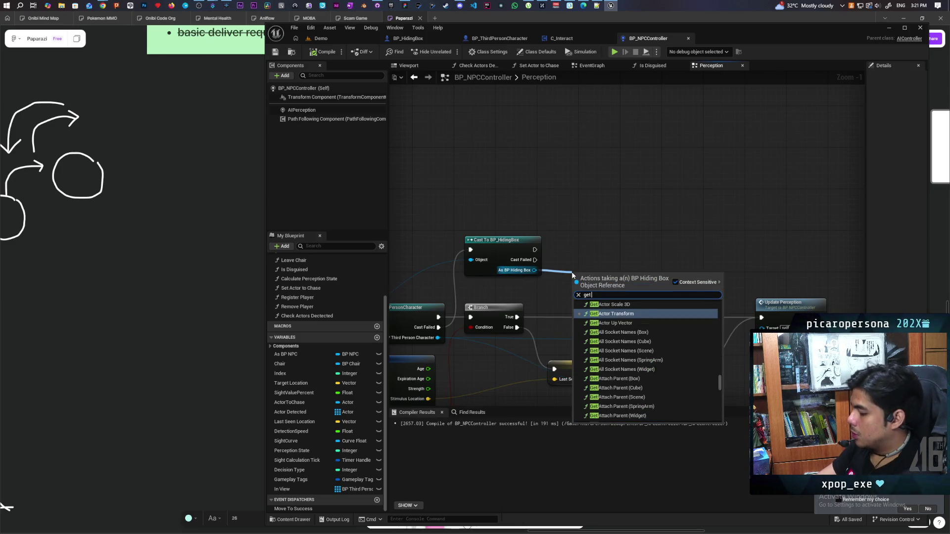
pyautogui.write(' velo')
pyautogui.press('Return')
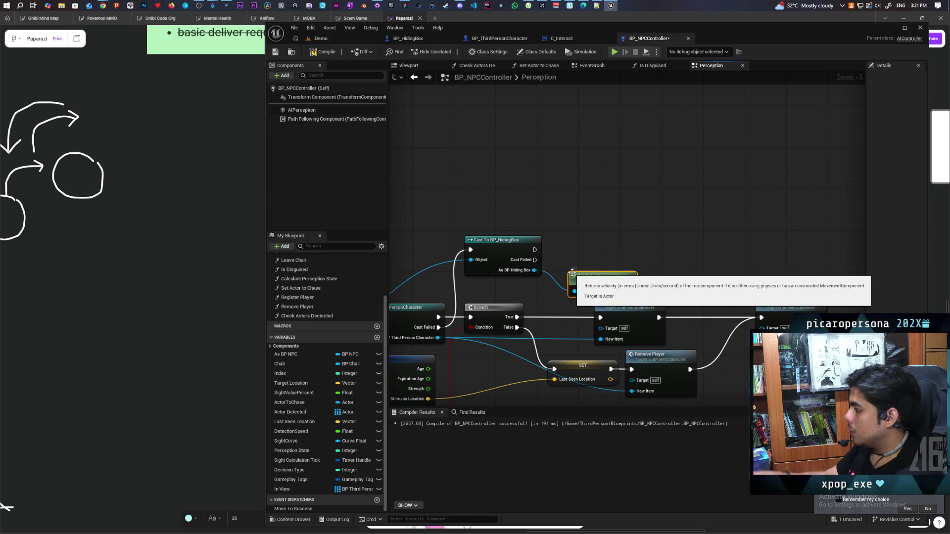
pyautogui.moveTo(626, 286)
pyautogui.mouseDown()
pyautogui.moveTo(621, 271)
pyautogui.moveTo(680, 272)
pyautogui.mouseUp()
pyautogui.write('lengt')
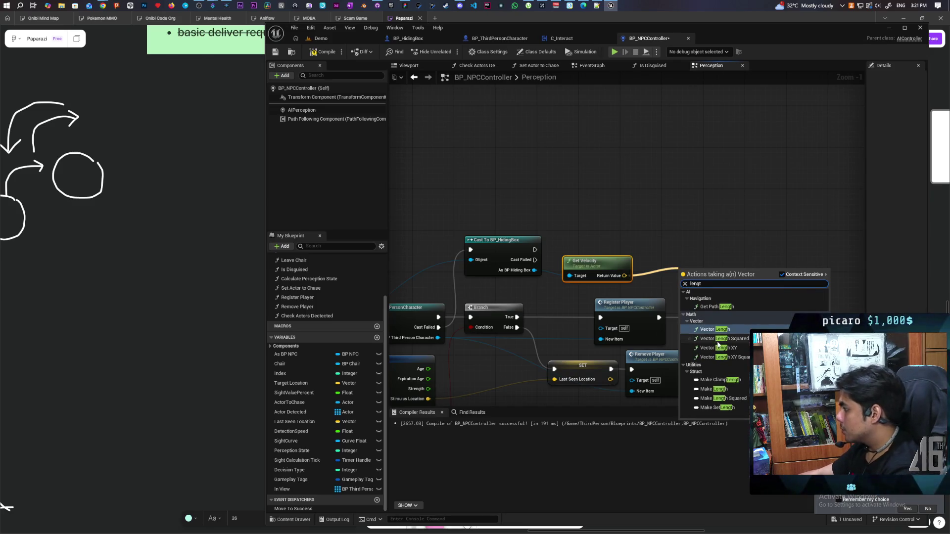
pyautogui.click(718, 348)
# Compare the horizontal speed against > 5.0 and use it as a new Branch condition
pyautogui.moveTo(725, 287)
pyautogui.mouseDown()
pyautogui.moveTo(678, 276)
pyautogui.moveTo(701, 293)
pyautogui.mouseUp()
pyautogui.write('>')
pyautogui.press('Return')
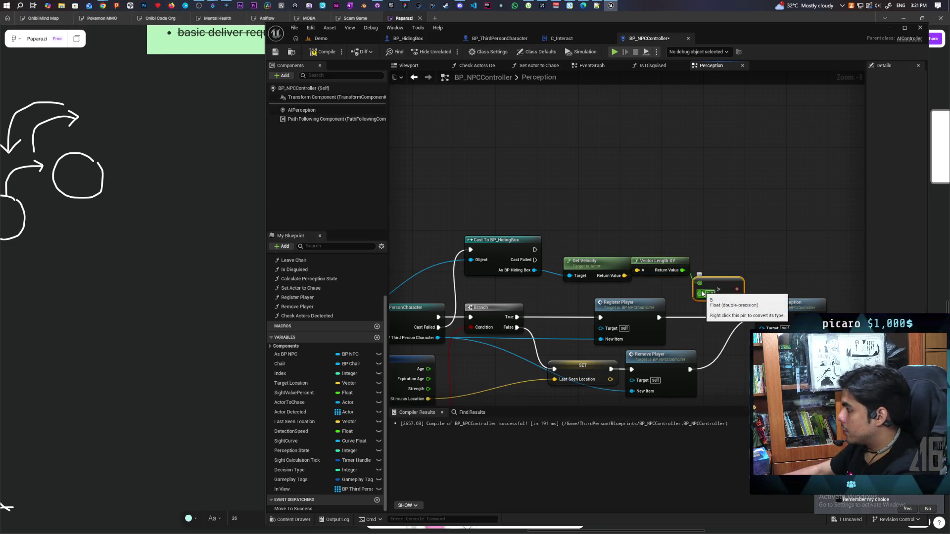
pyautogui.click(709, 293)
pyautogui.write('5')
pyautogui.click(721, 250)
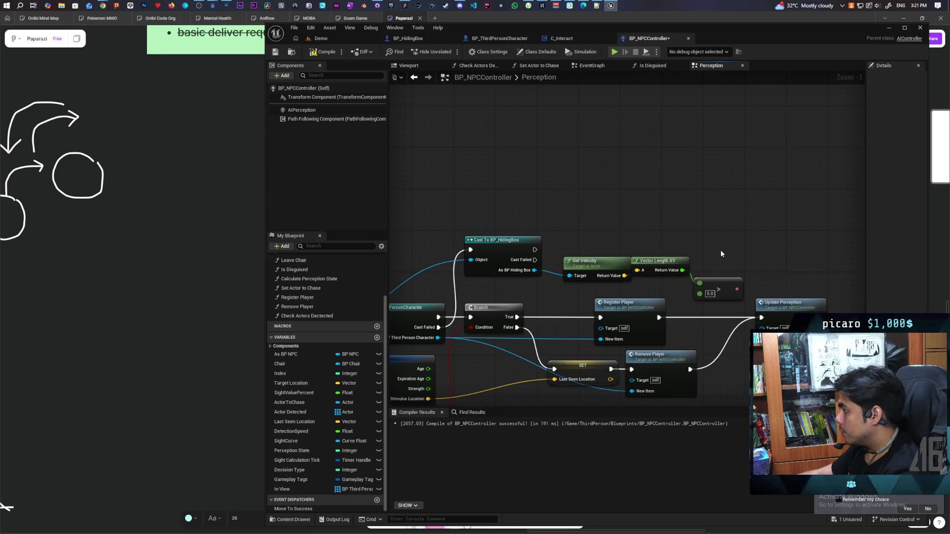
pyautogui.click(713, 231)
pyautogui.moveTo(737, 289); pyautogui.dragTo(719, 243)
# Run the Branch after the cast, set the promoted As BP Hiding Box variable, then Update Perception
pyautogui.moveTo(534, 270); pyautogui.dragTo(584, 228)
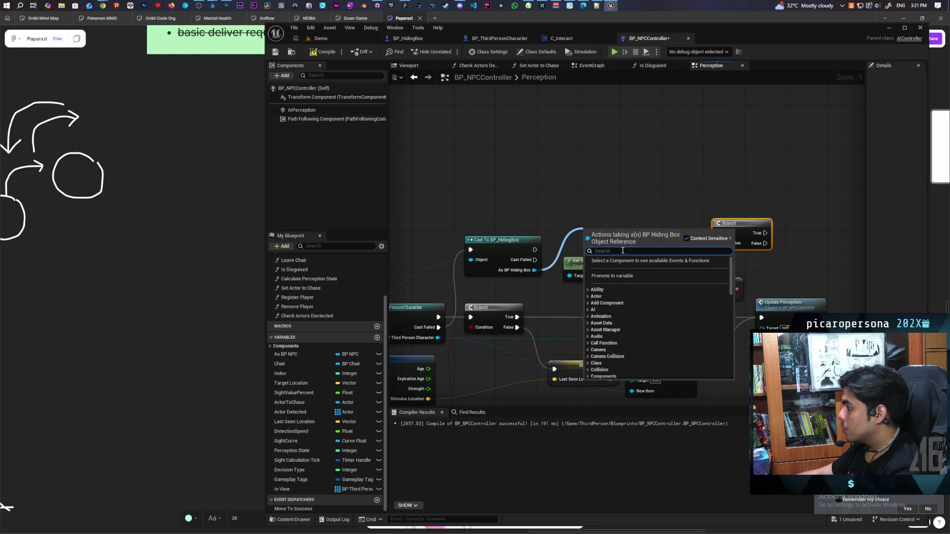
pyautogui.click(637, 257)
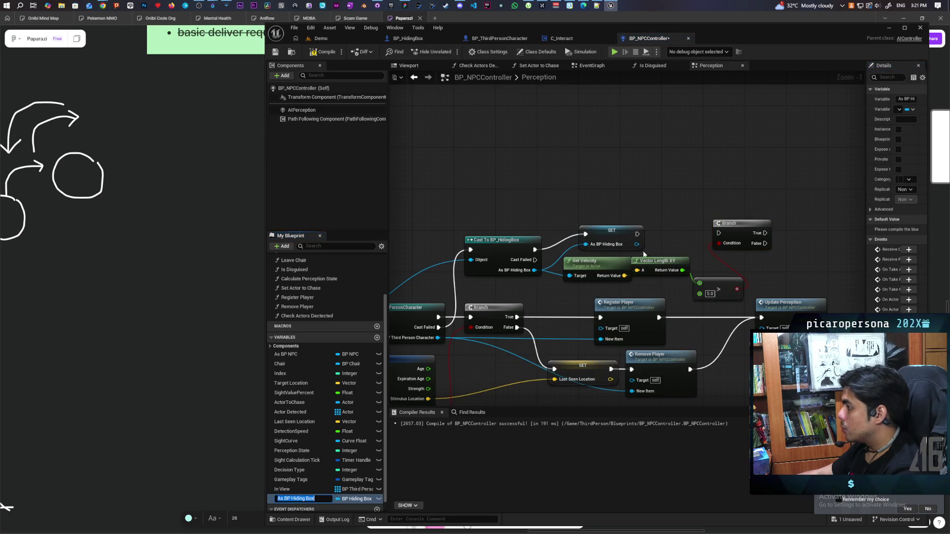
pyautogui.moveTo(566, 242)
pyautogui.mouseDown()
pyautogui.moveTo(461, 240)
pyautogui.moveTo(743, 236)
pyautogui.moveTo(718, 237)
pyautogui.mouseUp()
pyautogui.moveTo(429, 249); pyautogui.dragTo(693, 228)
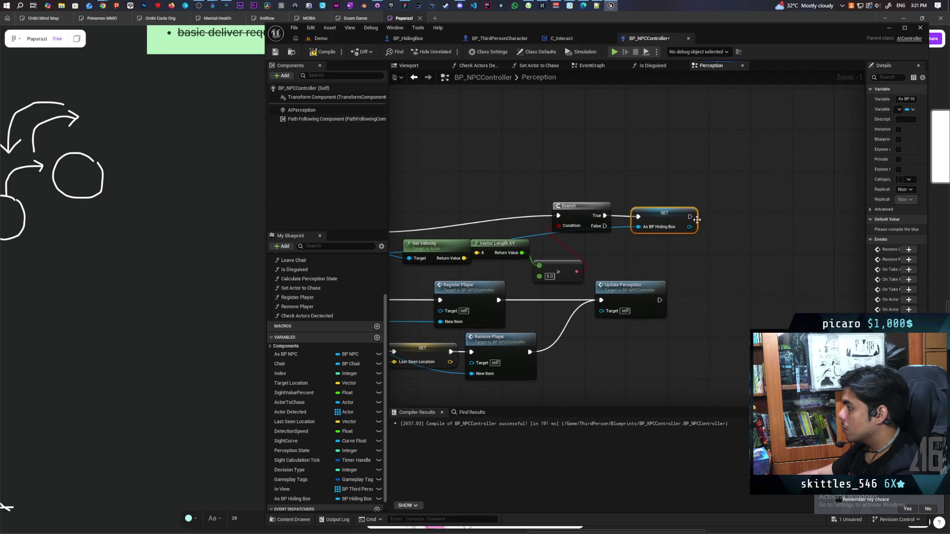
pyautogui.moveTo(691, 216)
pyautogui.mouseDown()
pyautogui.moveTo(601, 300)
pyautogui.moveTo(732, 298)
pyautogui.mouseUp()
pyautogui.moveTo(564, 337); pyautogui.dragTo(682, 336)
pyautogui.moveTo(693, 214); pyautogui.dragTo(684, 230)
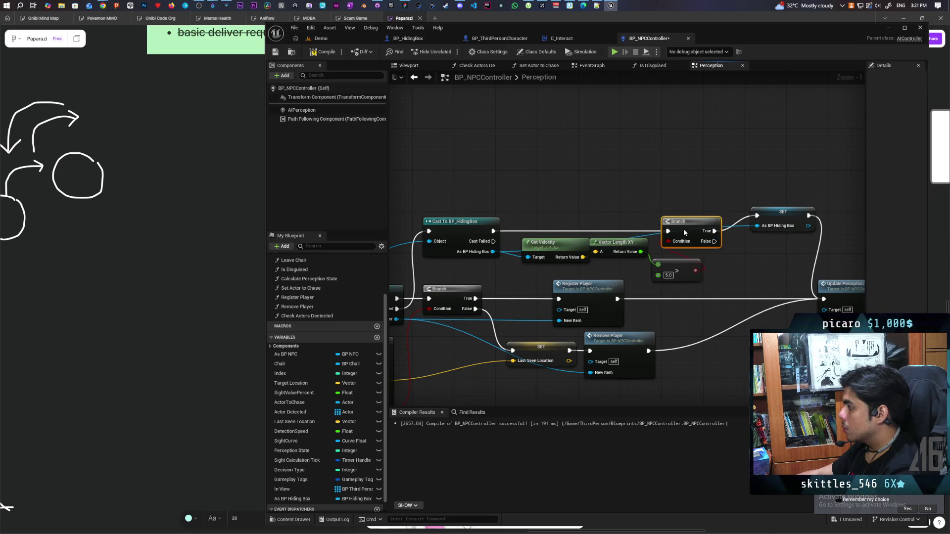
pyautogui.moveTo(770, 212); pyautogui.dragTo(774, 224)
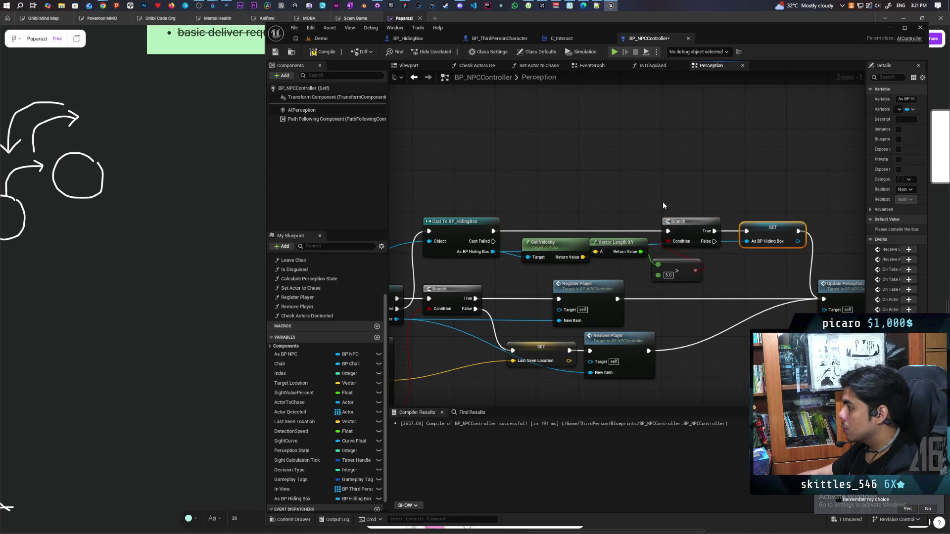
pyautogui.scroll(-2, 663, 201)
pyautogui.moveTo(621, 270); pyautogui.dragTo(662, 285)
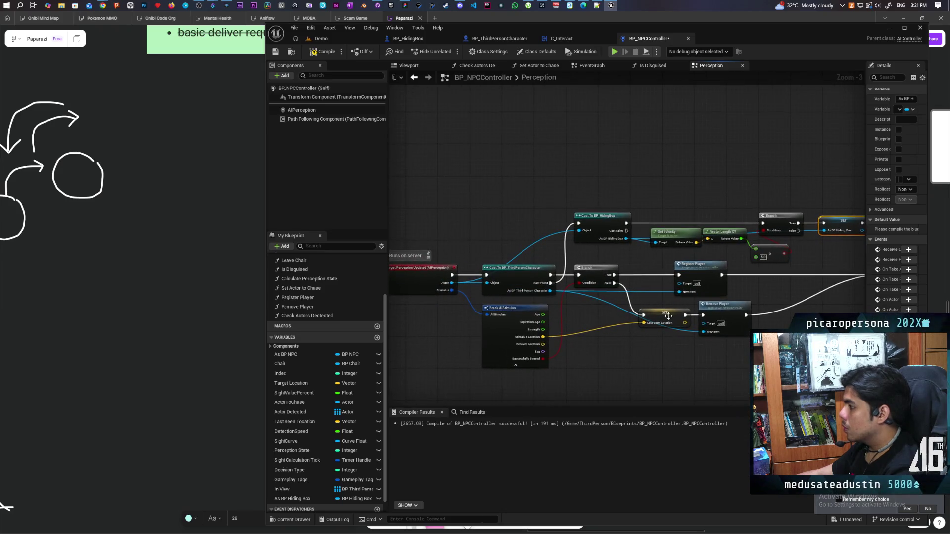
# Save, then add a Branch on Successfully Sensed running after the HidingBox cast
pyautogui.hotkey('ctrl', 's')
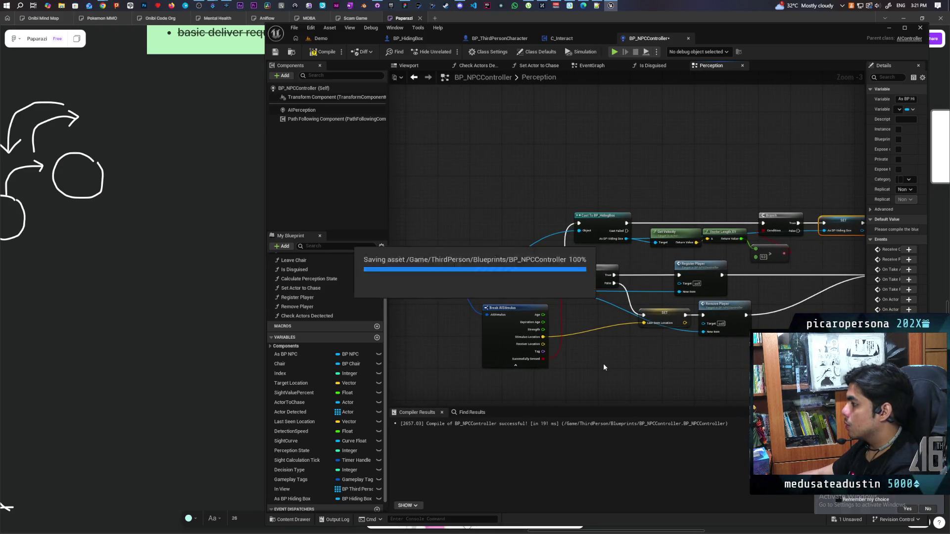
pyautogui.moveTo(611, 365); pyautogui.dragTo(600, 364)
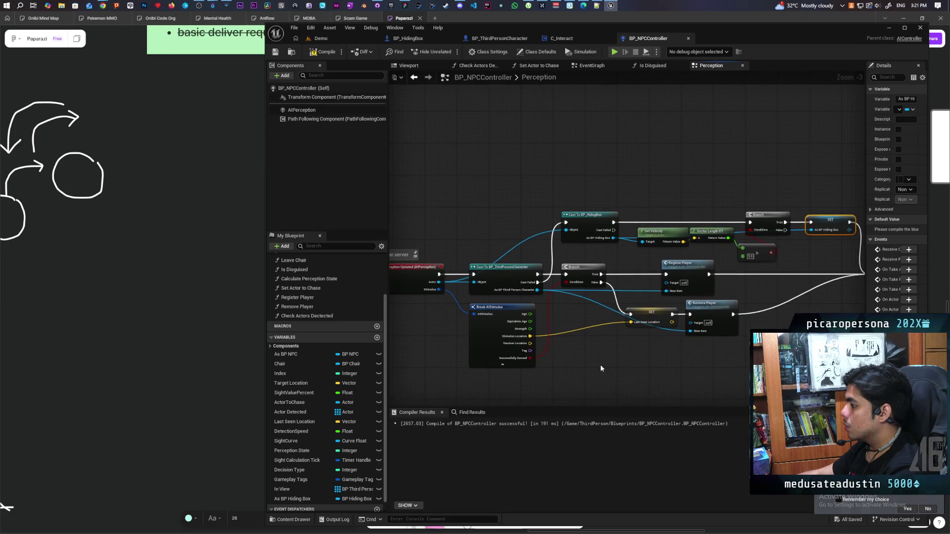
pyautogui.moveTo(592, 221); pyautogui.dragTo(530, 219)
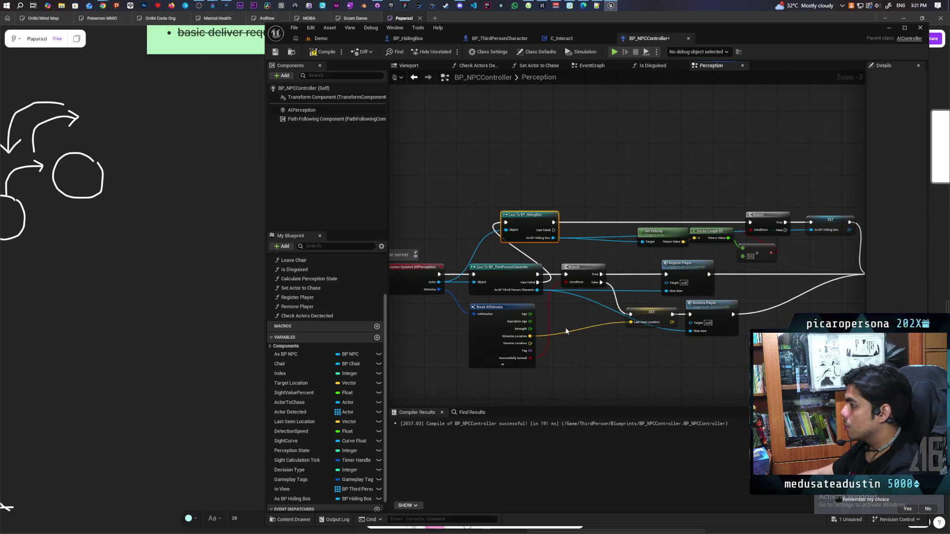
pyautogui.click(582, 203)
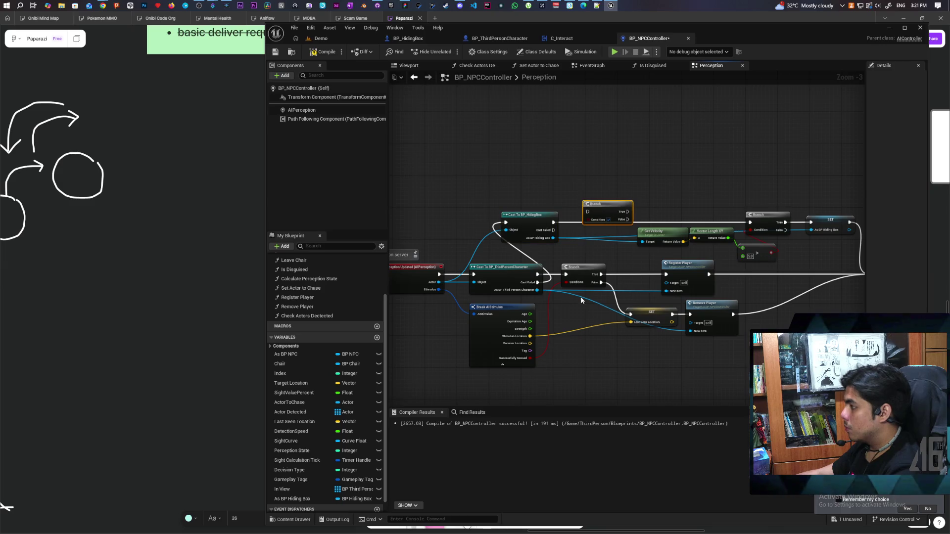
pyautogui.moveTo(532, 357); pyautogui.dragTo(588, 221)
pyautogui.moveTo(604, 206); pyautogui.dragTo(601, 216)
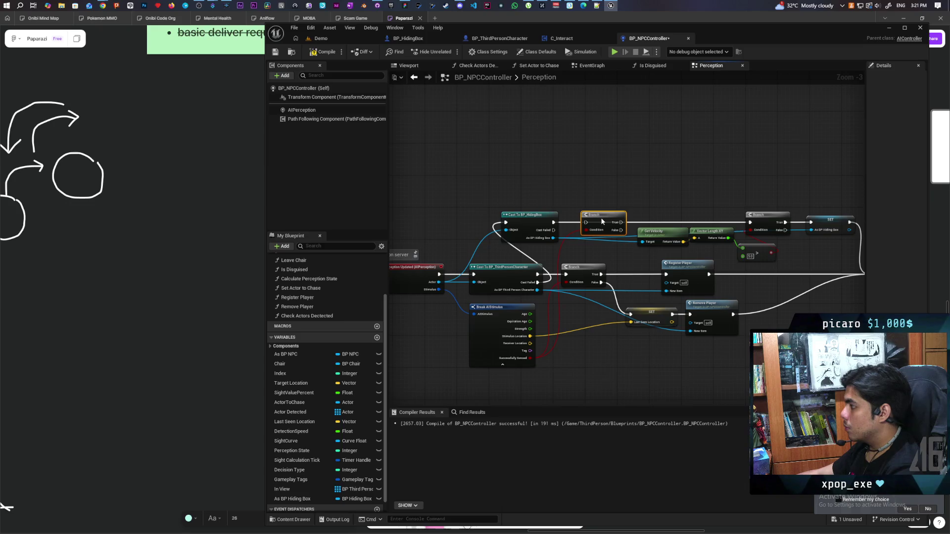
pyautogui.moveTo(554, 222); pyautogui.dragTo(588, 224)
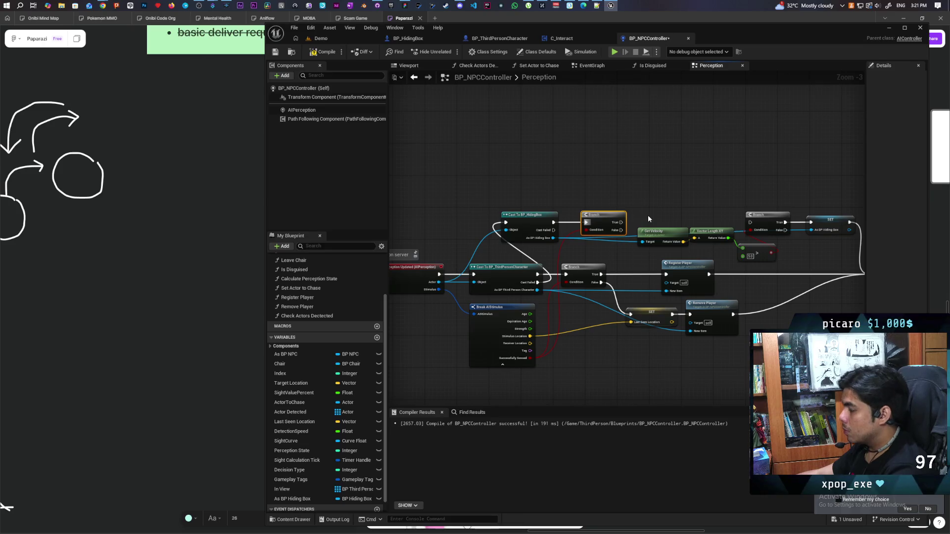
# Place an As BP Hiding Box setter near Update Perception and compile with F7
pyautogui.moveTo(648, 215)
pyautogui.mouseDown()
pyautogui.moveTo(481, 203)
pyautogui.moveTo(465, 217)
pyautogui.moveTo(625, 220)
pyautogui.mouseUp()
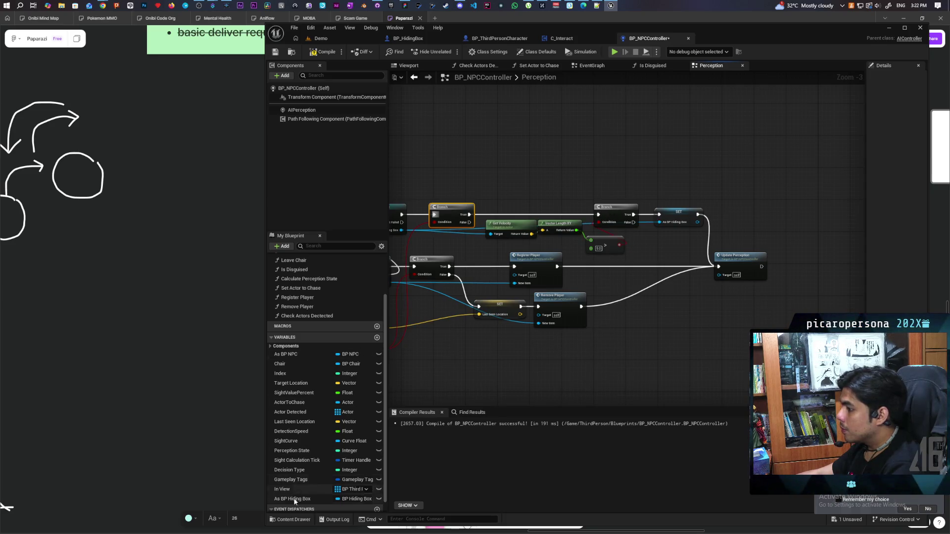
pyautogui.moveTo(291, 498)
pyautogui.mouseDown()
pyautogui.moveTo(500, 196)
pyautogui.moveTo(470, 221)
pyautogui.moveTo(477, 227)
pyautogui.moveTo(516, 172)
pyautogui.moveTo(661, 159)
pyautogui.moveTo(701, 260)
pyautogui.moveTo(719, 266)
pyautogui.mouseUp()
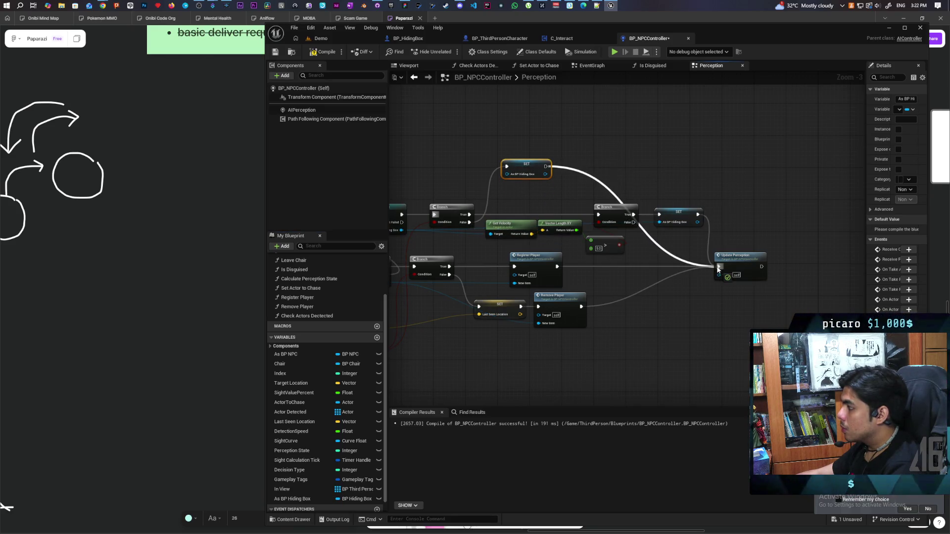
pyautogui.moveTo(546, 149); pyautogui.dragTo(663, 153)
pyautogui.press('F7')
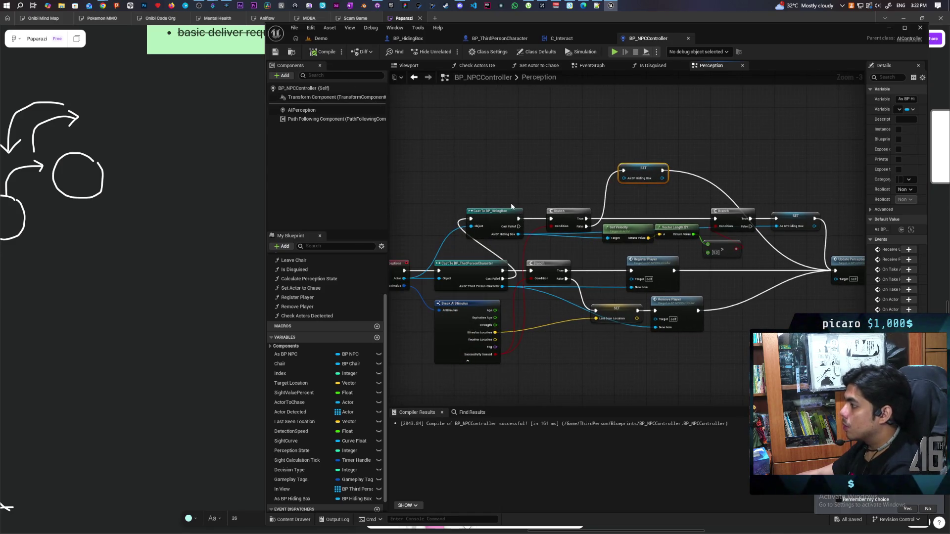
# Comment the Cast To BP_HidingBox node 'check for moving box' and save the blueprint
pyautogui.click(478, 213)
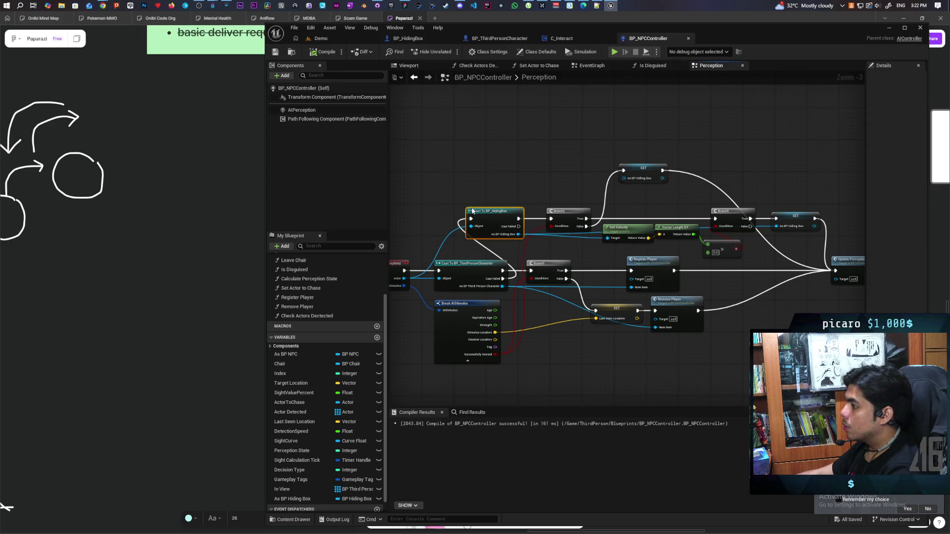
pyautogui.click(471, 208)
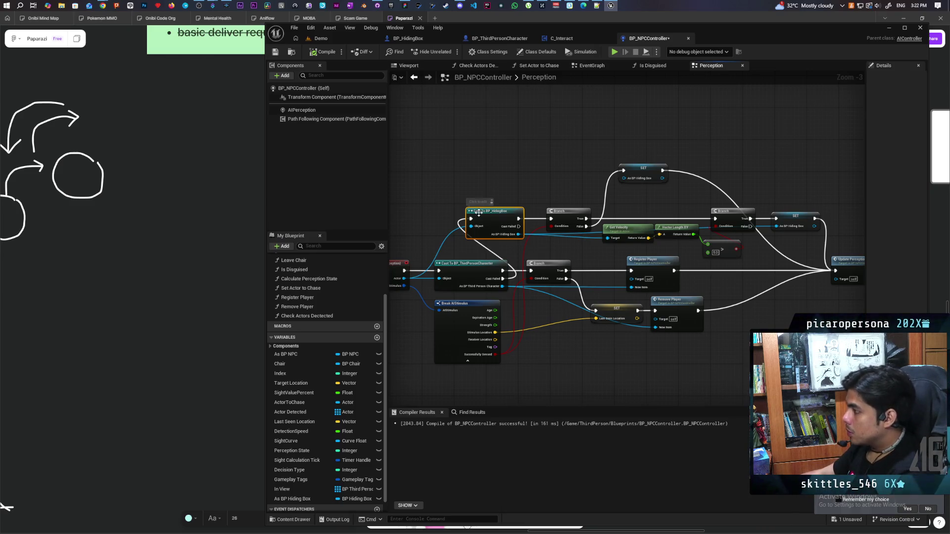
pyautogui.click(476, 202)
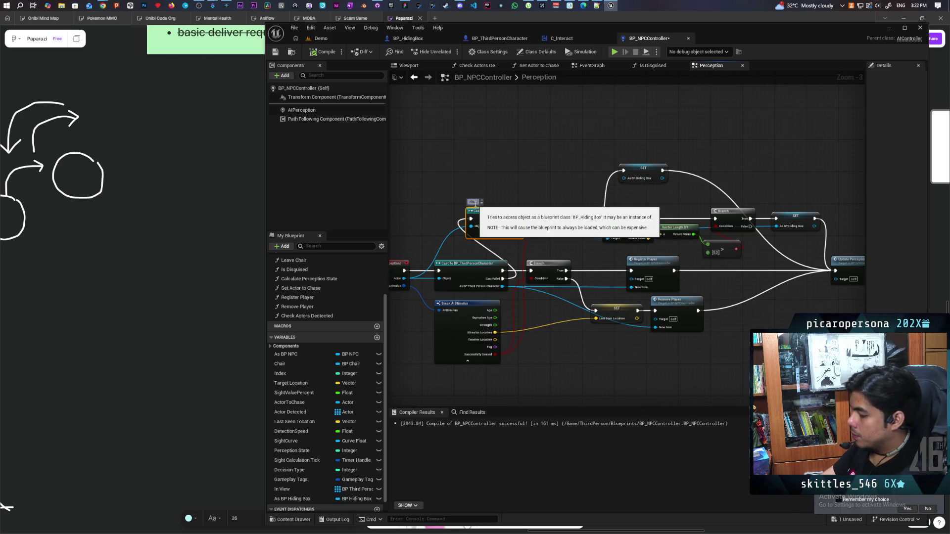
pyautogui.scroll(3, 477, 203)
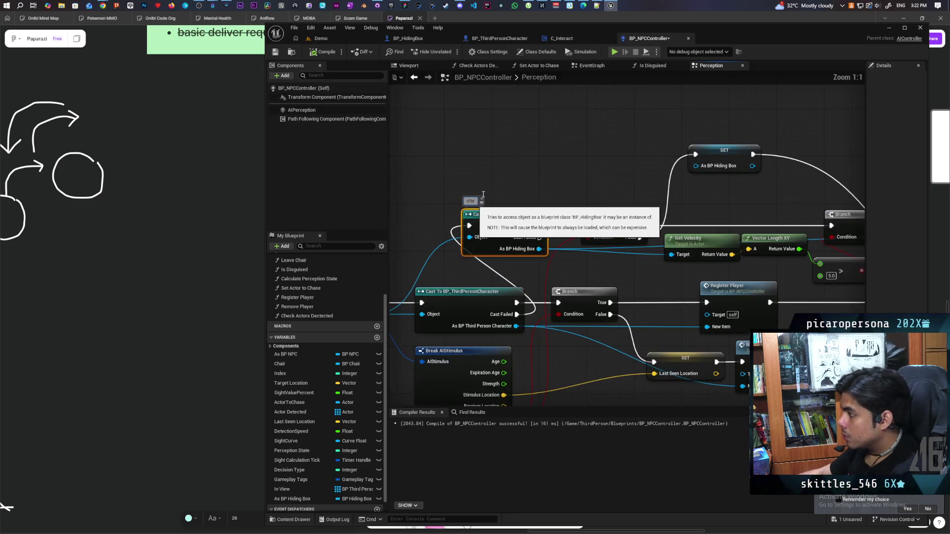
pyautogui.write('check for moving')
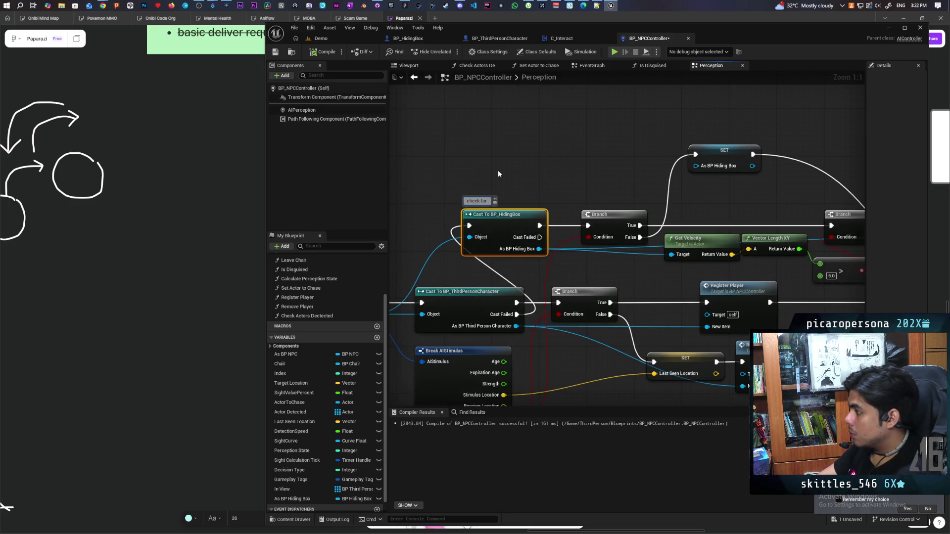
pyautogui.write(' bo')
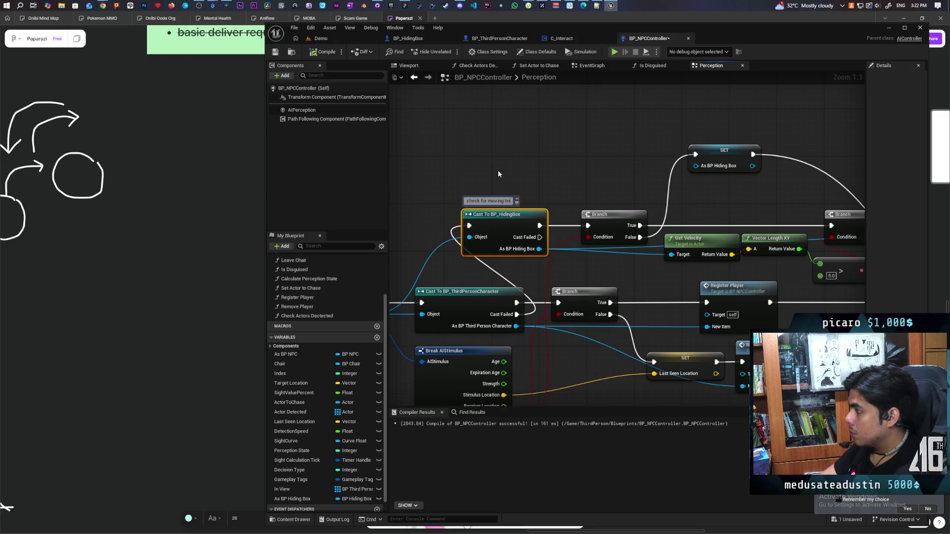
pyautogui.write('x')
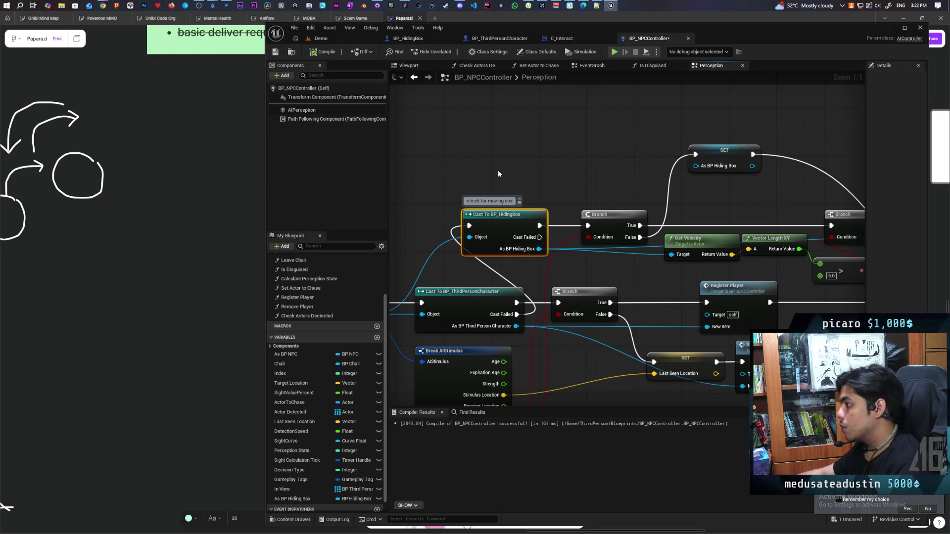
pyautogui.click(498, 171)
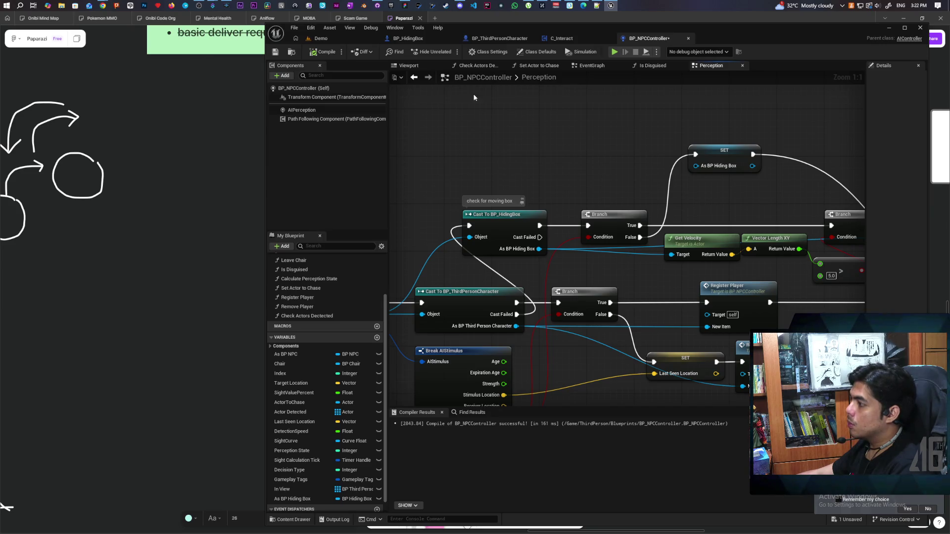
pyautogui.click(276, 52)
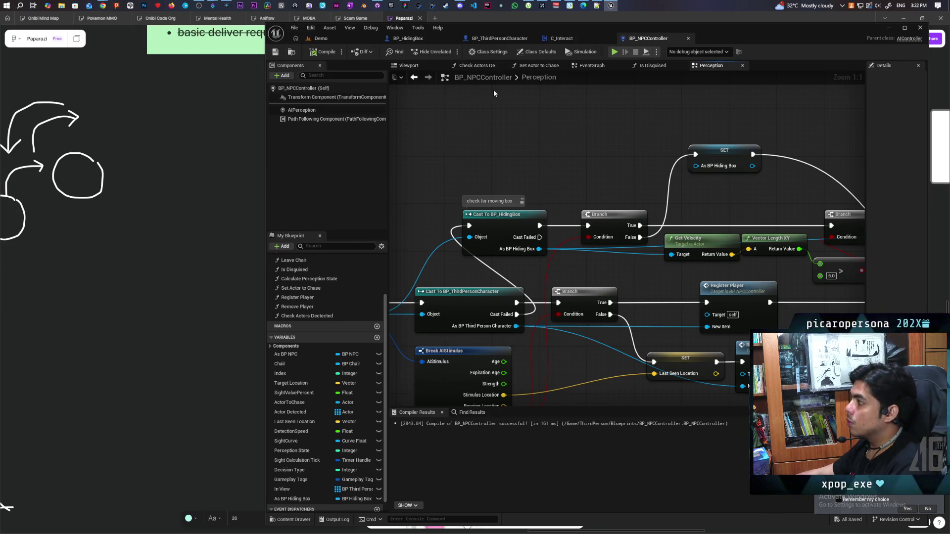
# Open the Check Actors Detected function graph from the Perception graph
pyautogui.scroll(-3, 553, 114)
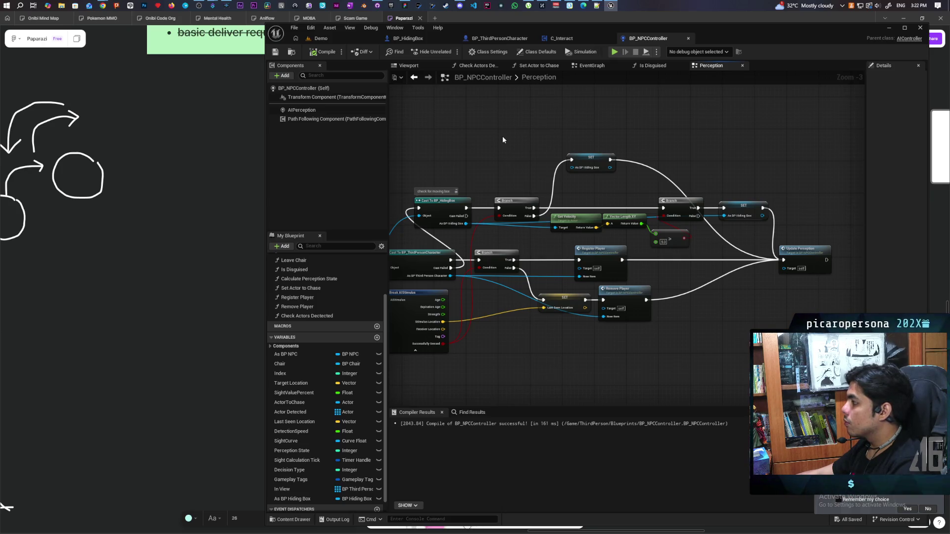
pyautogui.scroll(-5, 509, 144)
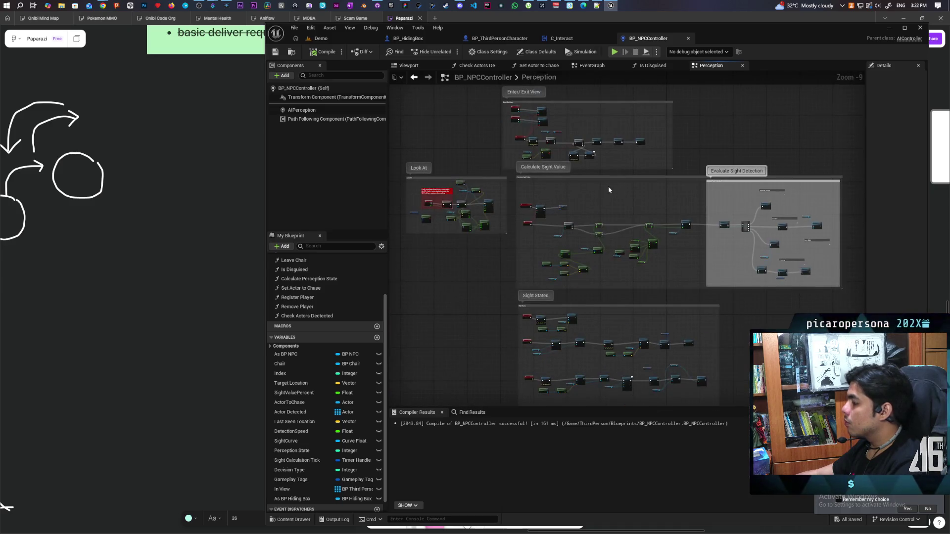
pyautogui.scroll(3, 591, 206)
pyautogui.scroll(-4, 591, 207)
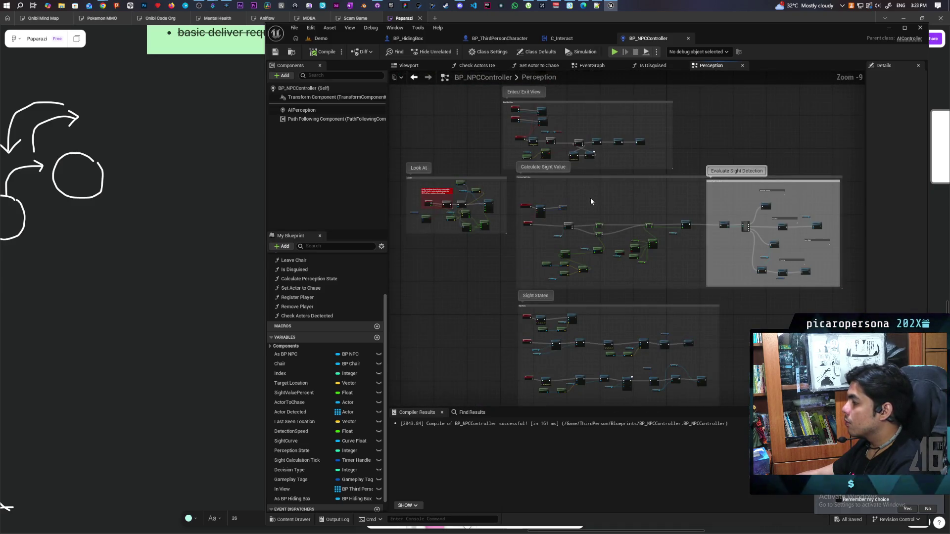
pyautogui.scroll(4, 598, 186)
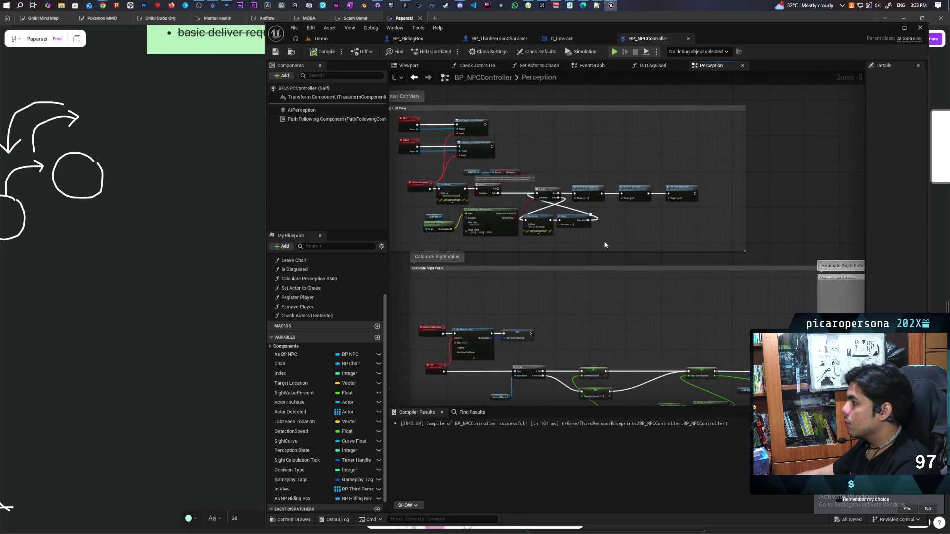
pyautogui.scroll(3, 605, 245)
pyautogui.scroll(1, 618, 194)
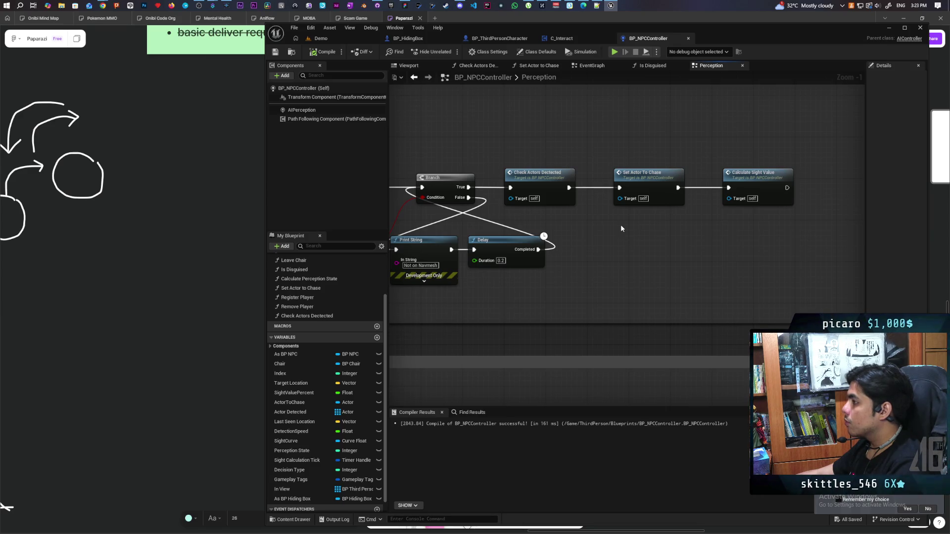
pyautogui.doubleClick(542, 180)
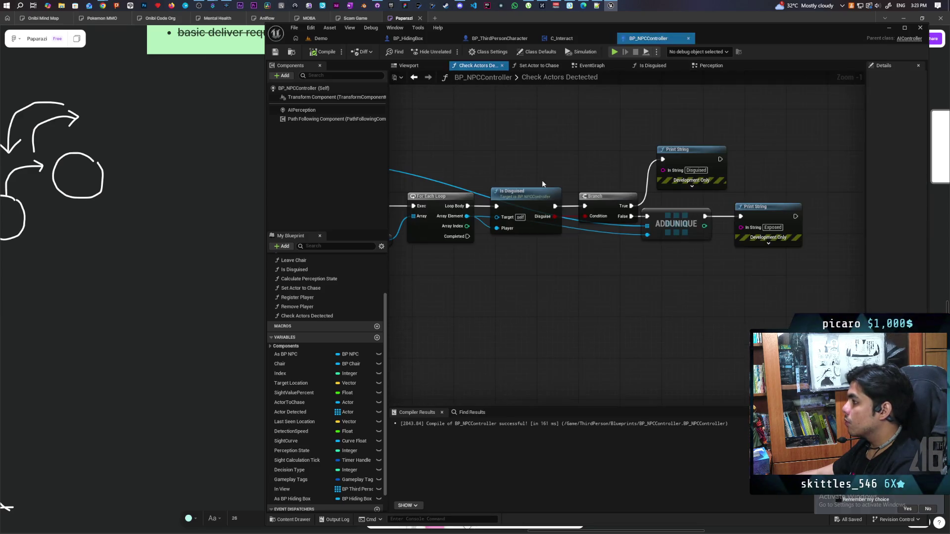
# Try placing an Actor Detected setter after the loop's Completed, then delete it and cancel
pyautogui.moveTo(574, 253)
pyautogui.mouseDown()
pyautogui.moveTo(731, 249)
pyautogui.moveTo(614, 259)
pyautogui.mouseUp()
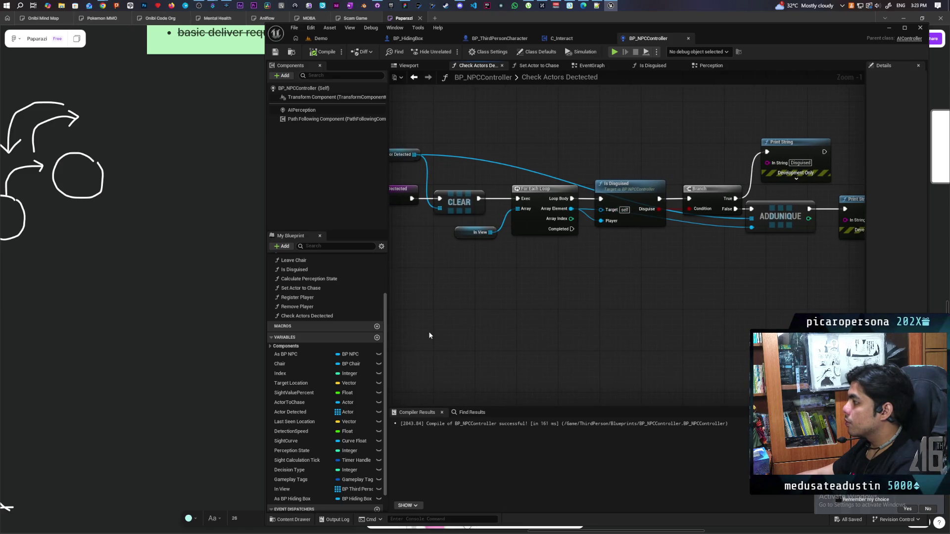
pyautogui.scroll(-2, 322, 416)
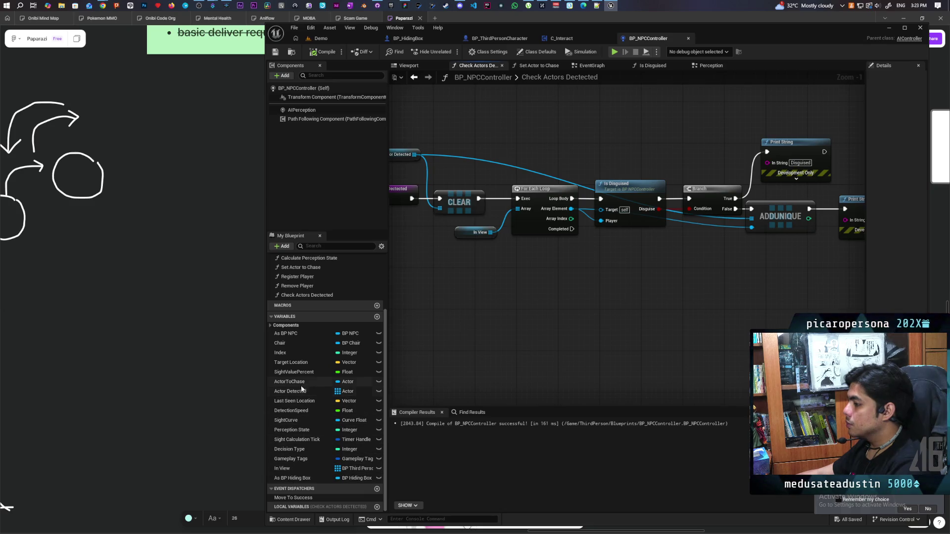
pyautogui.moveTo(300, 391); pyautogui.dragTo(533, 370)
pyautogui.moveTo(569, 241); pyautogui.dragTo(572, 229)
pyautogui.click(624, 241)
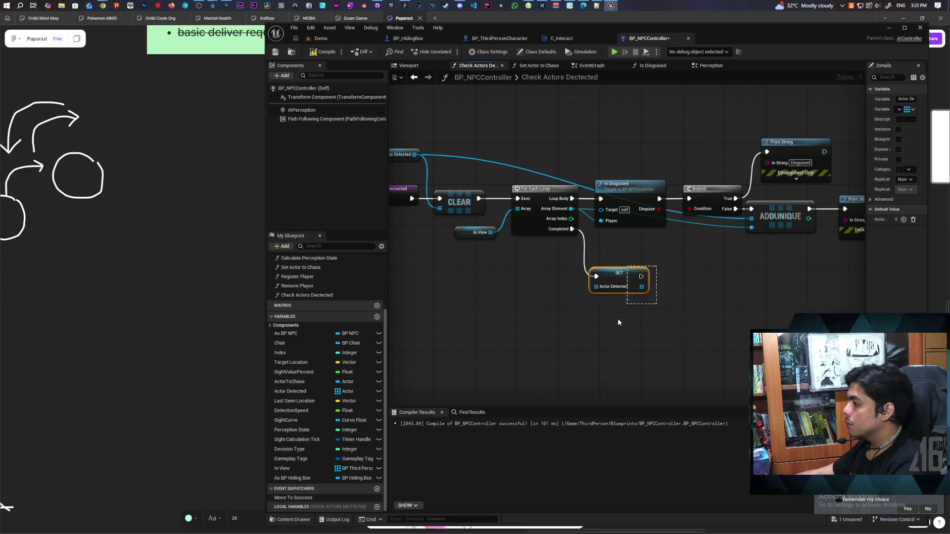
pyautogui.press('Delete')
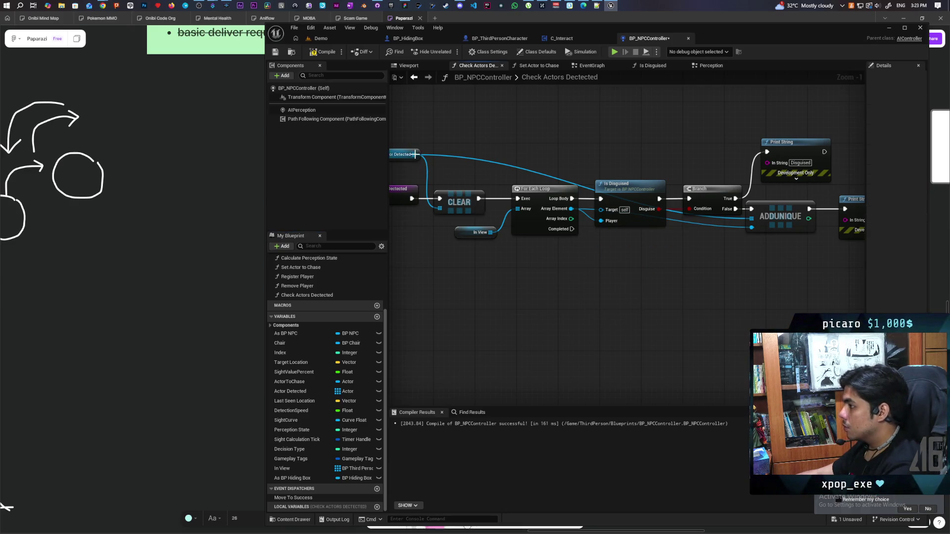
pyautogui.moveTo(414, 154); pyautogui.dragTo(546, 268)
pyautogui.press('Escape')
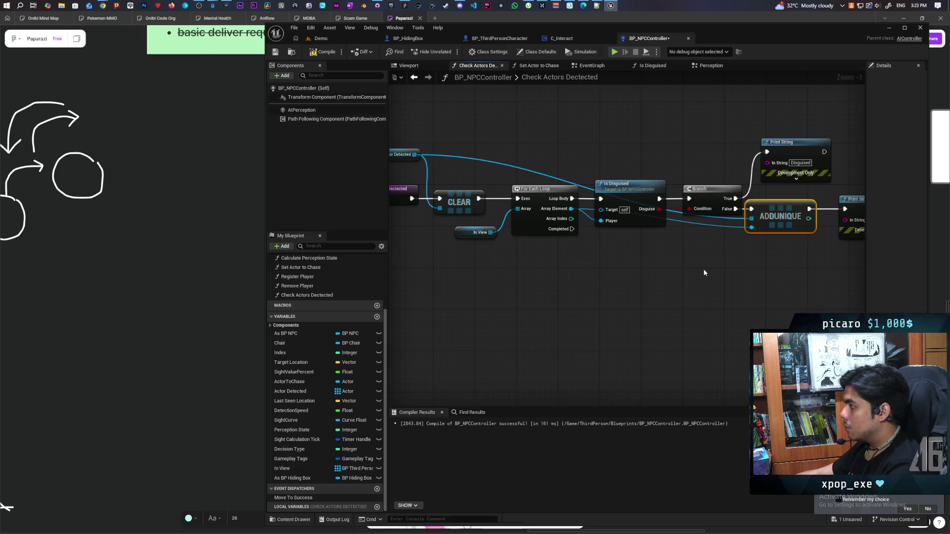
# Paste a second ADDUNIQUE node wired to the Detected array and the loop's Completed output
pyautogui.hotkey('ctrl', 'v')
pyautogui.moveTo(643, 256); pyautogui.dragTo(627, 256)
pyautogui.moveTo(415, 154)
pyautogui.mouseDown()
pyautogui.moveTo(539, 251)
pyautogui.moveTo(600, 265)
pyautogui.mouseUp()
pyautogui.moveTo(572, 235)
pyautogui.mouseDown()
pyautogui.moveTo(596, 257)
pyautogui.moveTo(678, 266)
pyautogui.moveTo(646, 280)
pyautogui.mouseUp()
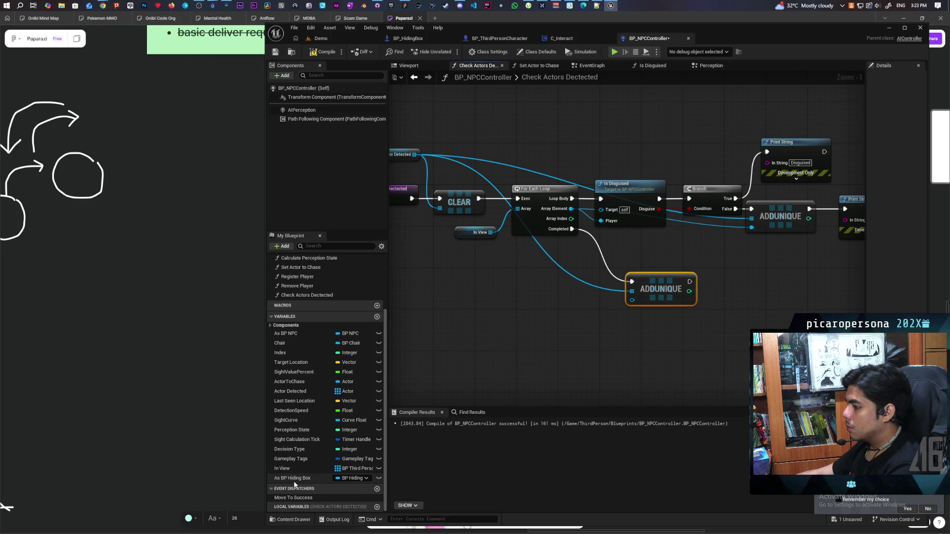
# Gate that ADDUNIQUE with an Is Valid check on As BP Hiding Box, adding the box as its item
pyautogui.moveTo(294, 482); pyautogui.dragTo(470, 309)
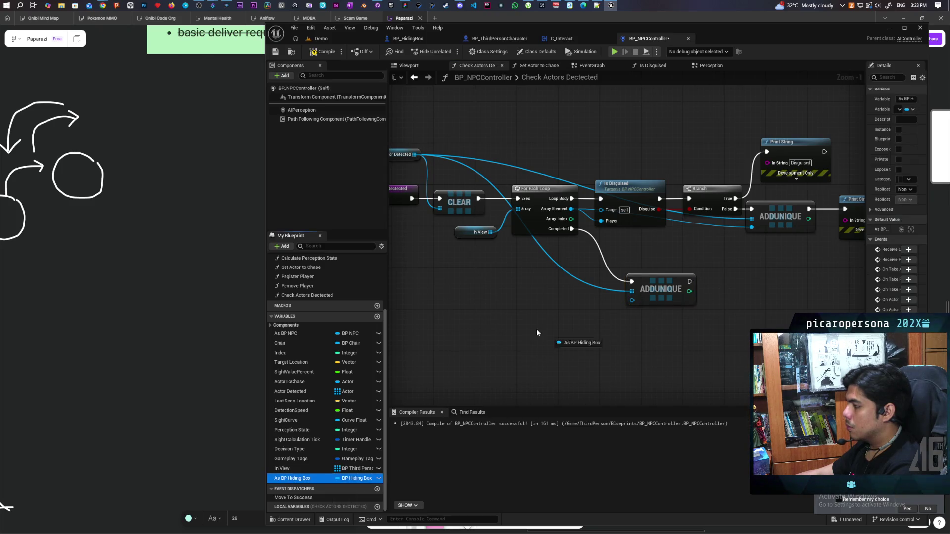
pyautogui.click(500, 316)
pyautogui.hotkey('ctrl', 'v')
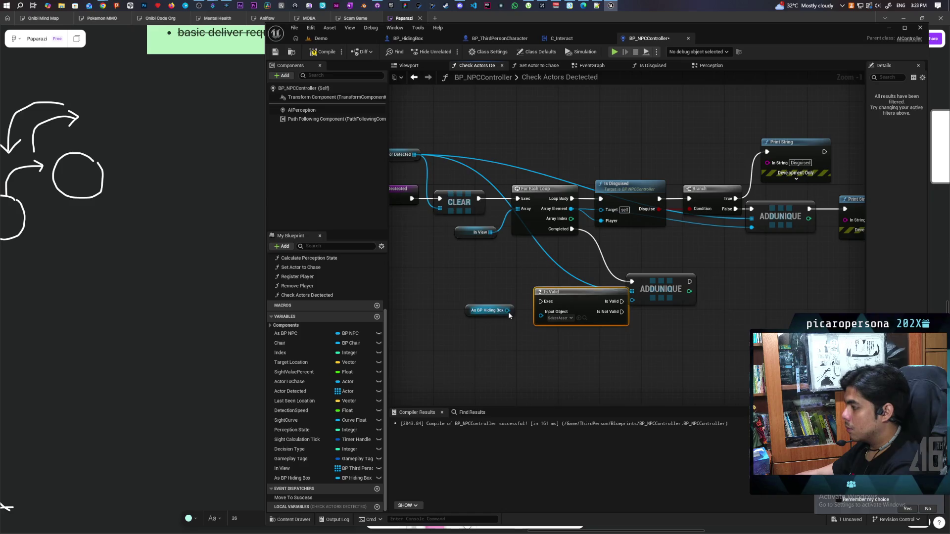
pyautogui.moveTo(507, 310); pyautogui.dragTo(532, 296)
pyautogui.moveTo(572, 229)
pyautogui.mouseDown()
pyautogui.moveTo(527, 277)
pyautogui.moveTo(553, 293)
pyautogui.moveTo(630, 282)
pyautogui.moveTo(658, 293)
pyautogui.mouseUp()
pyautogui.moveTo(507, 310)
pyautogui.mouseDown()
pyautogui.moveTo(514, 326)
pyautogui.moveTo(639, 310)
pyautogui.mouseUp()
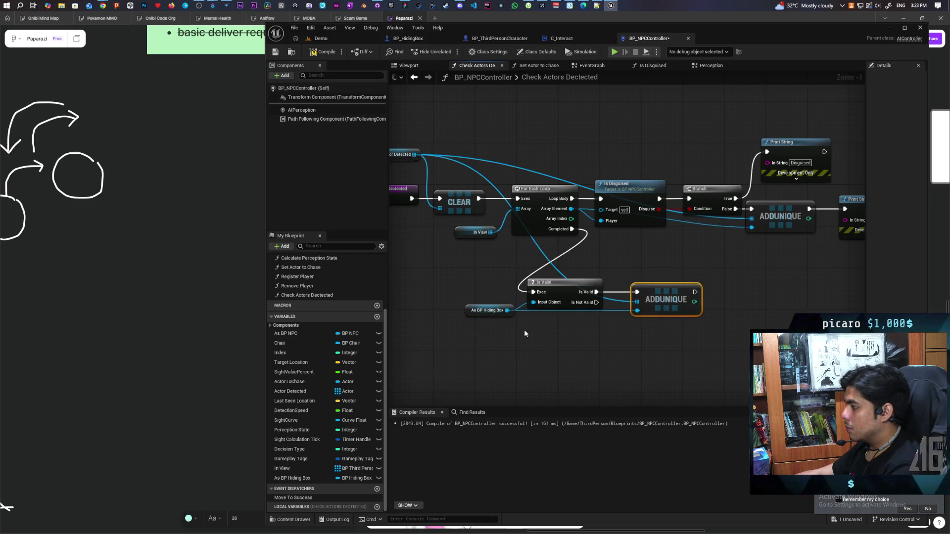
pyautogui.moveTo(712, 329); pyautogui.dragTo(460, 277)
# Tidy the new nodes, compile BP_NPCController, and switch to the Demo level
pyautogui.moveTo(557, 306); pyautogui.dragTo(634, 307)
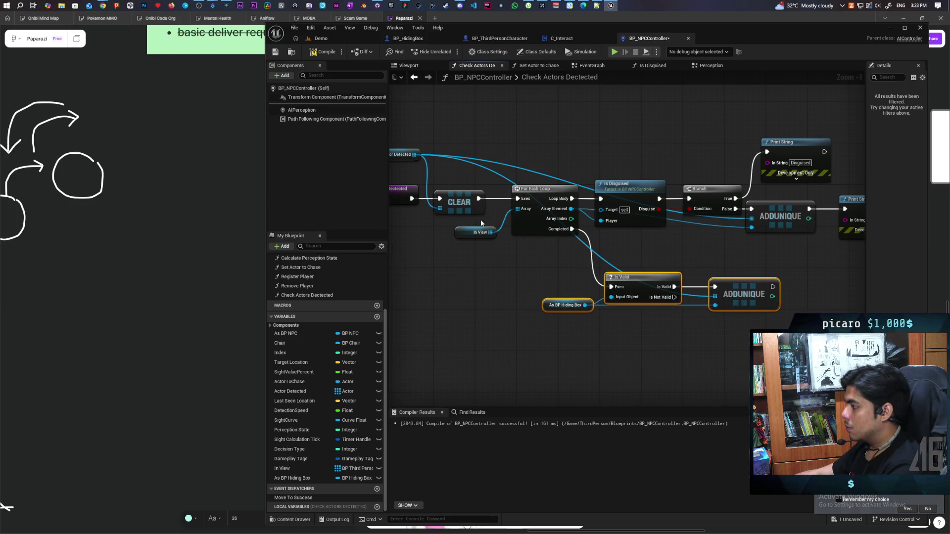
pyautogui.press('F7')
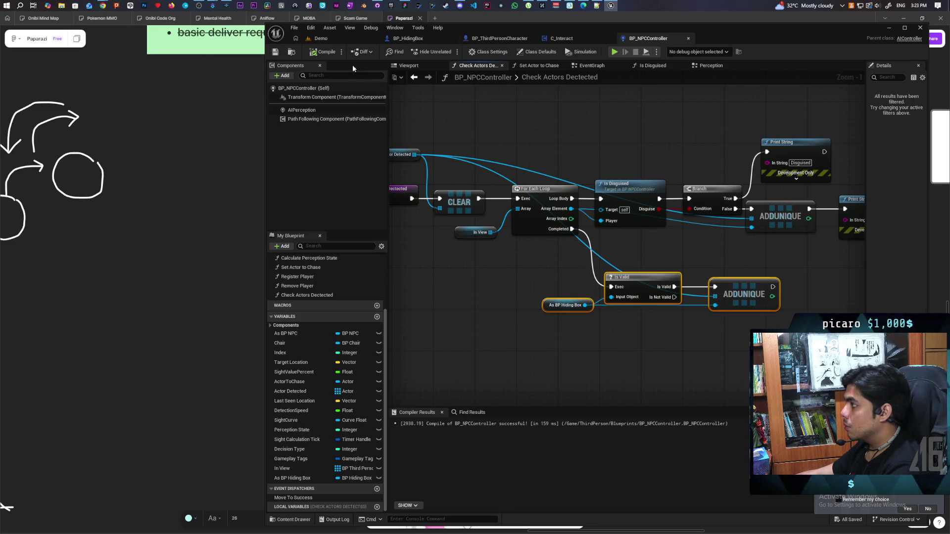
pyautogui.click(328, 39)
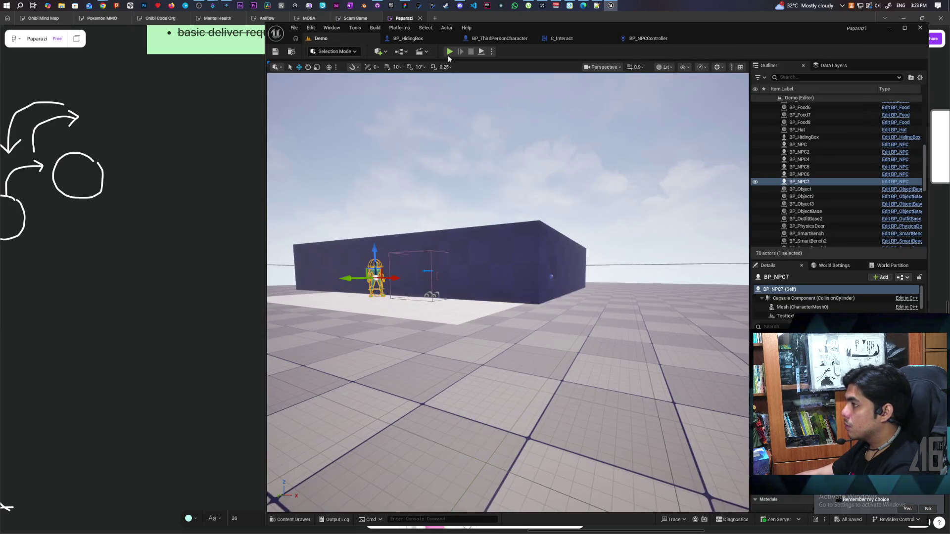
# Start a playtest, walk the player to a blue box and hide inside it
pyautogui.hotkey('alt', 'p')
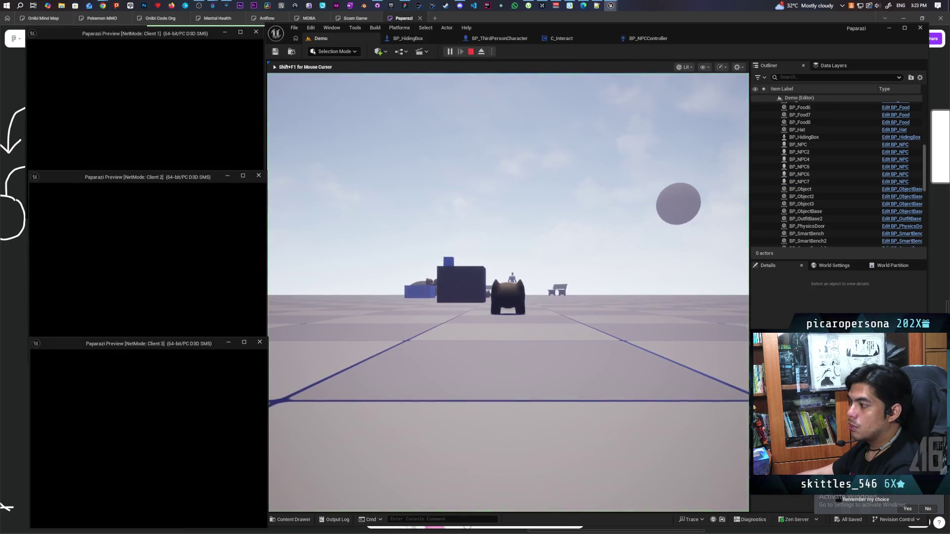
pyautogui.click(462, 280)
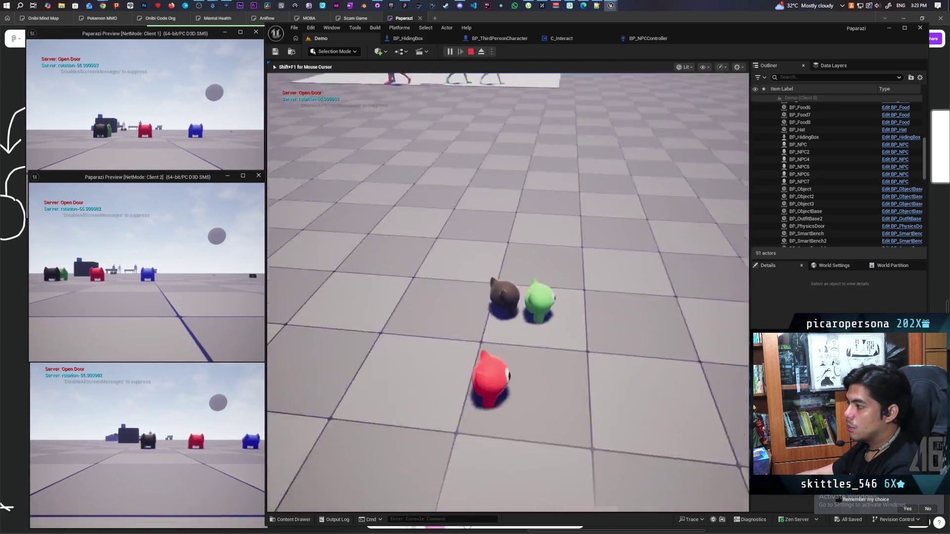
pyautogui.press('w')
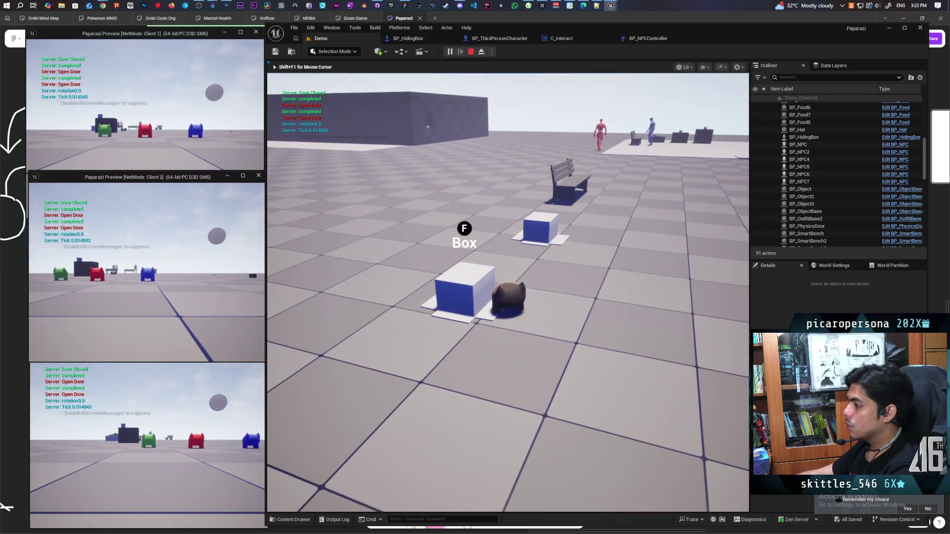
pyautogui.press('f')
# Drive the possessed box around, onto the white disc beside an NPC and back off
pyautogui.press('w')
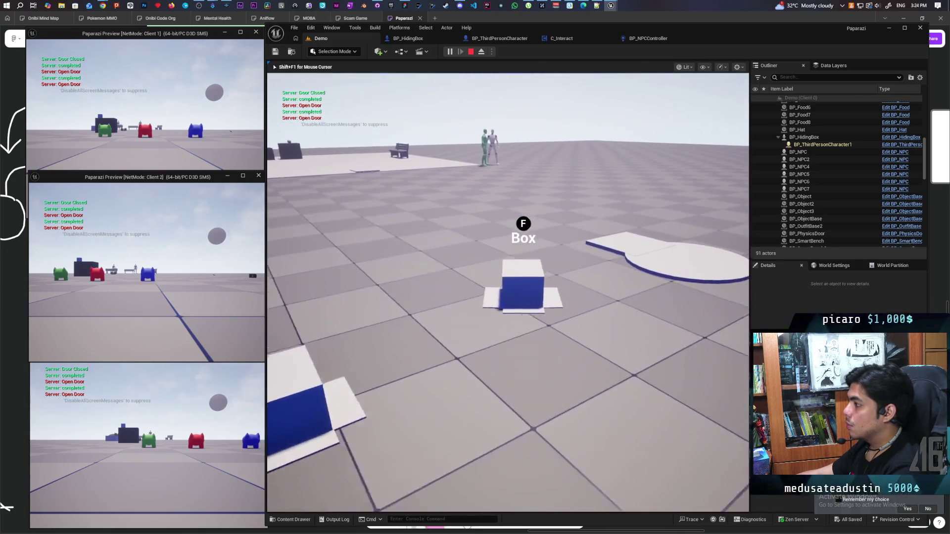
pyautogui.press('a')
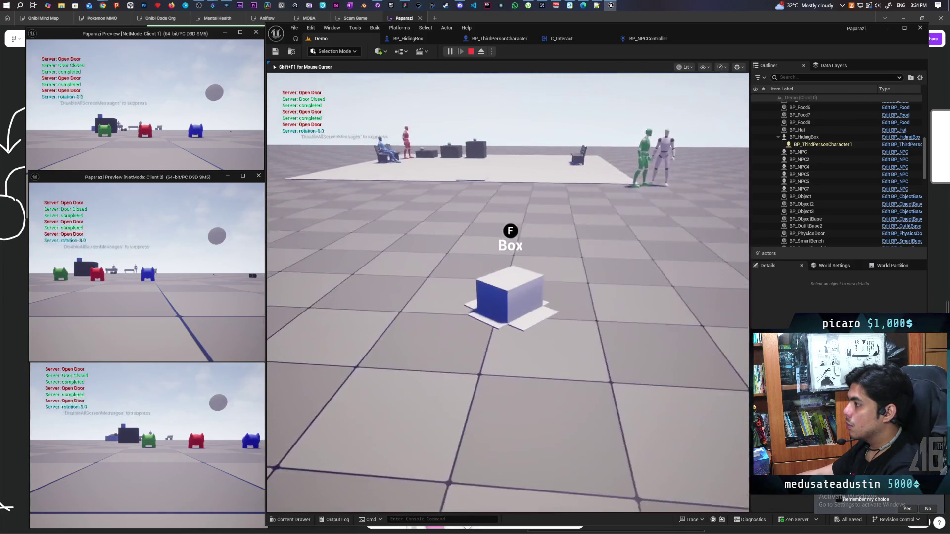
pyautogui.press('d')
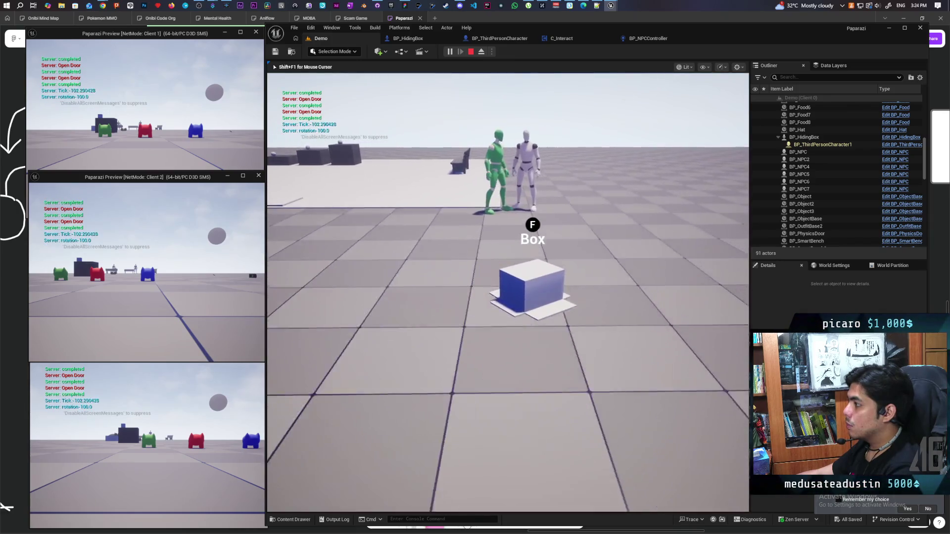
pyautogui.press('d')
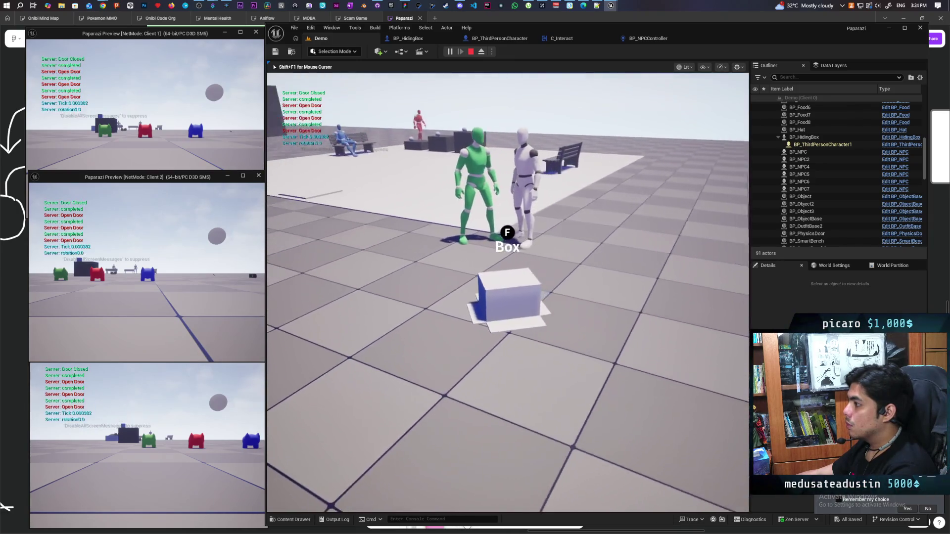
pyautogui.press('a')
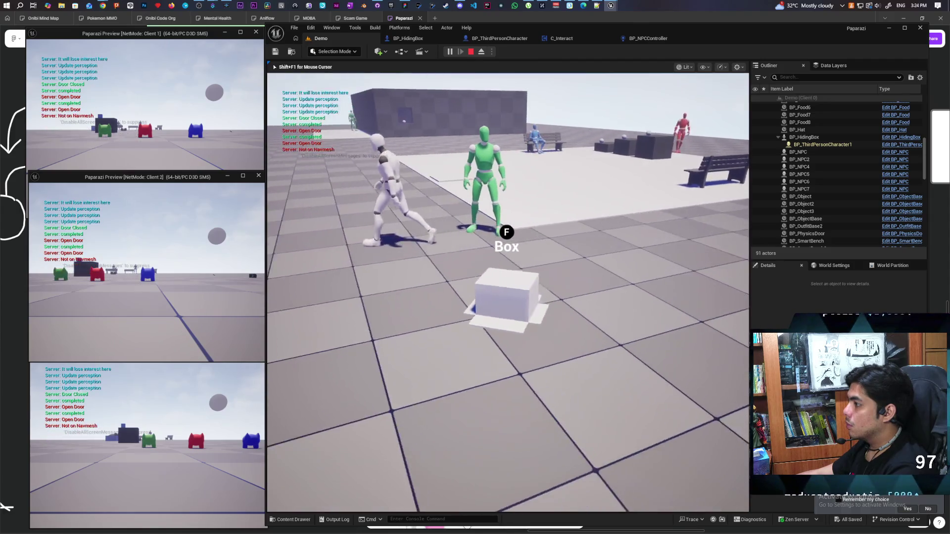
pyautogui.press('a')
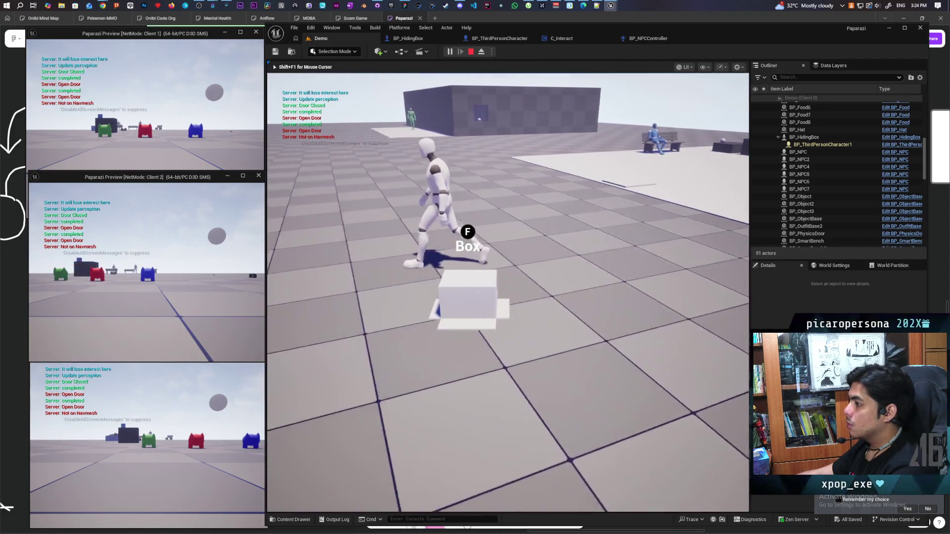
pyautogui.press('d')
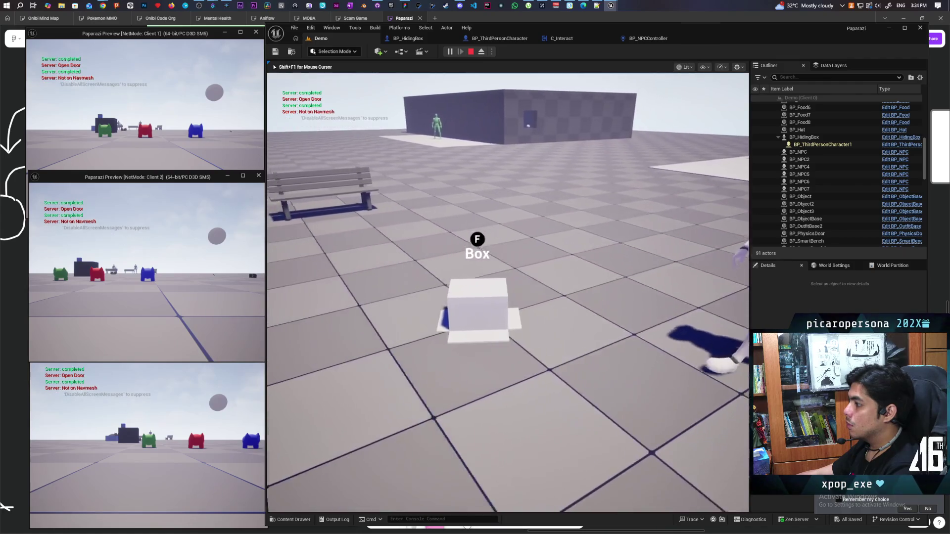
pyautogui.press('s')
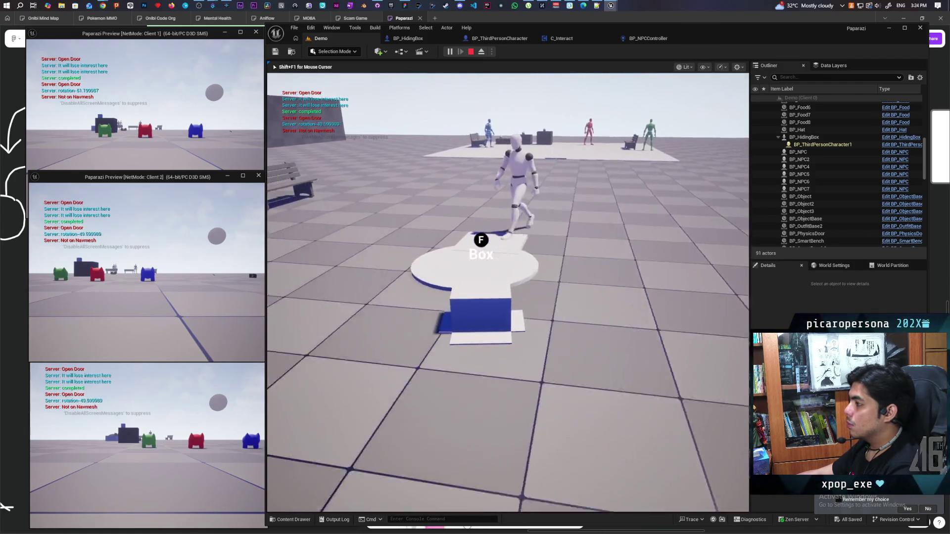
pyautogui.press('w')
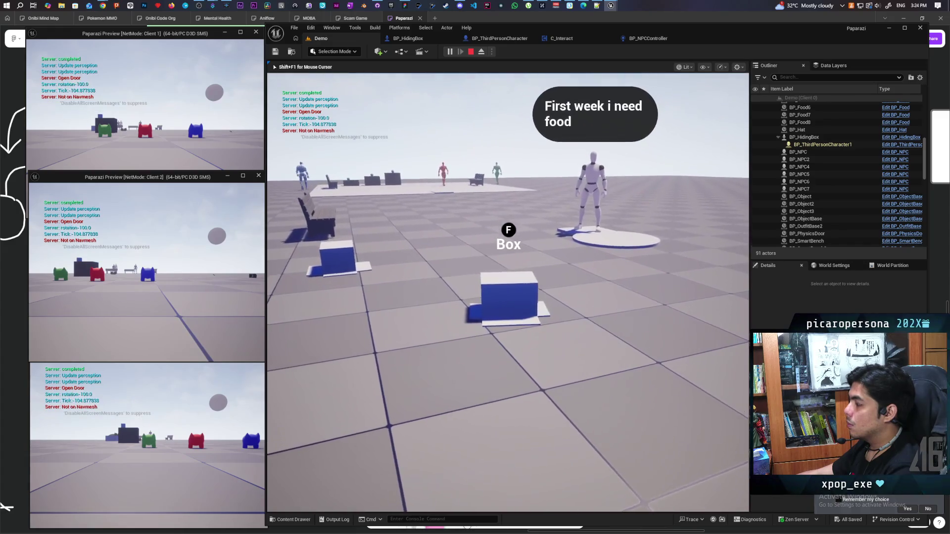
pyautogui.press('s')
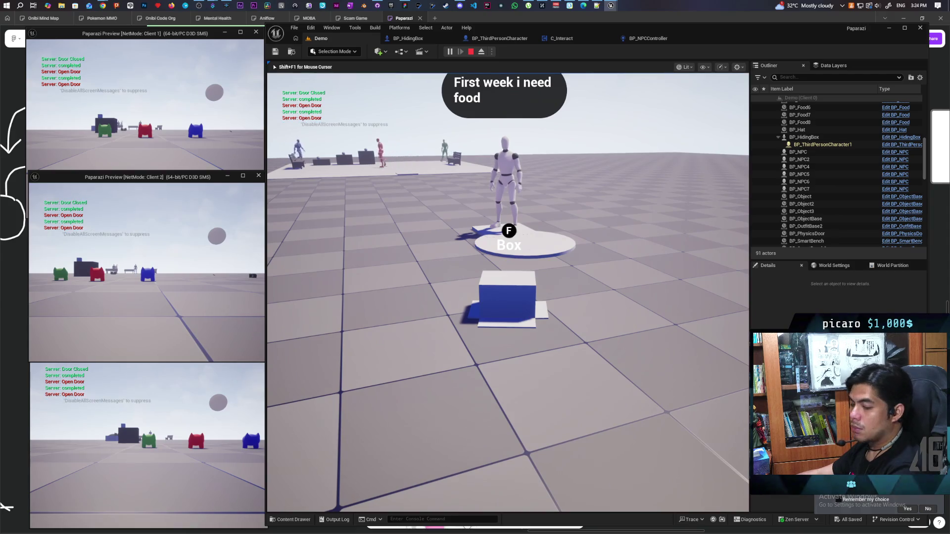
pyautogui.press('s')
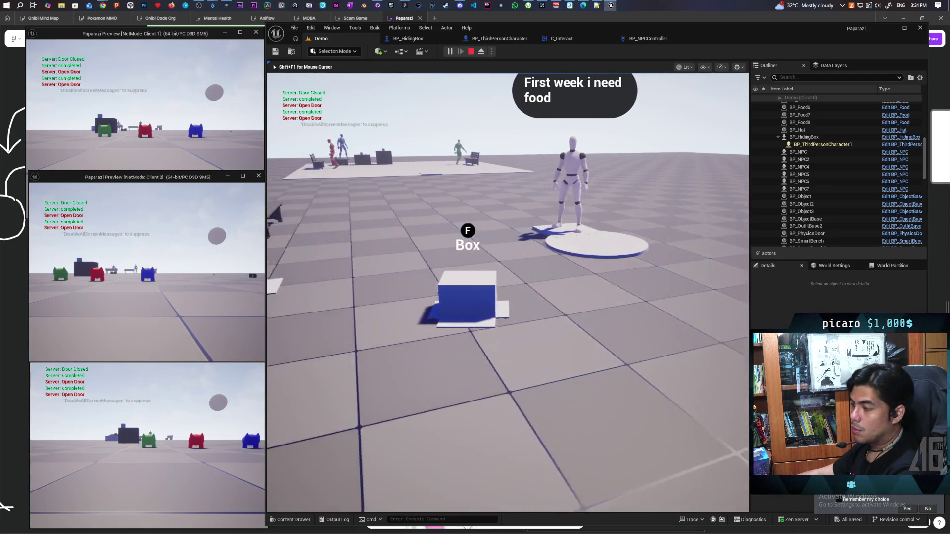
# Steer the box past the bench and mannequin platform, then stop PIE and return to BP_NPCController
pyautogui.press('a')
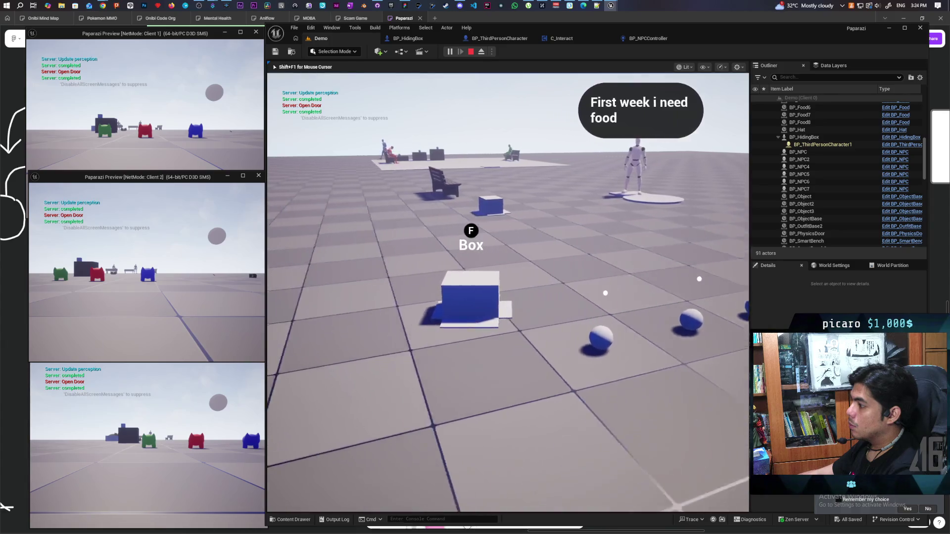
pyautogui.press('a')
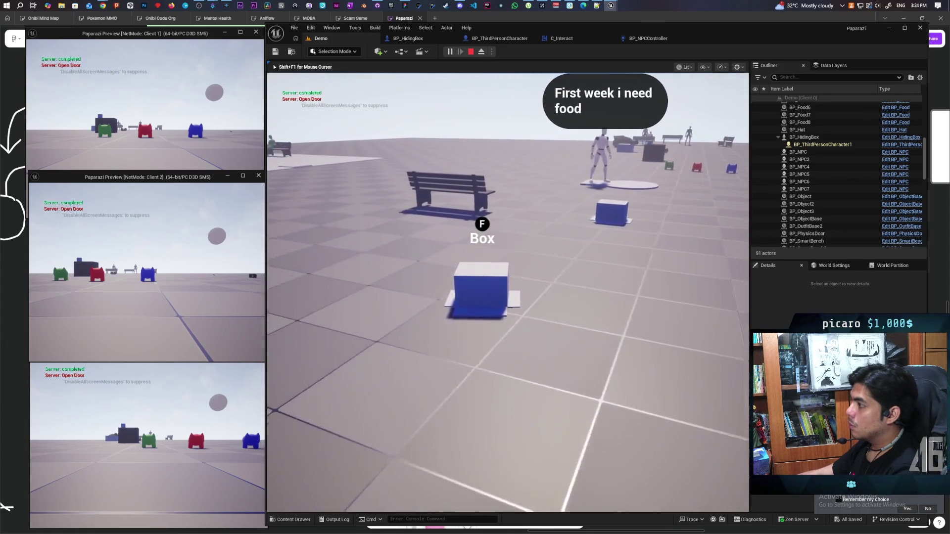
pyautogui.press('d')
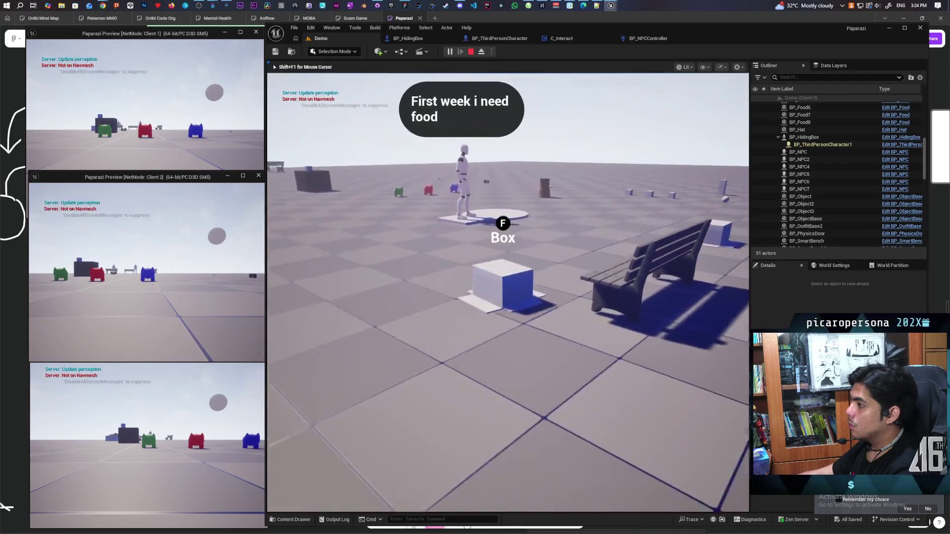
pyautogui.press('a')
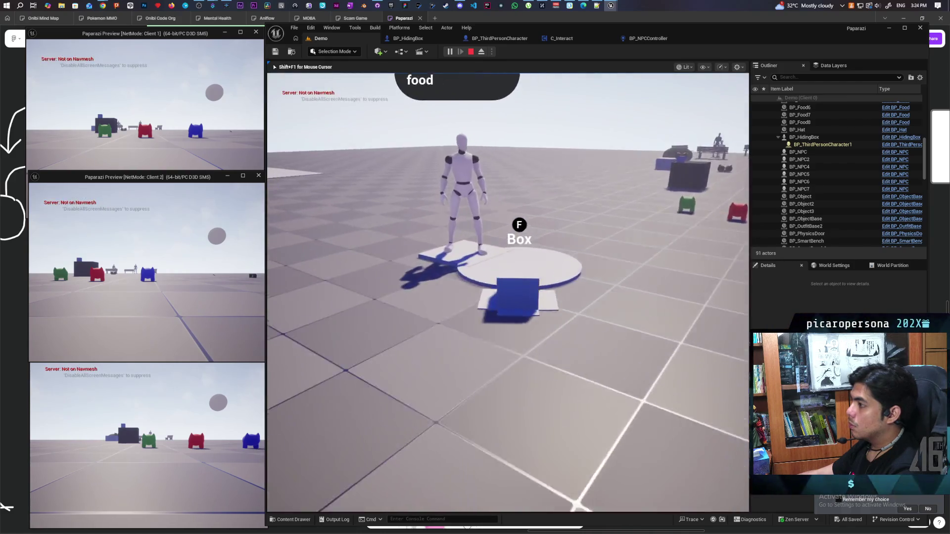
pyautogui.press('d')
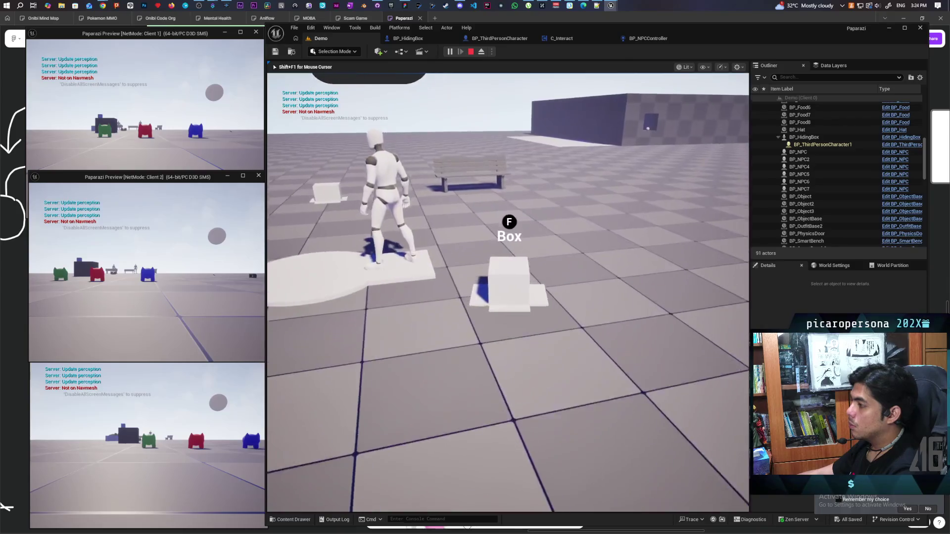
pyautogui.press('d')
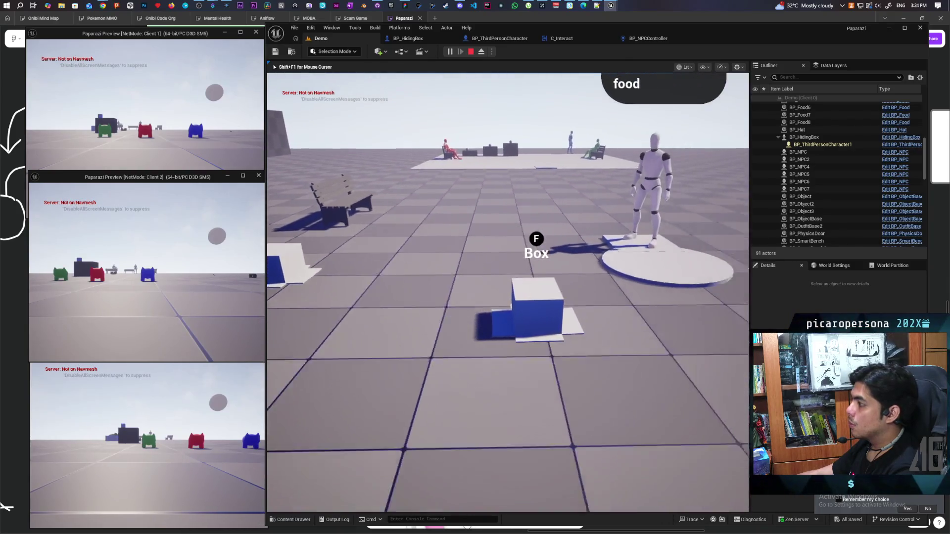
pyautogui.press('d')
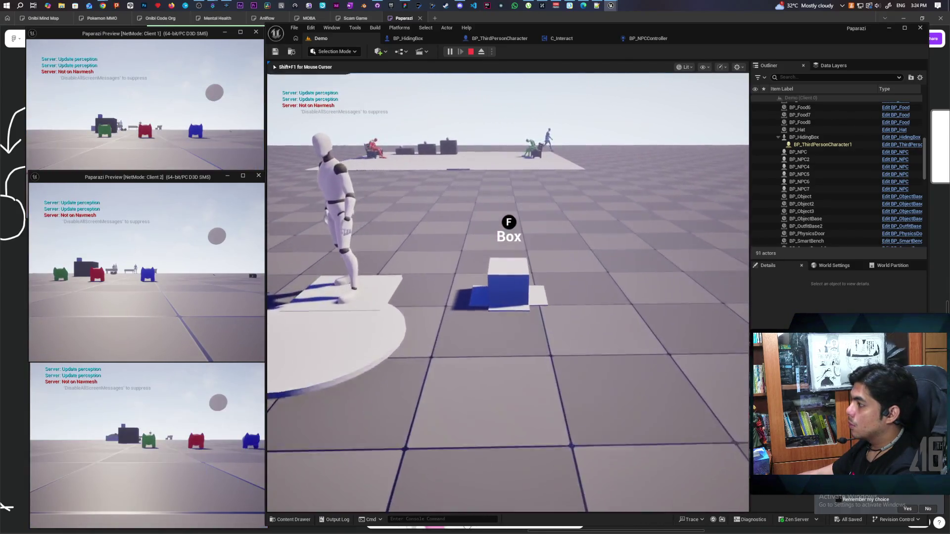
pyautogui.press('w')
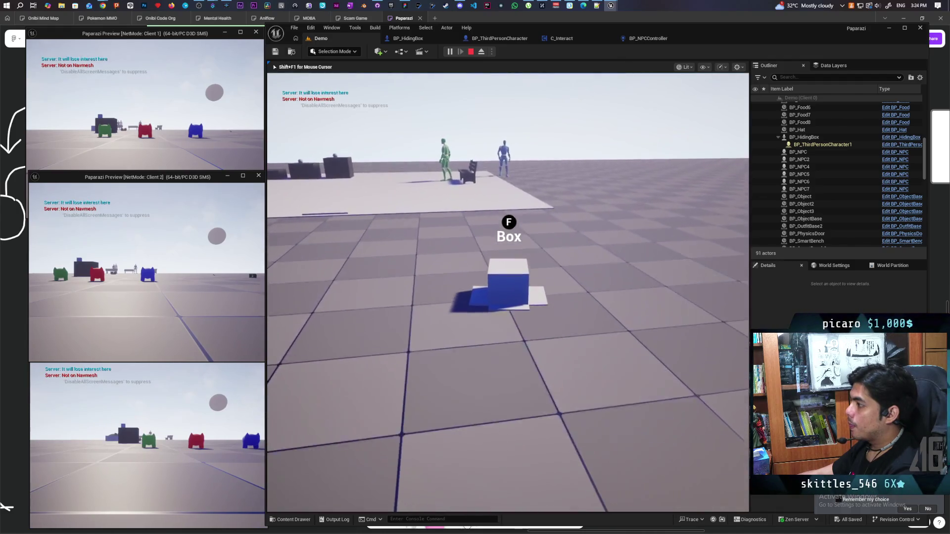
pyautogui.press('a')
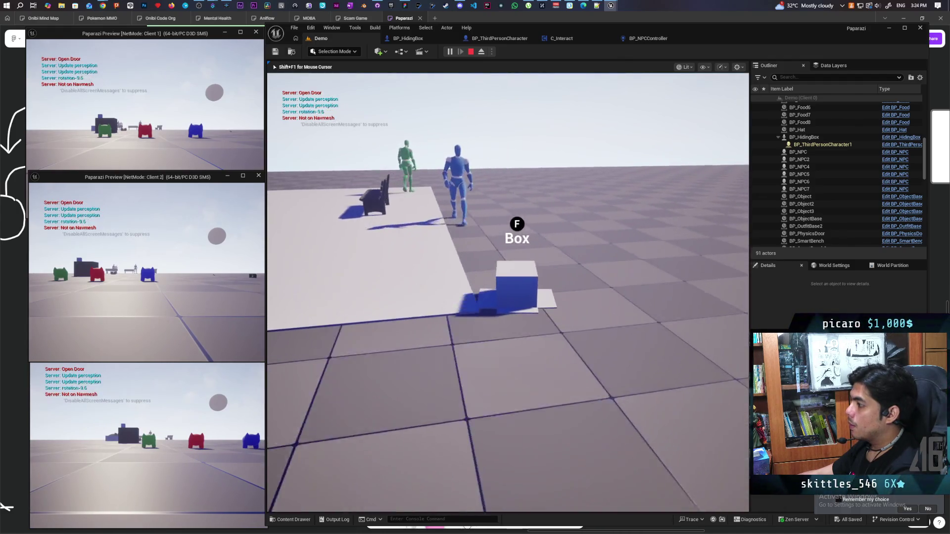
pyautogui.press('a')
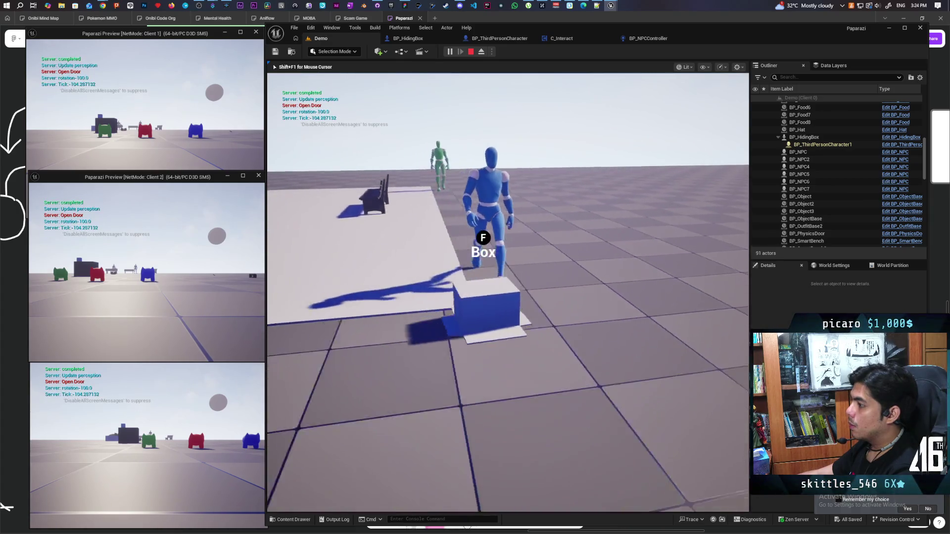
pyautogui.press('Escape')
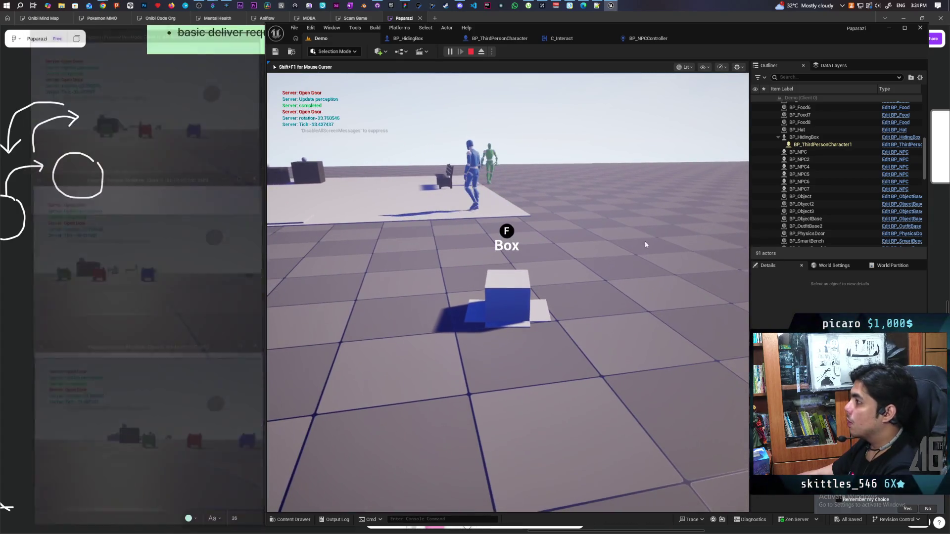
pyautogui.click(647, 39)
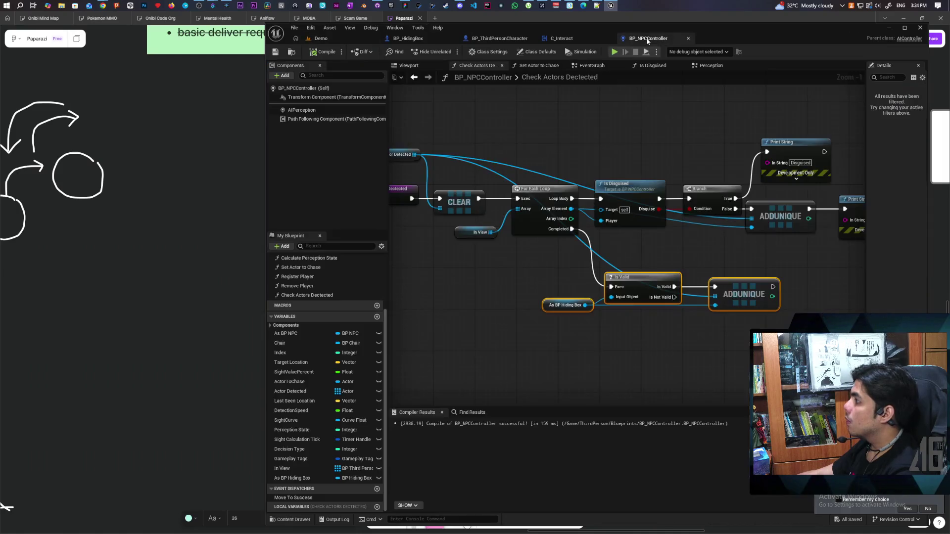
# Look over the BP_ThirdPersonCharacter, C_Interact and BP_HidingBox blueprints, then return to BP_NPCController
pyautogui.click(527, 39)
pyautogui.click(559, 38)
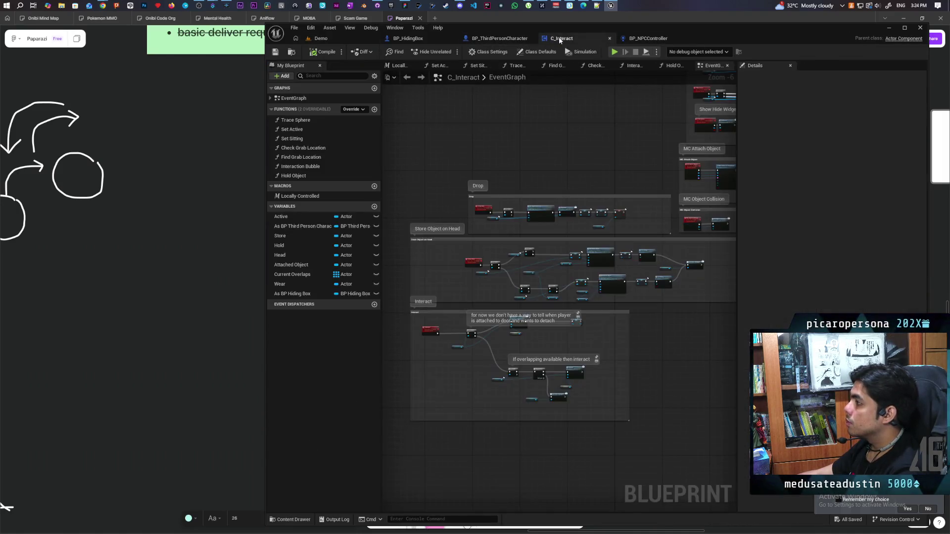
pyautogui.click(429, 42)
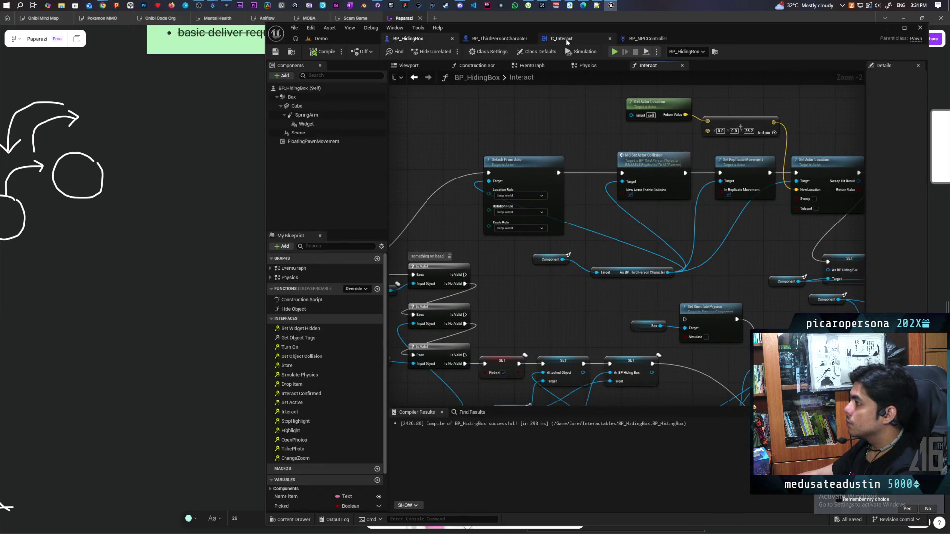
pyautogui.click(644, 39)
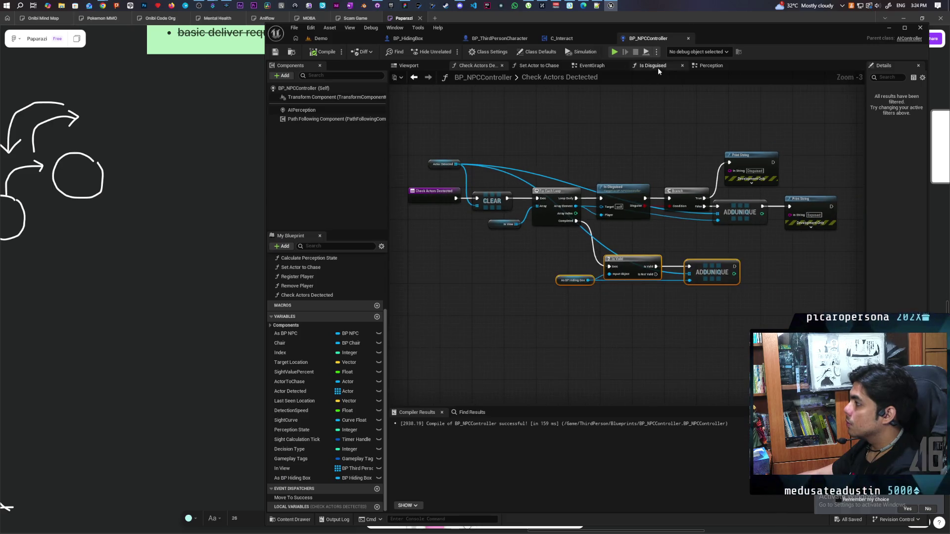
# Inspect the perception event nodes in the controller's Perception graph, then go back to the Demo level
pyautogui.click(613, 66)
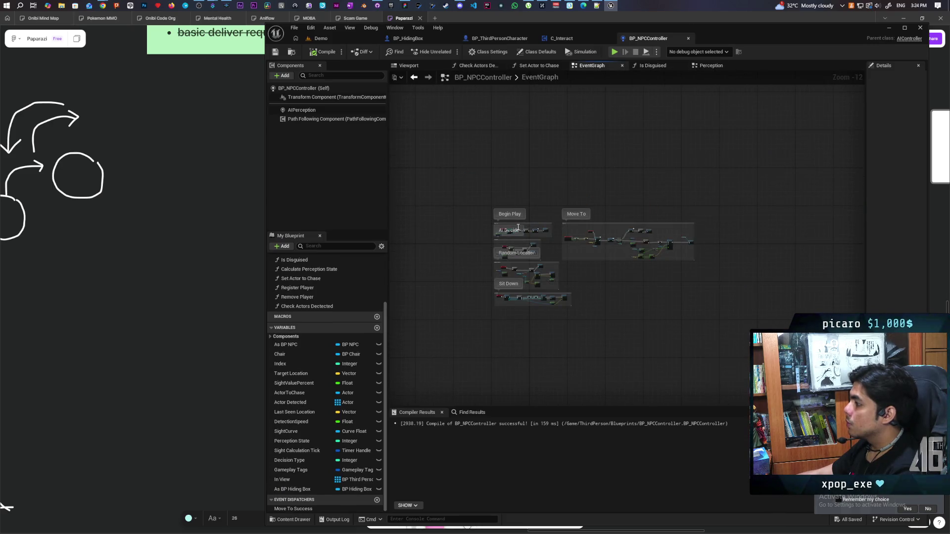
pyautogui.scroll(5, 533, 218)
pyautogui.click(700, 66)
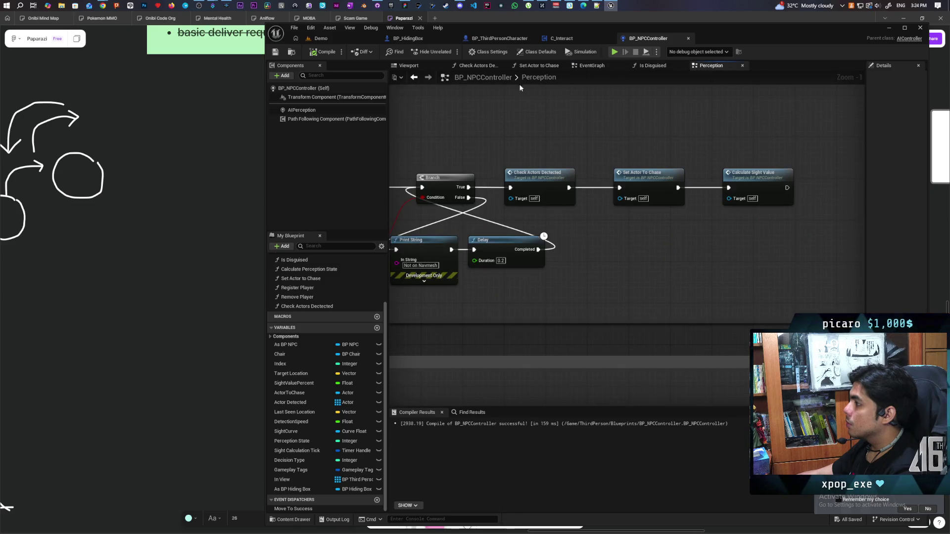
pyautogui.scroll(-2, 567, 261)
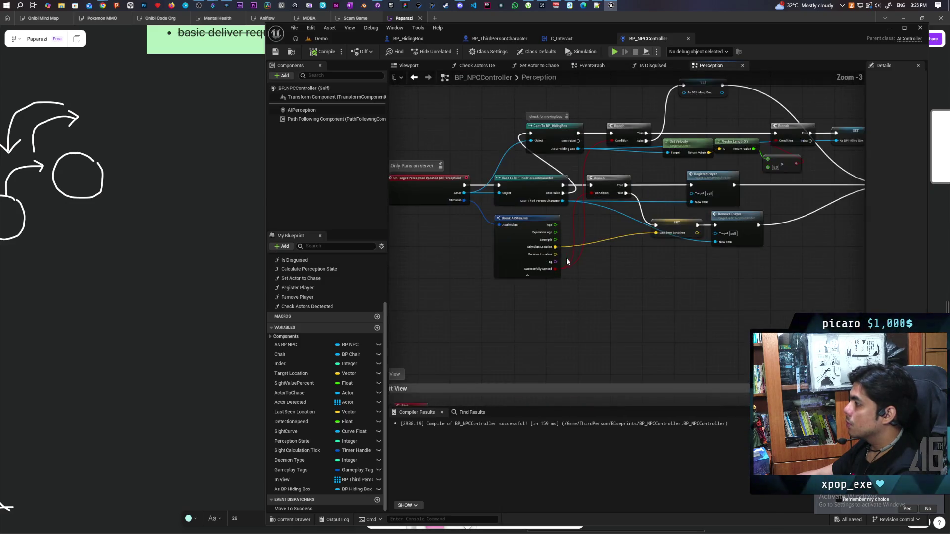
pyautogui.moveTo(566, 261); pyautogui.dragTo(584, 332)
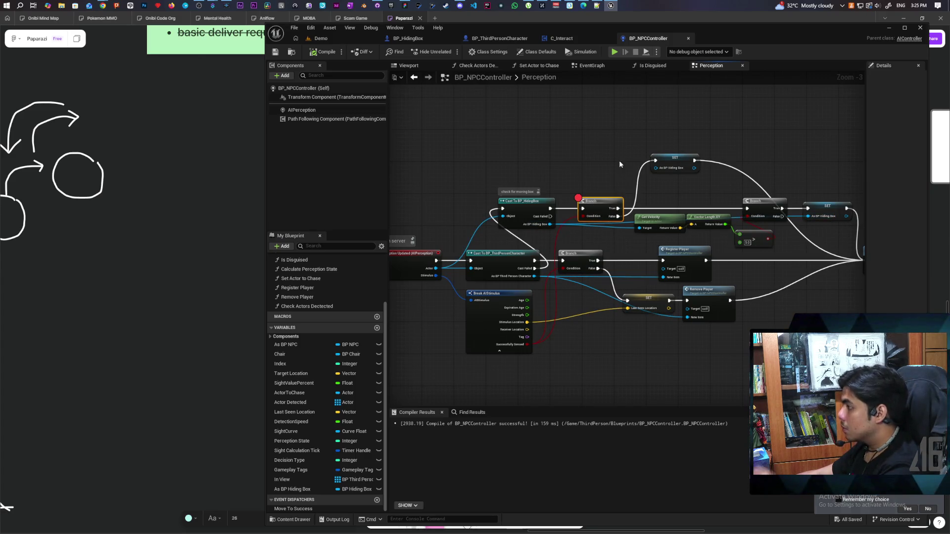
pyautogui.click(322, 38)
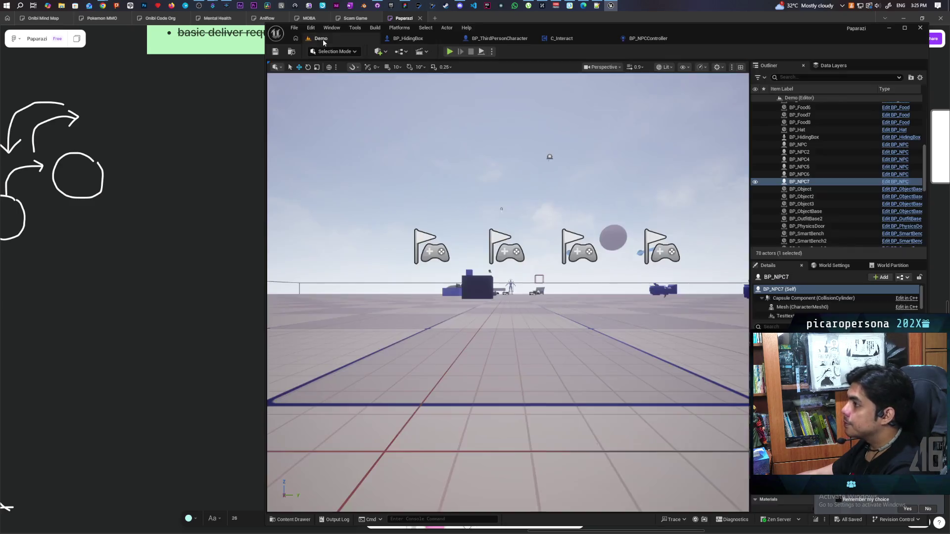
# Start a new playtest and hide the character in a blue box, hitting the Perception breakpoint
pyautogui.hotkey('alt', 'p')
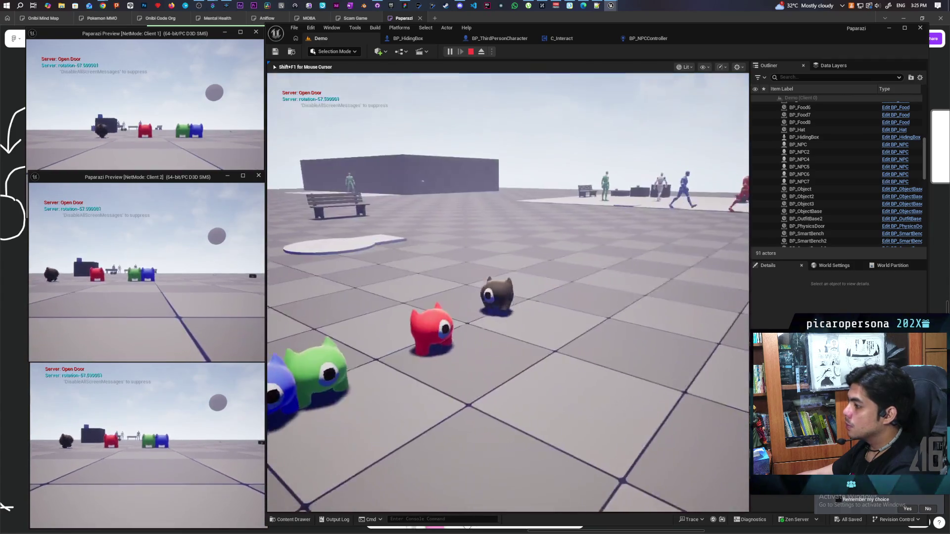
pyautogui.press('w')
pyautogui.press('a')
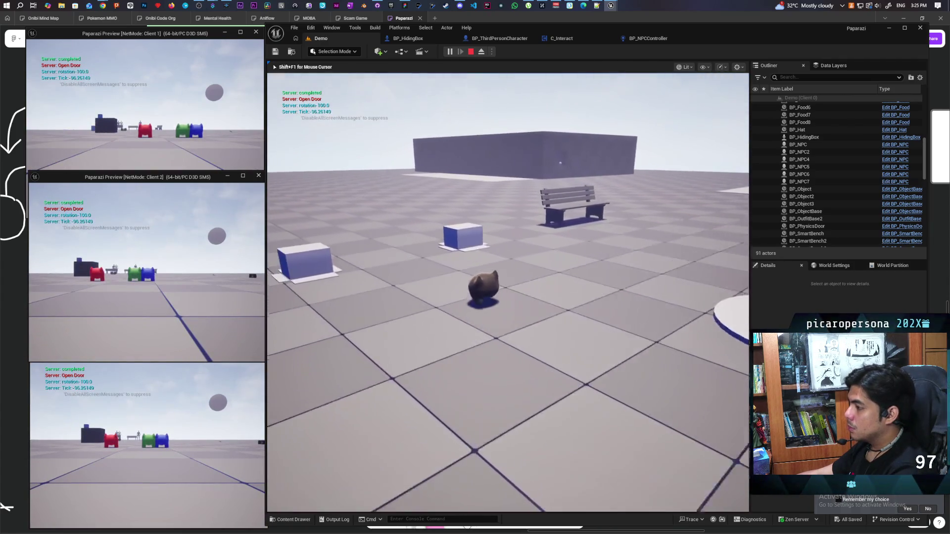
pyautogui.press('f')
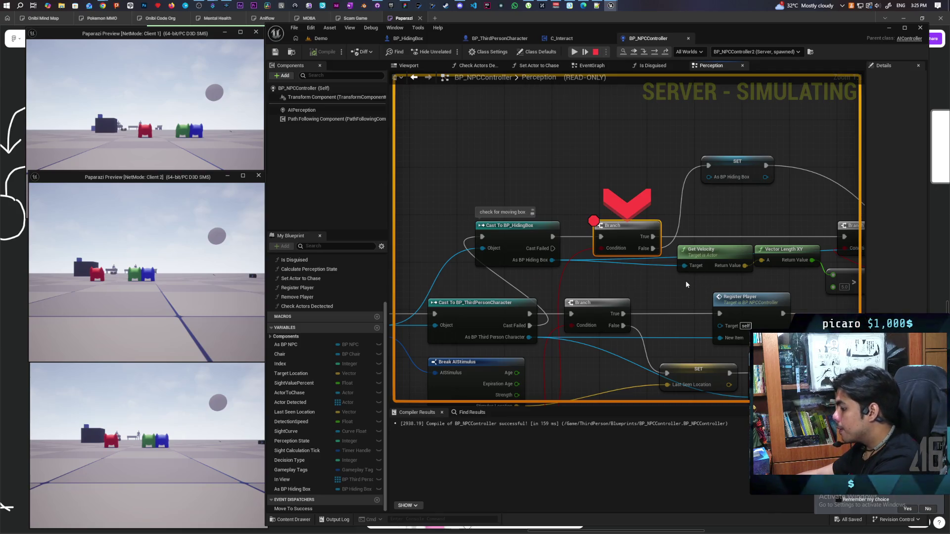
# Step to the speed-check Branch and read the Get Velocity / Vector Length XY value of 0.000525
pyautogui.press('F10')
pyautogui.press('F10')
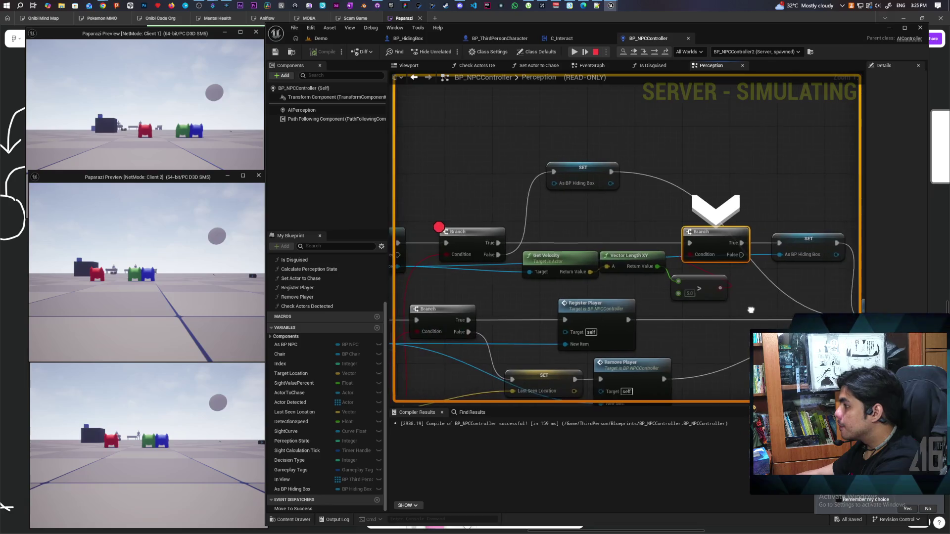
pyautogui.moveTo(751, 310)
pyautogui.mouseDown()
pyautogui.moveTo(814, 234)
pyautogui.moveTo(741, 263)
pyautogui.mouseUp()
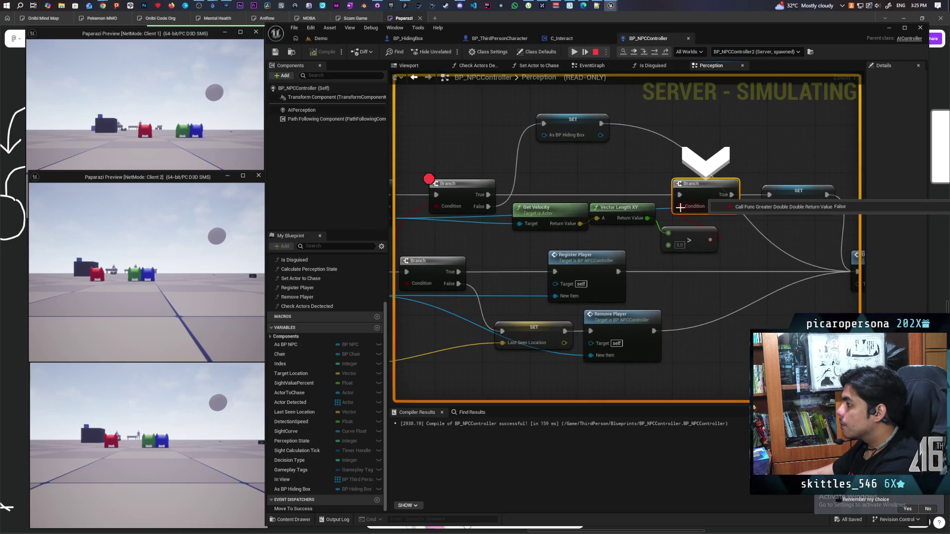
pyautogui.moveTo(667, 236)
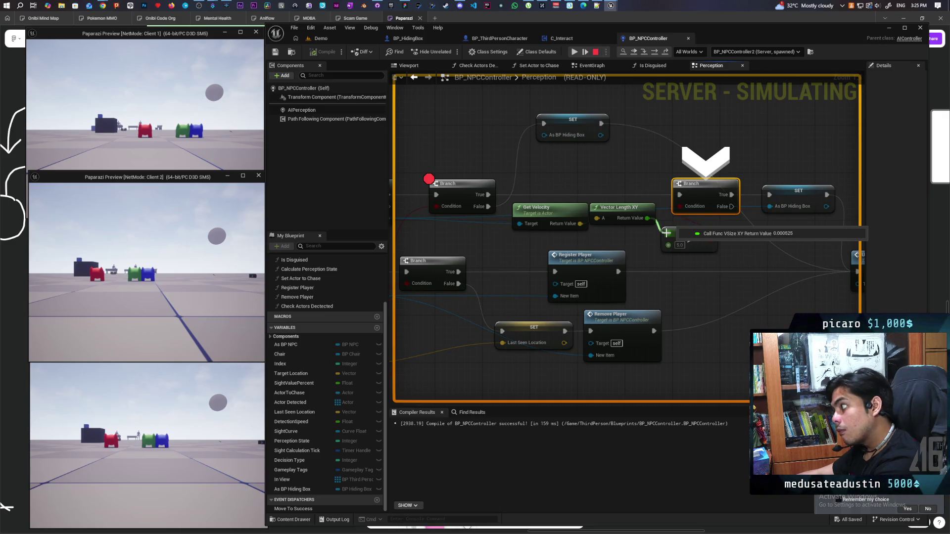
pyautogui.moveTo(577, 223)
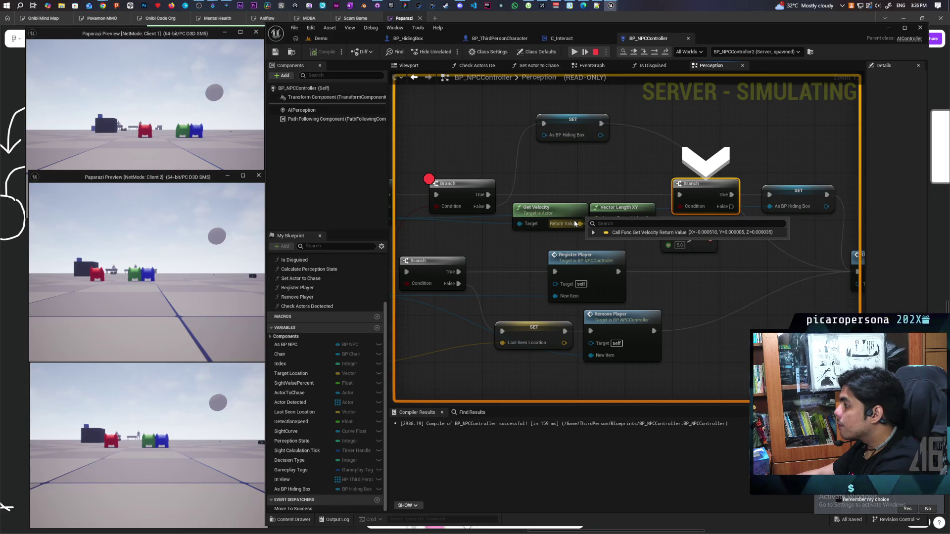
pyautogui.moveTo(642, 224)
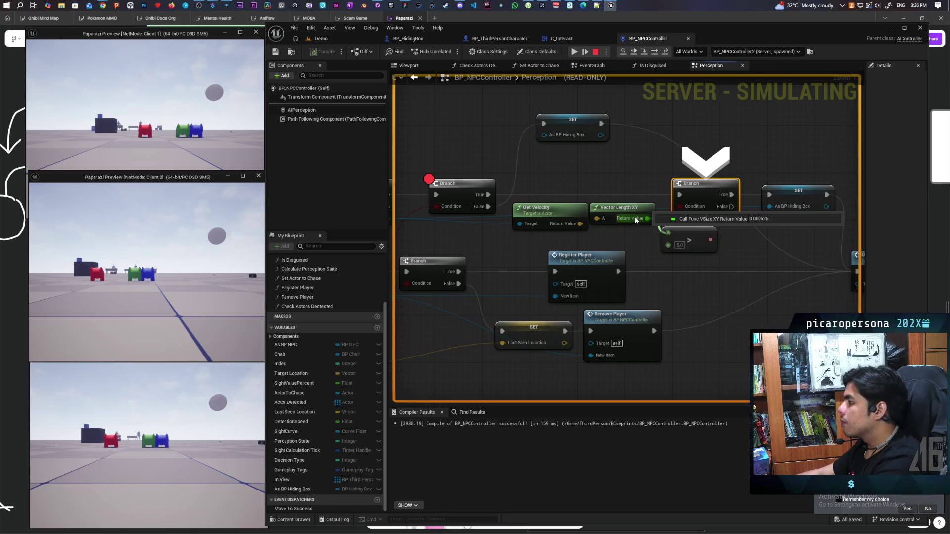
pyautogui.moveTo(509, 260)
pyautogui.mouseDown()
pyautogui.moveTo(648, 251)
pyautogui.moveTo(615, 228)
pyautogui.mouseUp()
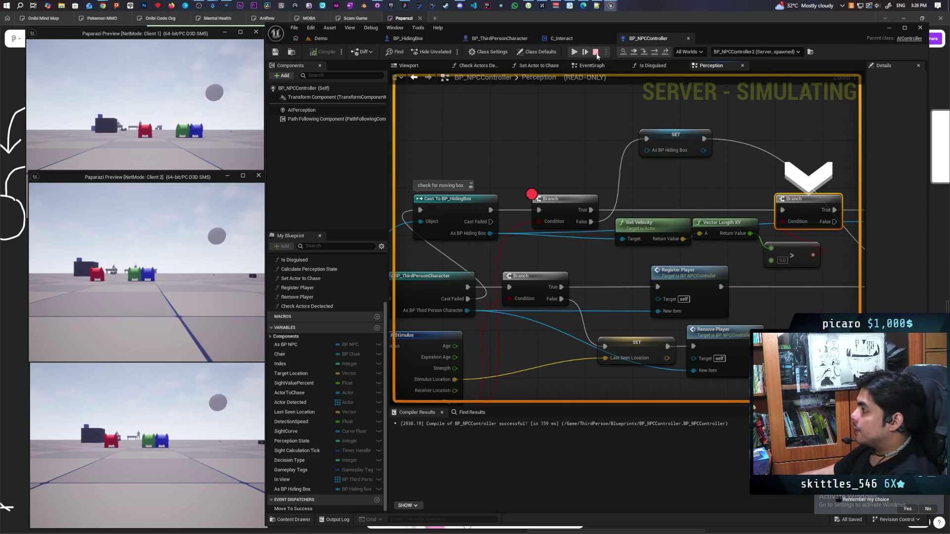
# Stop PIE and add Get Movement Component plus its Velocity getter off As BP Hiding Box
pyautogui.click(596, 53)
pyautogui.moveTo(488, 231)
pyautogui.mouseDown()
pyautogui.moveTo(495, 243)
pyautogui.moveTo(524, 147)
pyautogui.mouseUp()
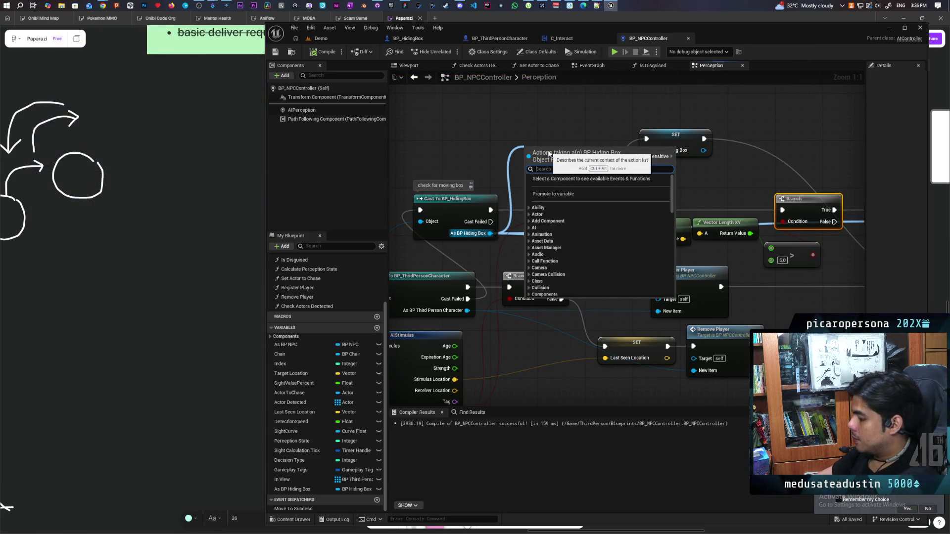
pyautogui.write('get moveme')
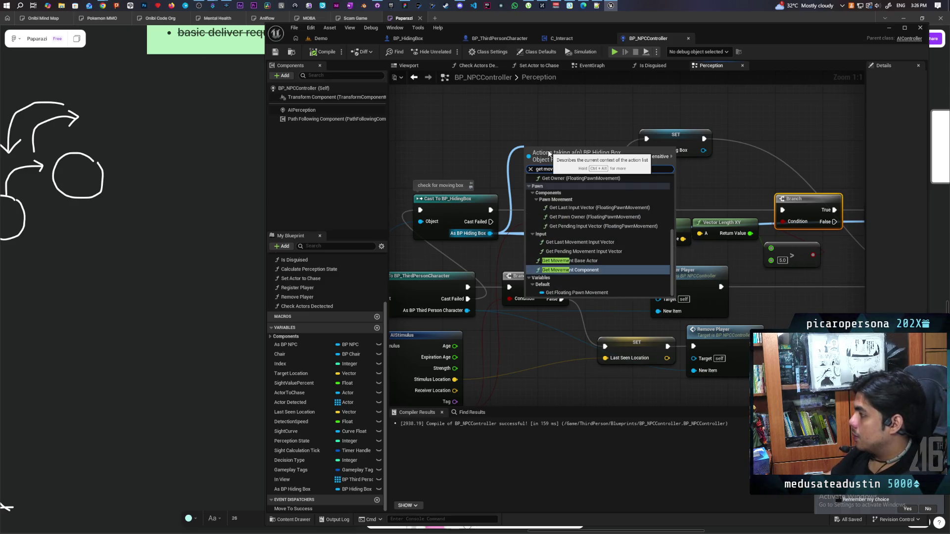
pyautogui.click(573, 271)
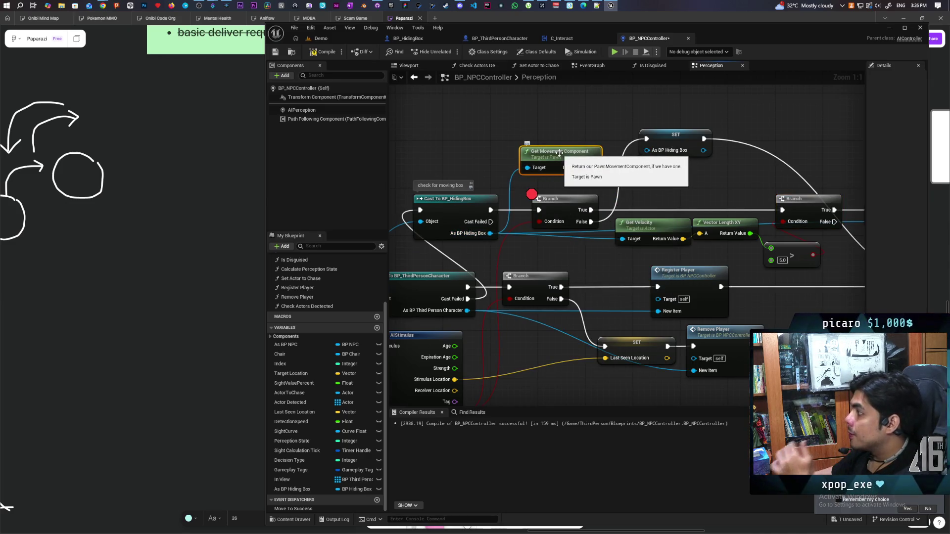
pyautogui.moveTo(559, 154)
pyautogui.mouseDown()
pyautogui.moveTo(475, 141)
pyautogui.moveTo(529, 157)
pyautogui.mouseUp()
pyautogui.write('get velic')
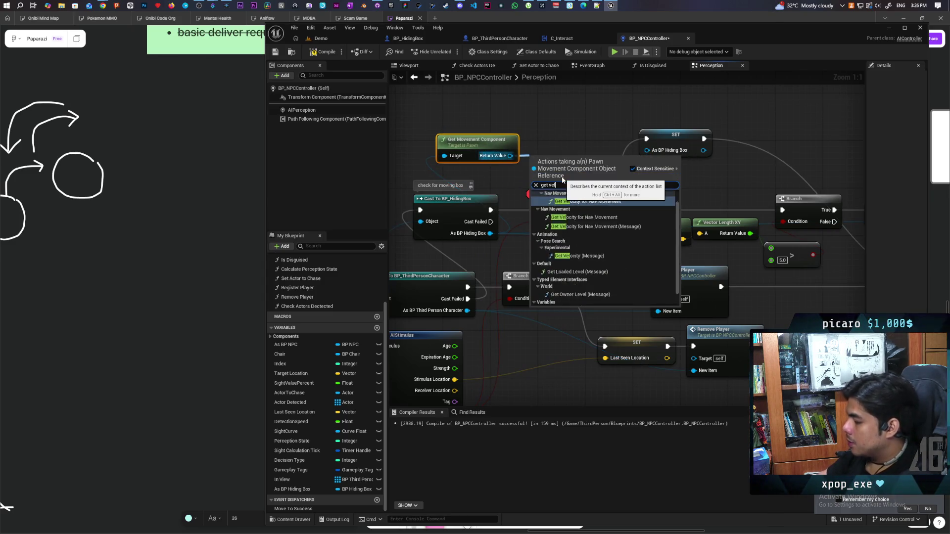
pyautogui.press('BackSpace')
pyautogui.press('BackSpace')
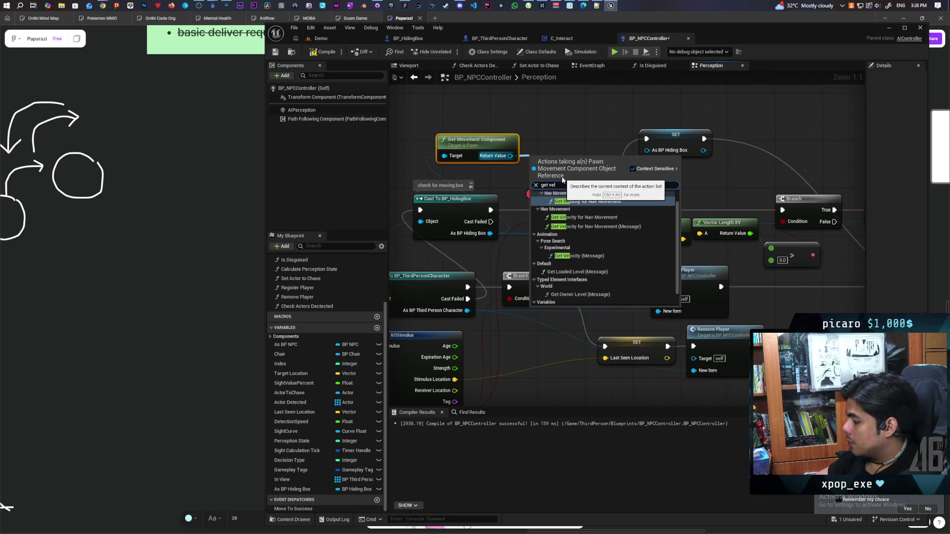
pyautogui.write('ocity')
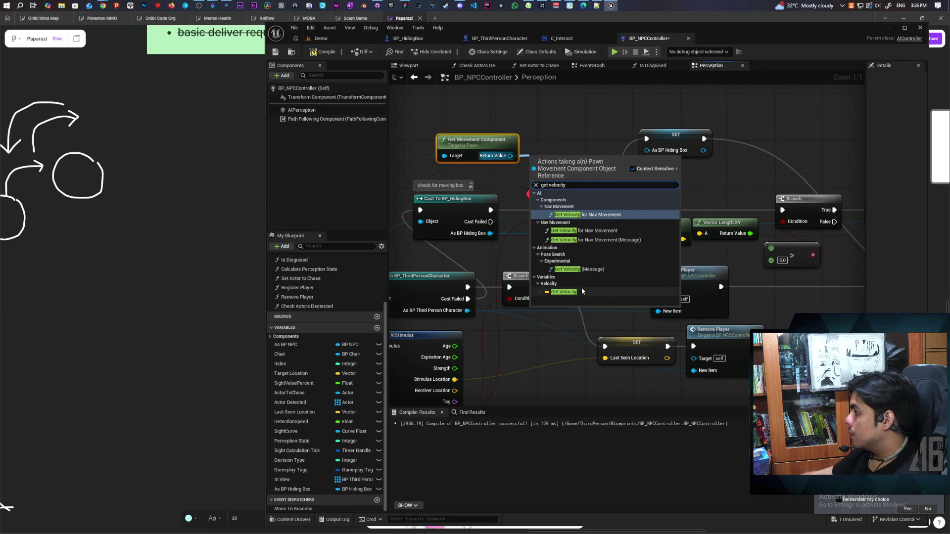
pyautogui.click(581, 292)
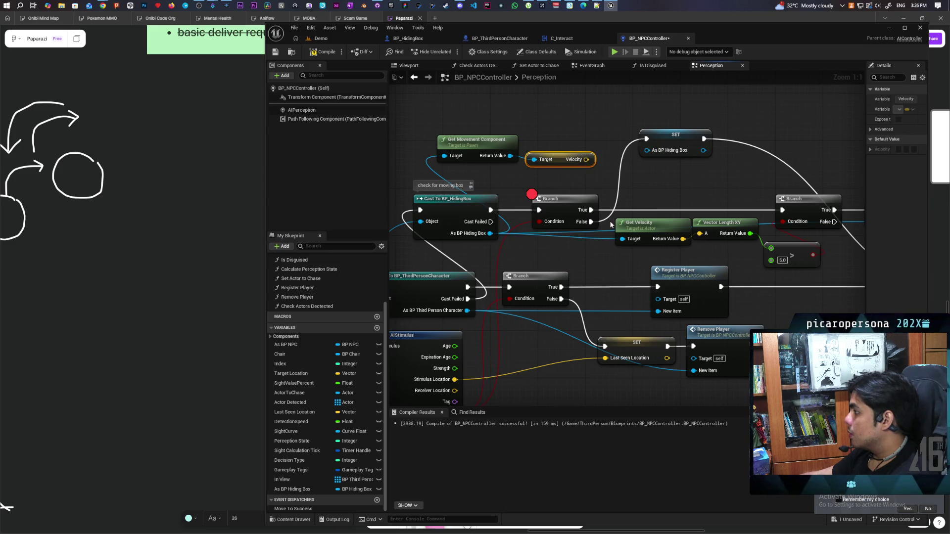
# Feed that Velocity into Vector Length XY, delete the old Get Velocity, compile, and replay
pyautogui.moveTo(643, 228); pyautogui.dragTo(589, 247)
pyautogui.moveTo(586, 160); pyautogui.dragTo(699, 234)
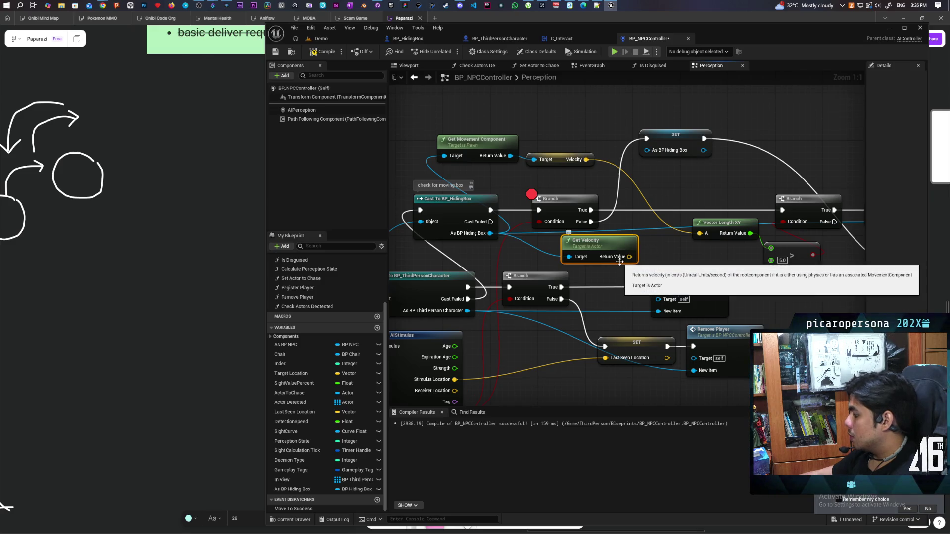
pyautogui.press('Delete')
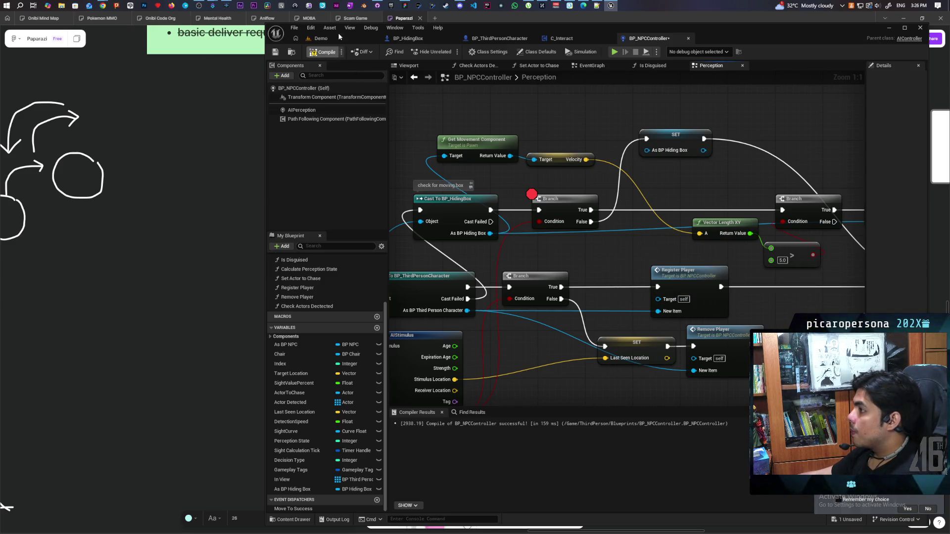
pyautogui.click(338, 37)
pyautogui.click(450, 53)
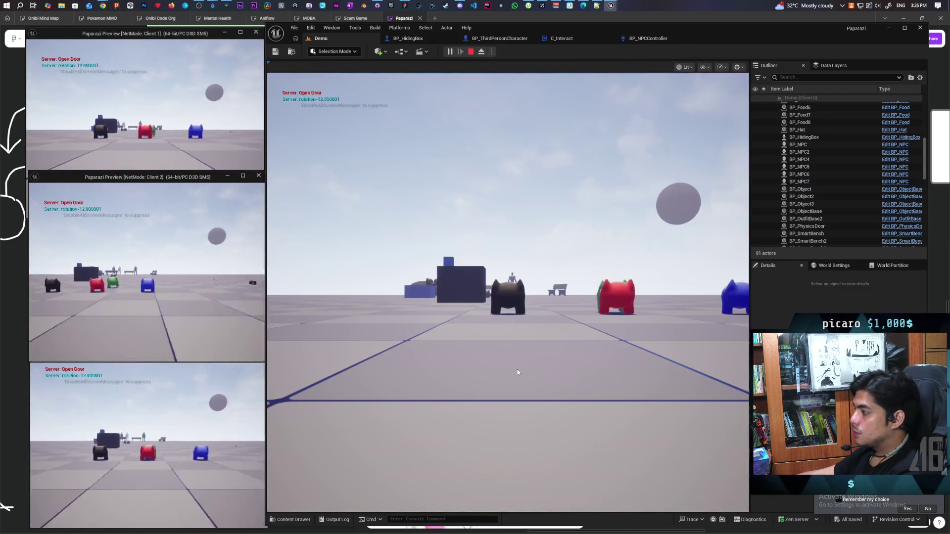
# Walk the character to the blue boxes, hide in one, and drive it toward the NPCs
pyautogui.click(517, 372)
pyautogui.press('w')
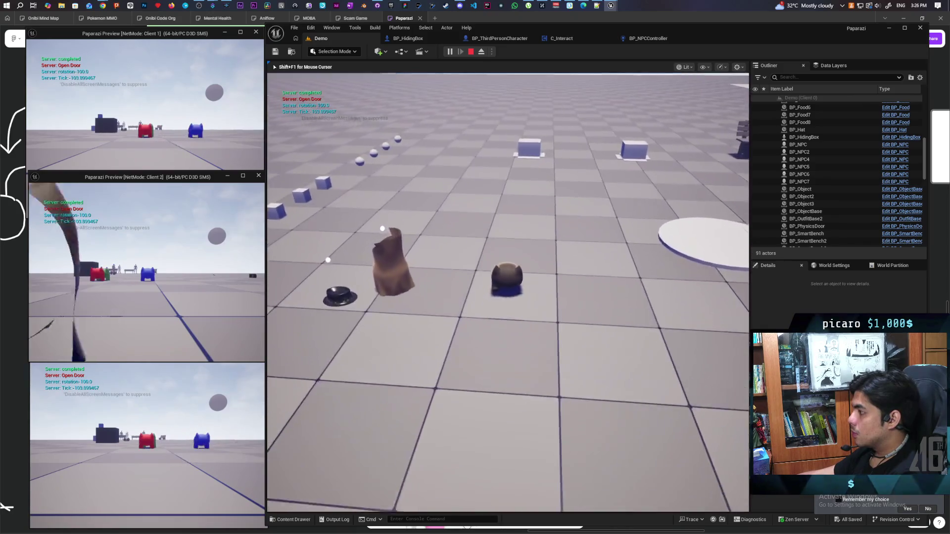
pyautogui.press('w')
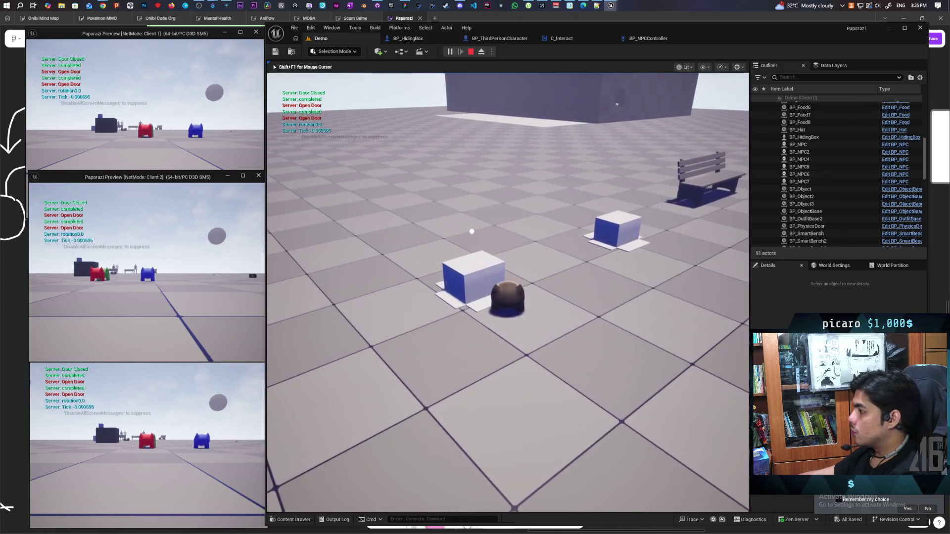
pyautogui.press('w')
pyautogui.press('f')
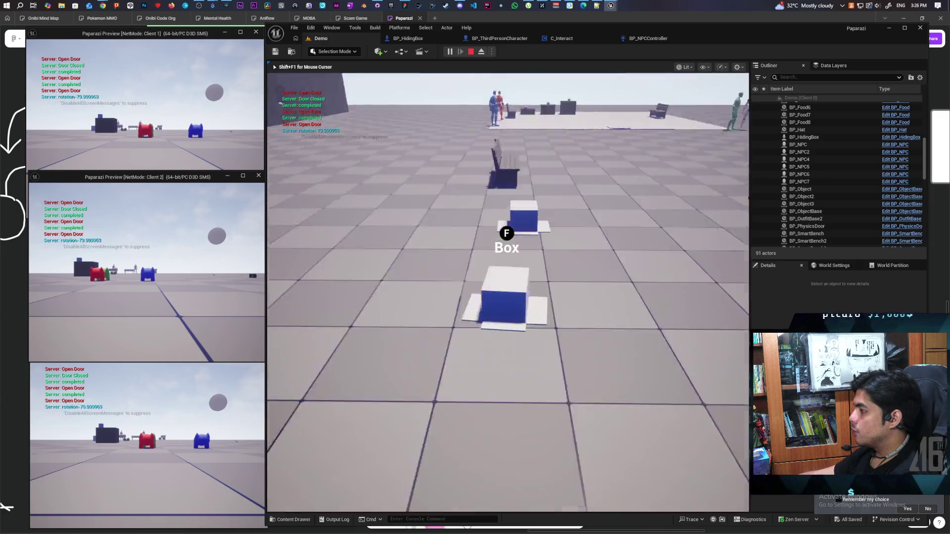
pyautogui.press('w')
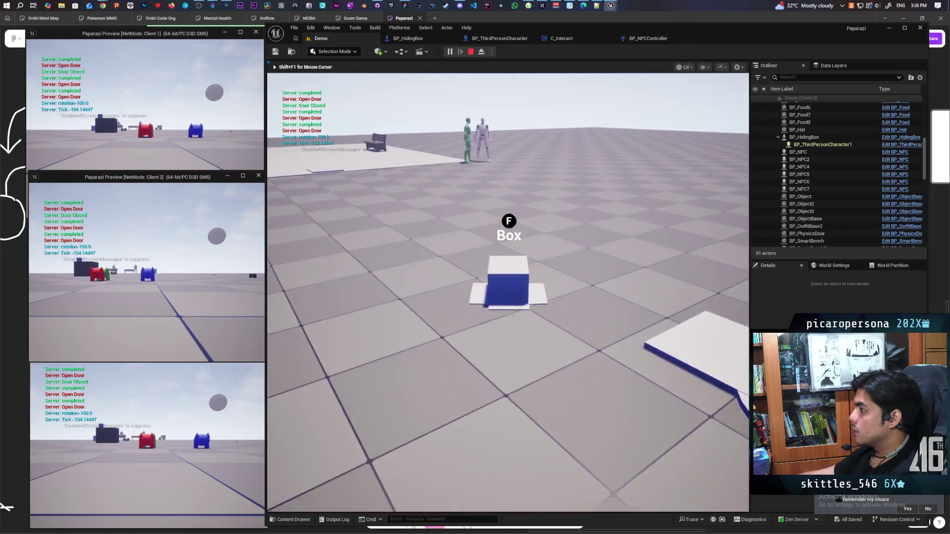
pyautogui.press('w')
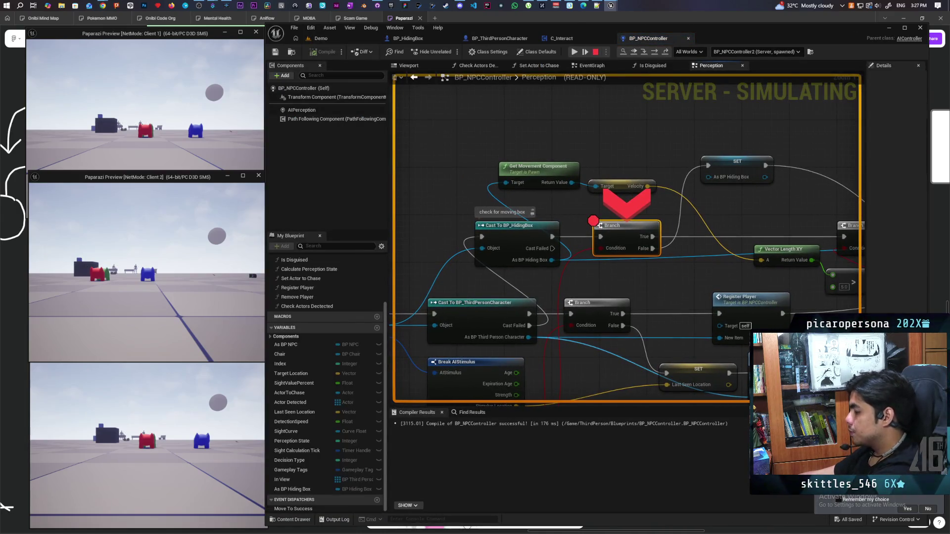
# Step into the speed-check Branch and confirm Vector Length XY now reads 400
pyautogui.press('F11')
pyautogui.press('F11')
pyautogui.press('F11')
pyautogui.moveTo(778, 269)
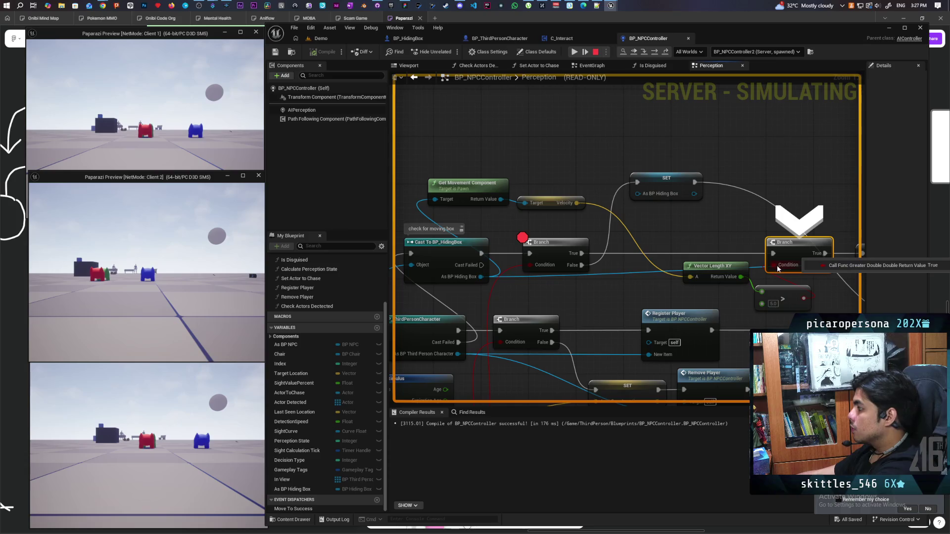
pyautogui.moveTo(737, 278)
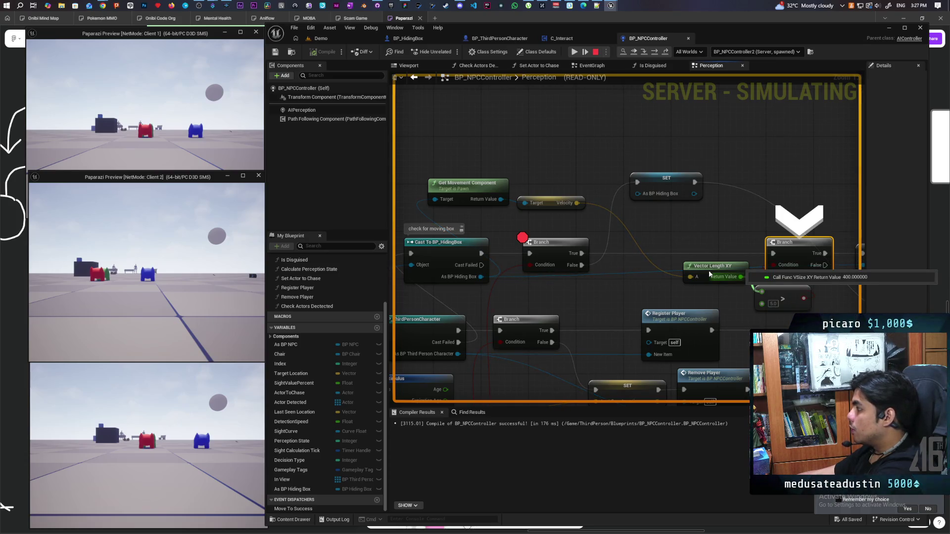
pyautogui.moveTo(574, 206)
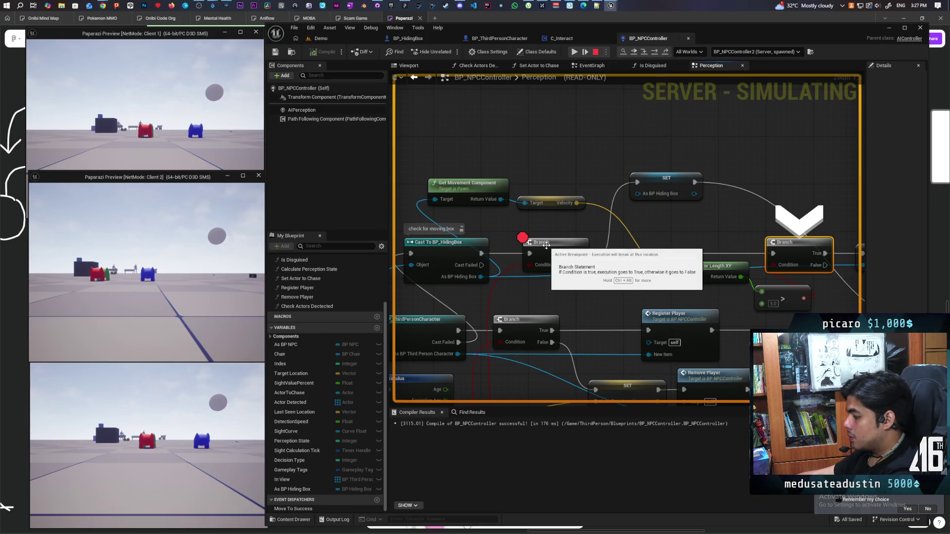
# Remove the breakpoints from both Branch nodes and resume the playtest
pyautogui.press('F9')
pyautogui.press('F9')
pyautogui.click(563, 243)
pyautogui.press('F9')
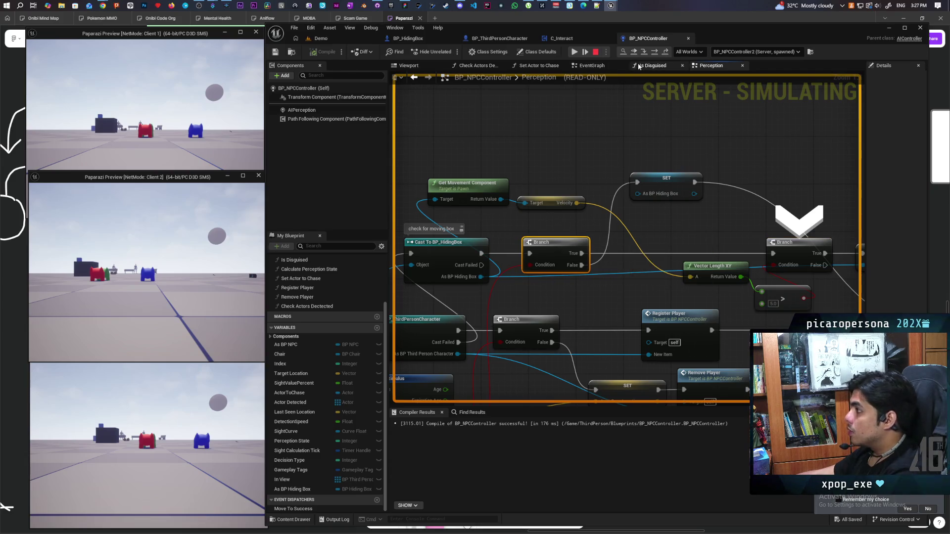
pyautogui.click(637, 52)
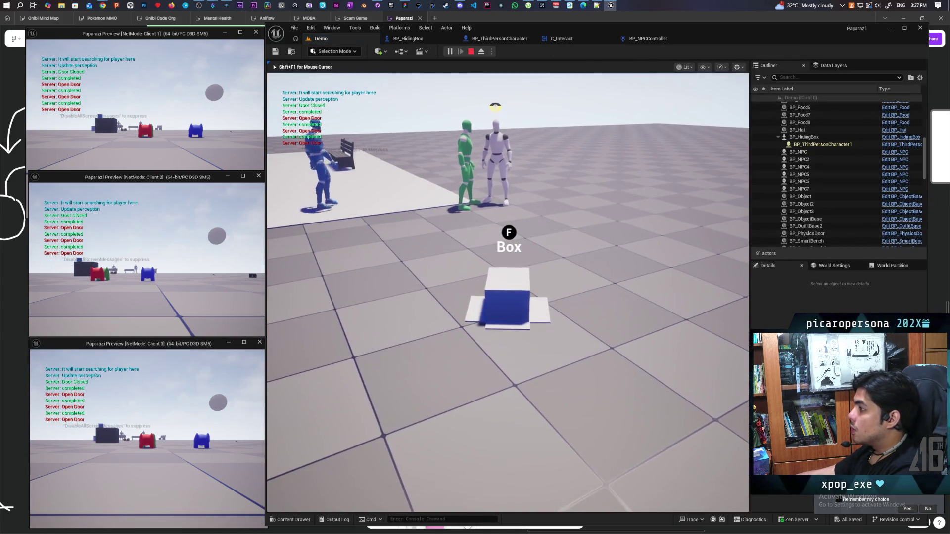
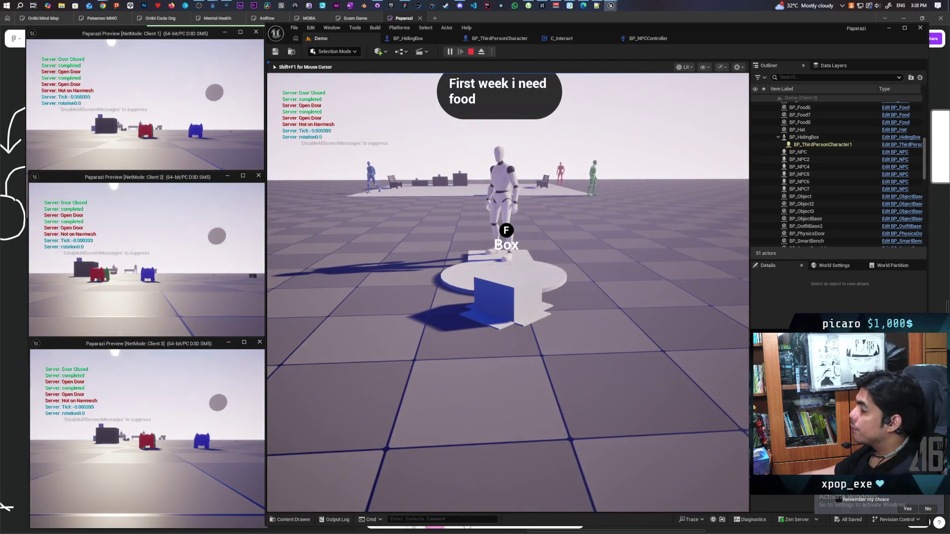
# End the multiplayer play session and move from the character blueprint to the NPC controller's Perception graph
pyautogui.press('Escape')
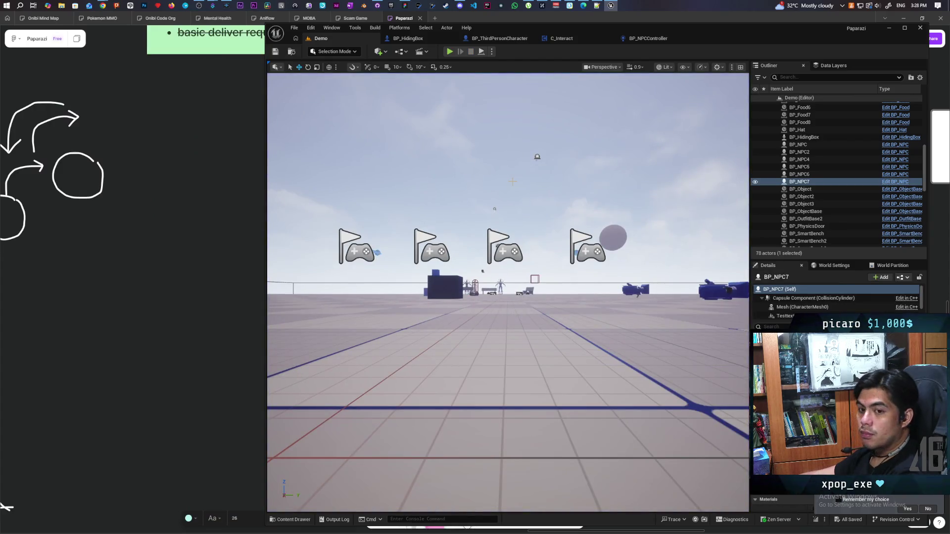
pyautogui.click(500, 38)
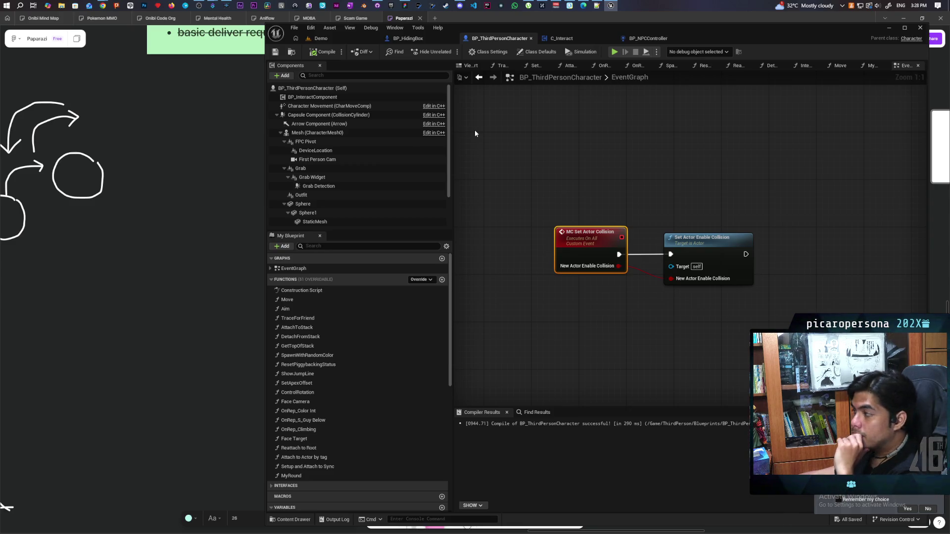
pyautogui.click(646, 38)
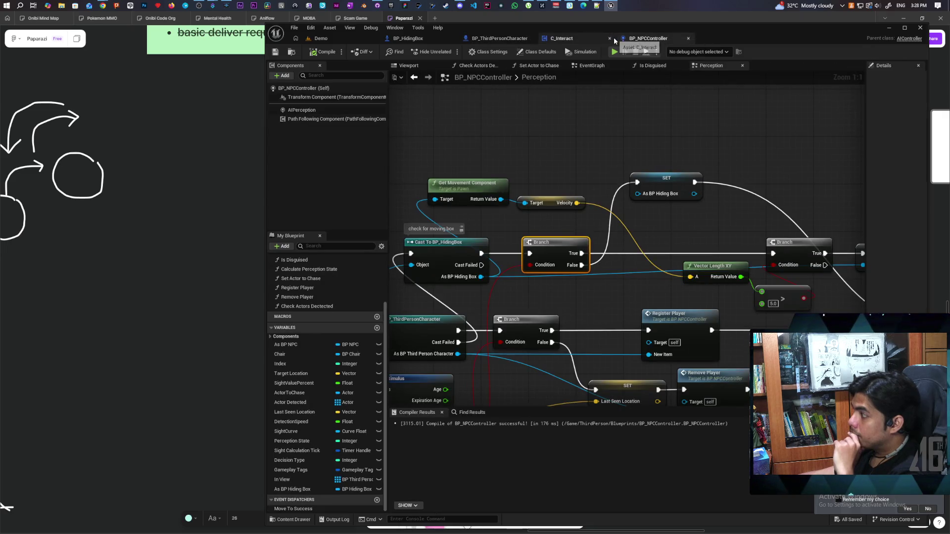
# Pan and zoom BP_NPCController's Perception graph back to the Cast To BP_HidingBox velocity check
pyautogui.scroll(-2, 599, 133)
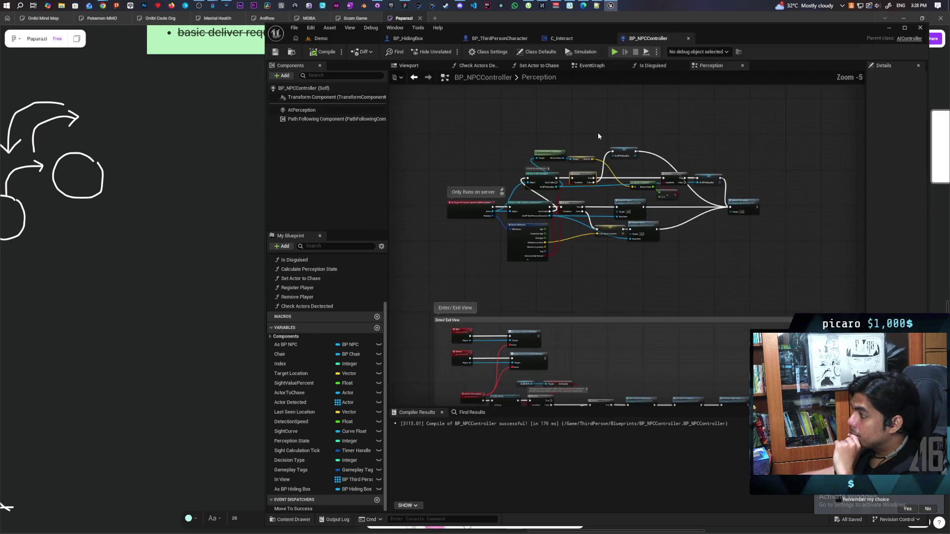
pyautogui.scroll(-1, 598, 136)
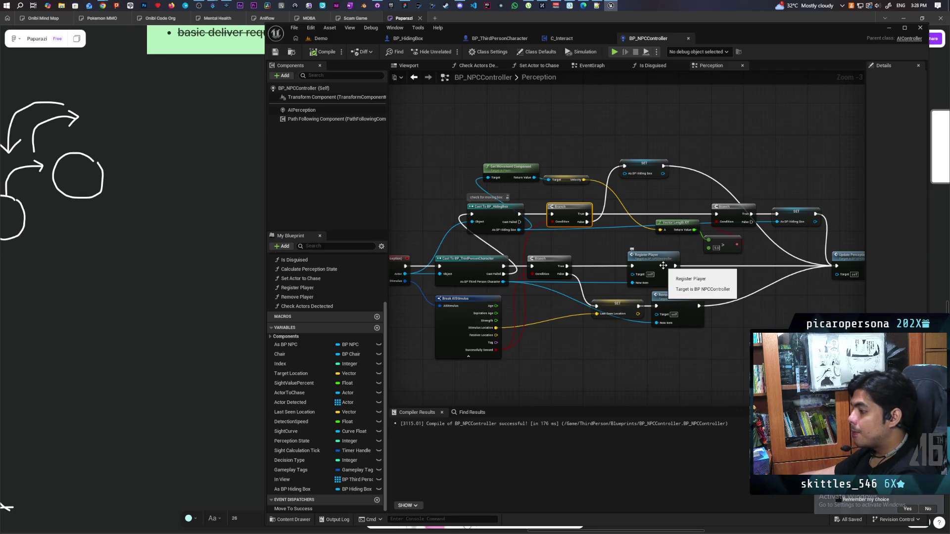
pyautogui.scroll(-4, 599, 335)
pyautogui.scroll(5, 617, 262)
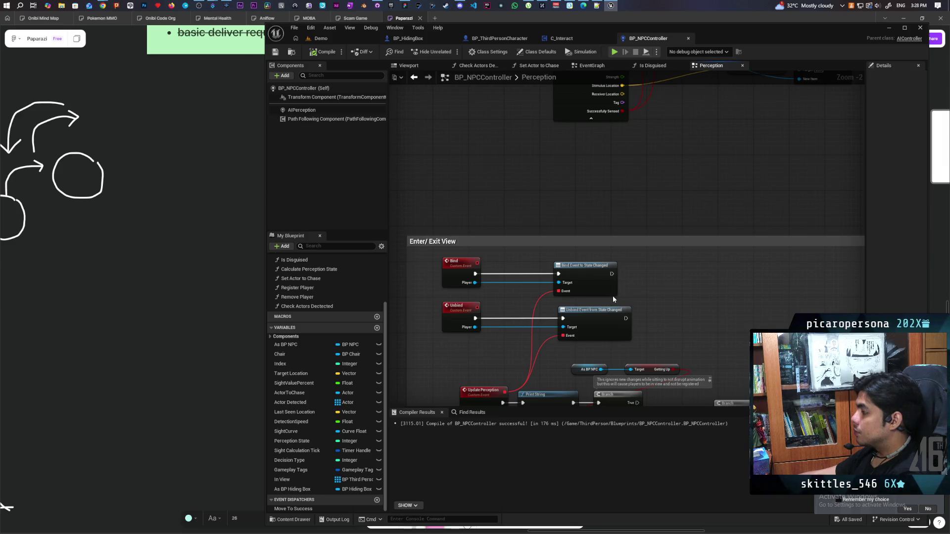
pyautogui.moveTo(607, 283)
pyautogui.mouseDown()
pyautogui.moveTo(622, 256)
pyautogui.moveTo(623, 343)
pyautogui.mouseUp()
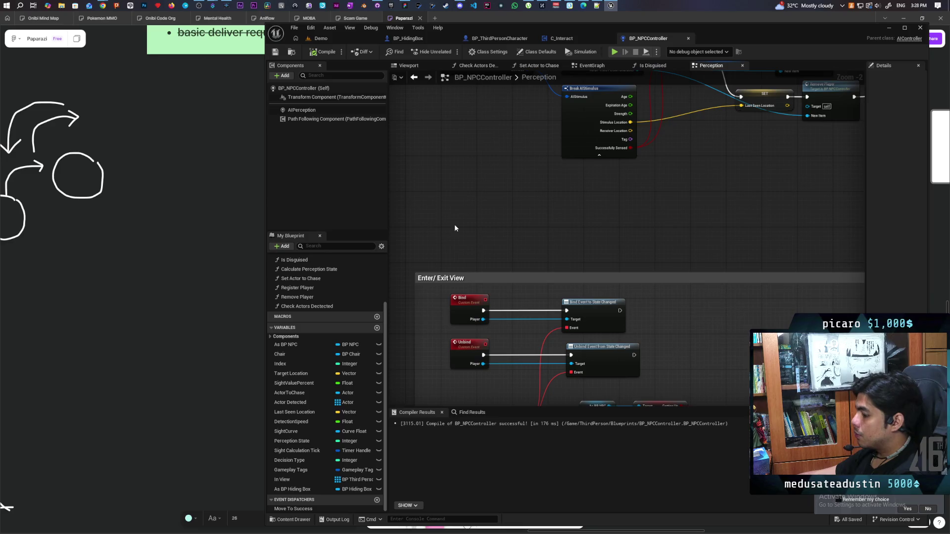
pyautogui.scroll(-1, 504, 195)
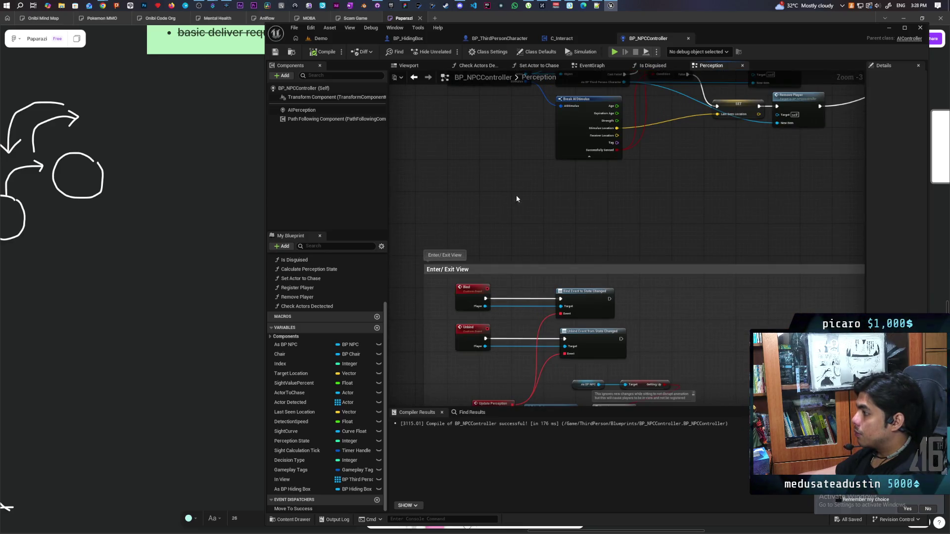
pyautogui.moveTo(516, 195); pyautogui.dragTo(445, 340)
pyautogui.scroll(3, 538, 236)
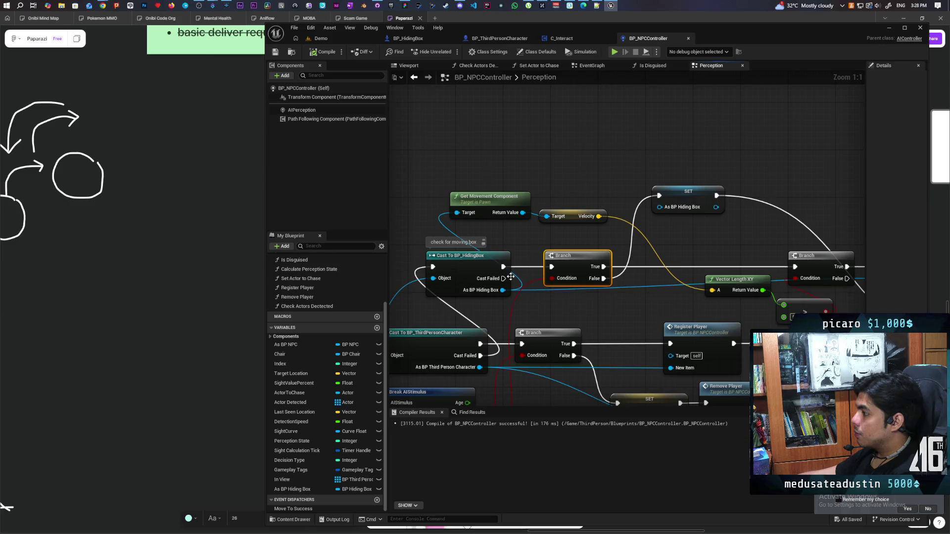
pyautogui.moveTo(522, 213); pyautogui.dragTo(546, 173)
pyautogui.write('move')
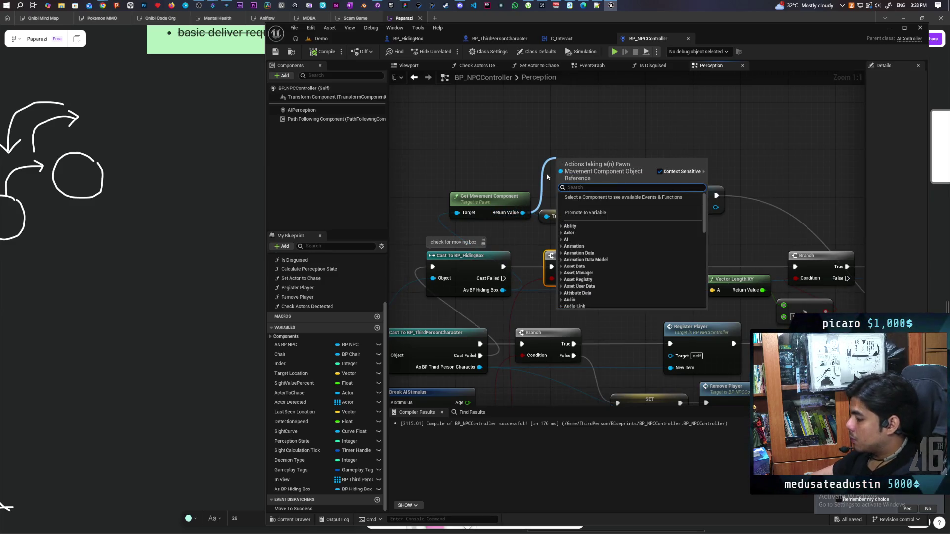
pyautogui.press('BackSpace')
pyautogui.press('BackSpace')
pyautogui.press('BackSpace')
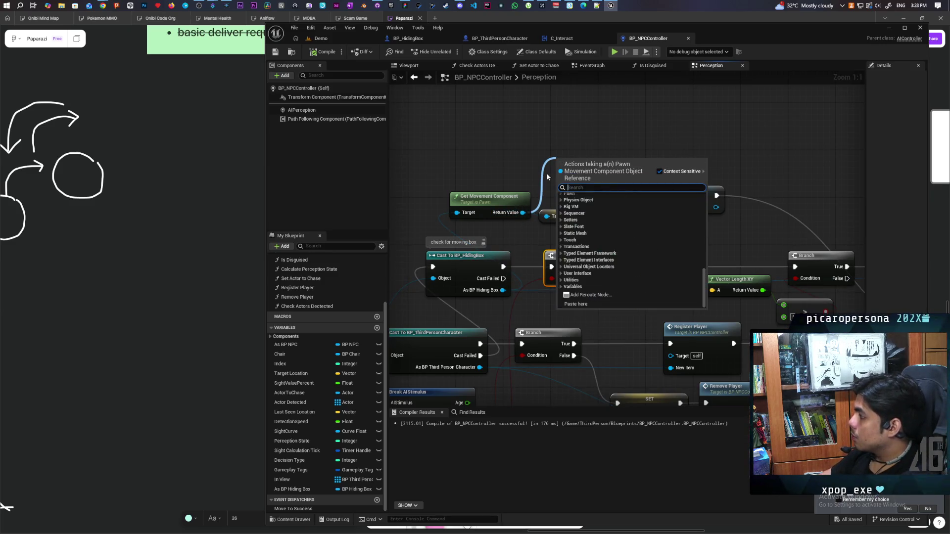
pyautogui.write('assign')
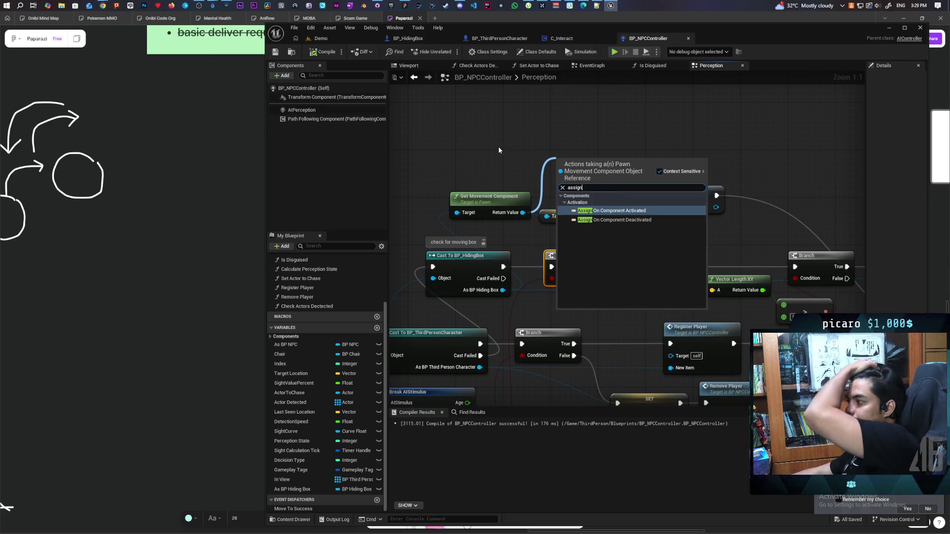
pyautogui.click(495, 168)
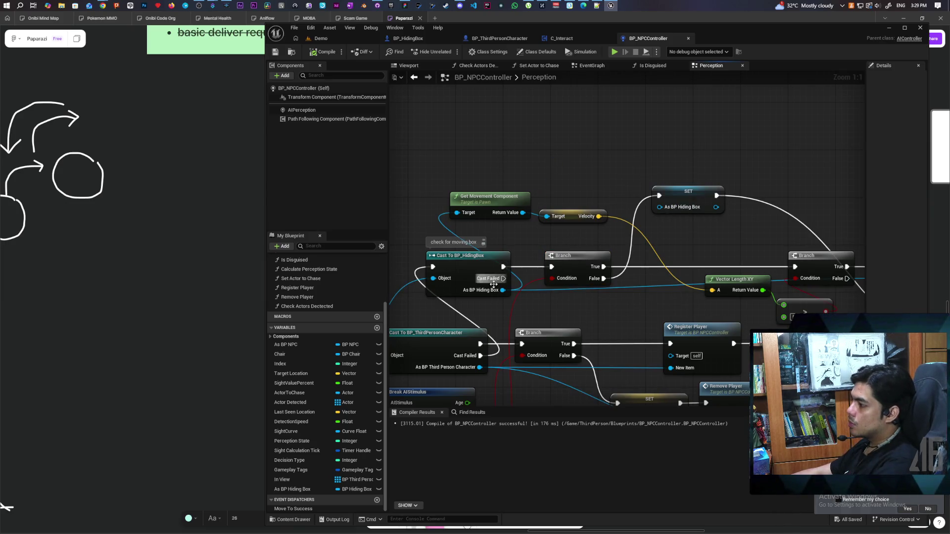
pyautogui.moveTo(502, 290); pyautogui.dragTo(559, 192)
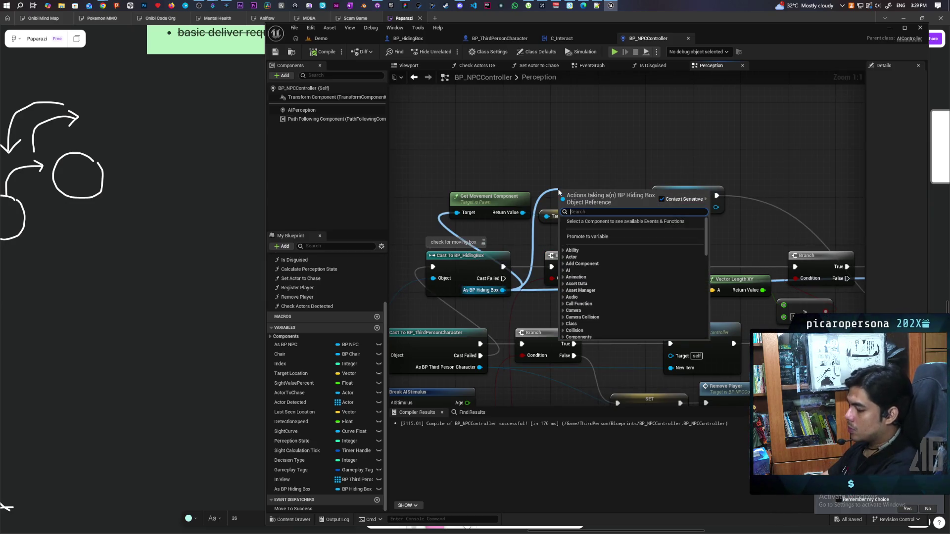
pyautogui.write('assign')
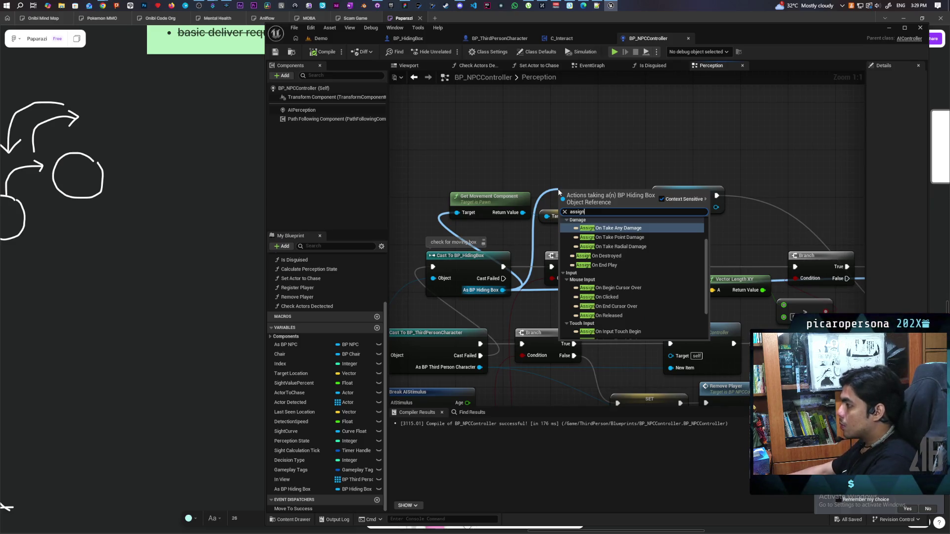
pyautogui.scroll(2, 624, 292)
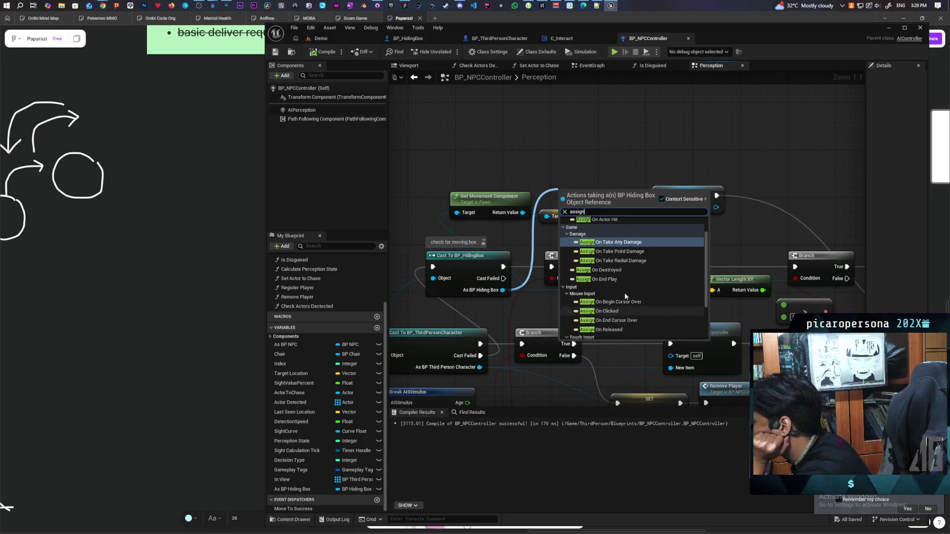
pyautogui.scroll(1, 625, 294)
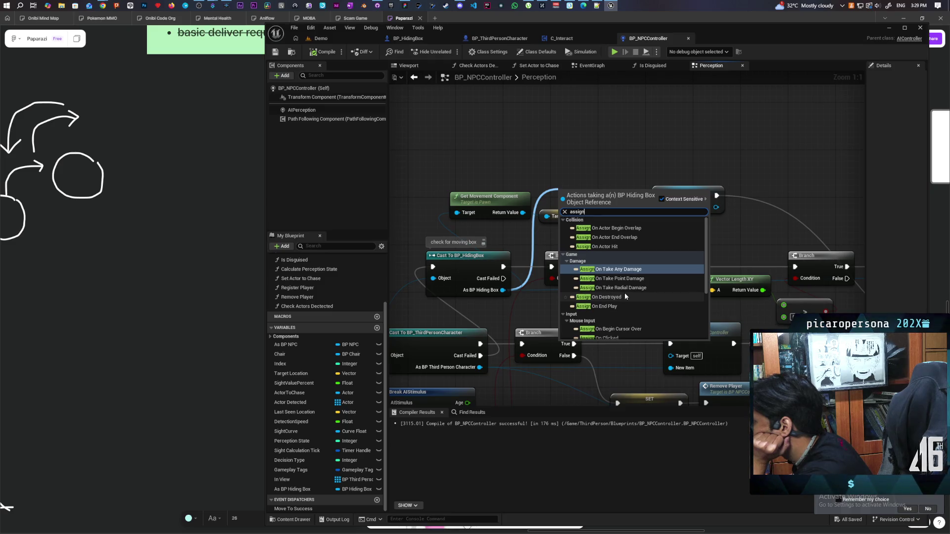
pyautogui.scroll(-4, 624, 293)
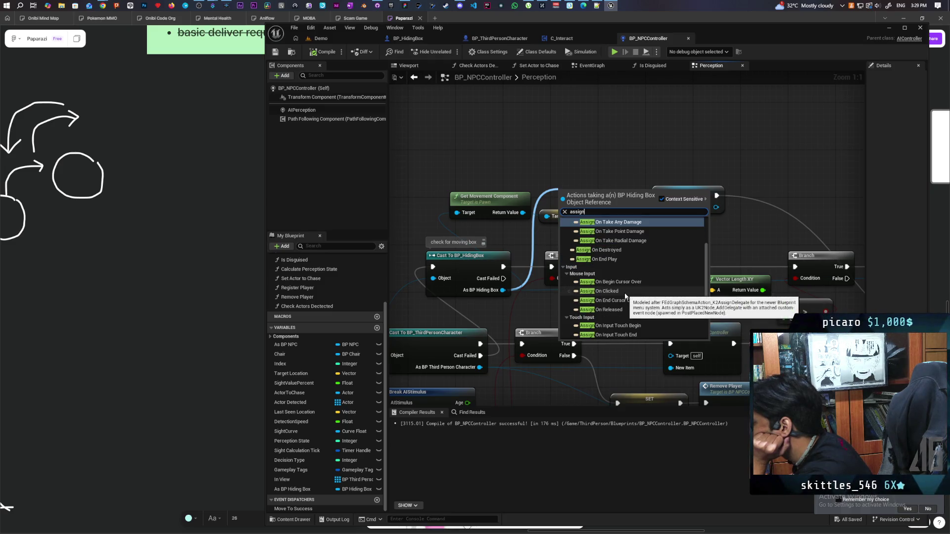
pyautogui.scroll(-1, 625, 296)
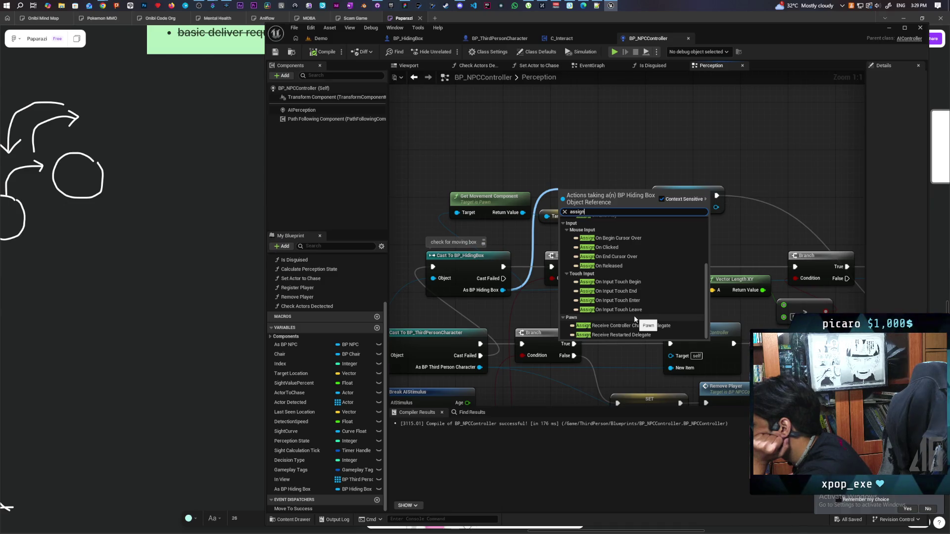
pyautogui.click(603, 157)
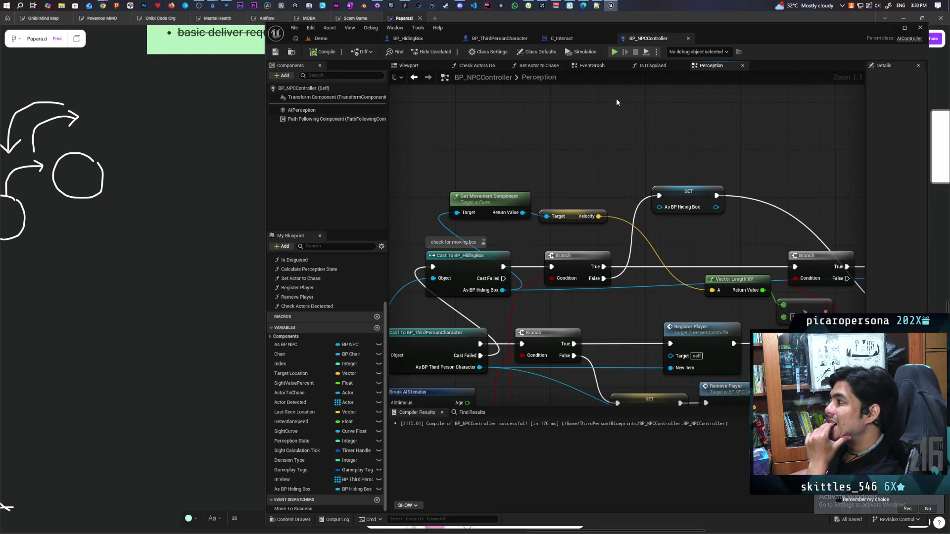
# Return to BP_ThirdPersonCharacter's event graph and frame its Movement Input comment box
pyautogui.click(500, 38)
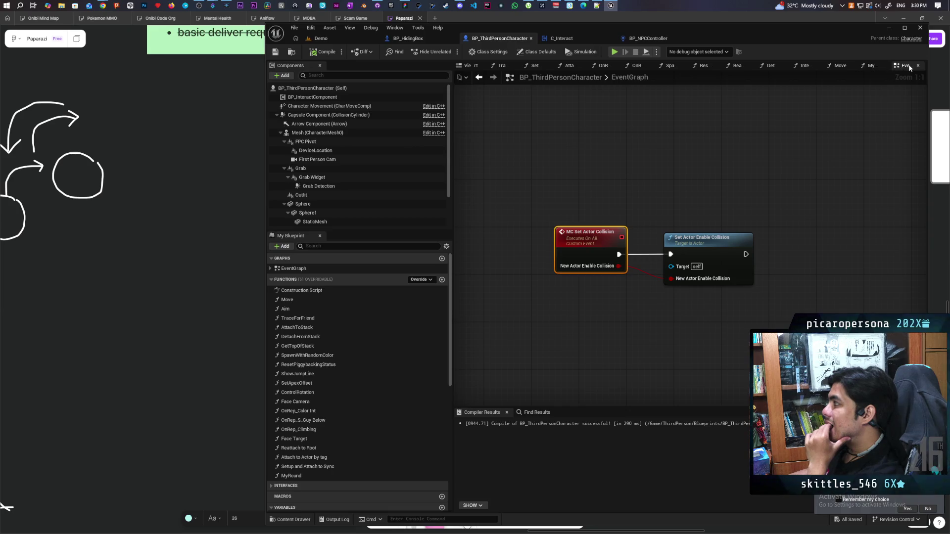
pyautogui.scroll(-12, 670, 159)
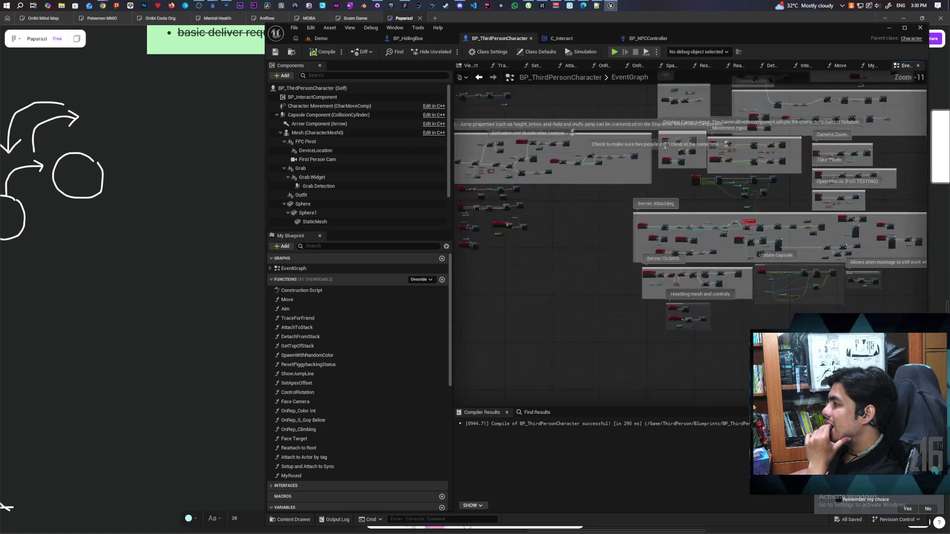
pyautogui.scroll(9, 632, 248)
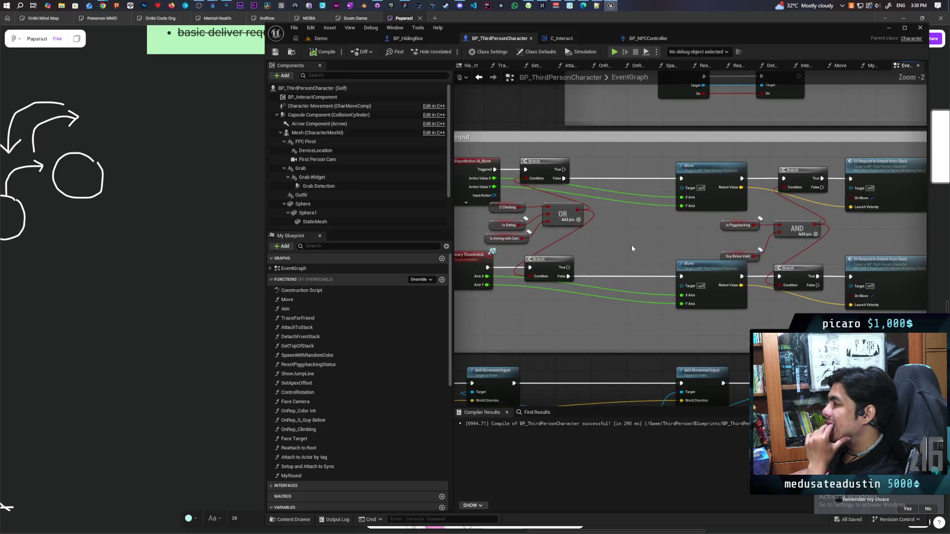
pyautogui.moveTo(659, 237); pyautogui.dragTo(672, 239)
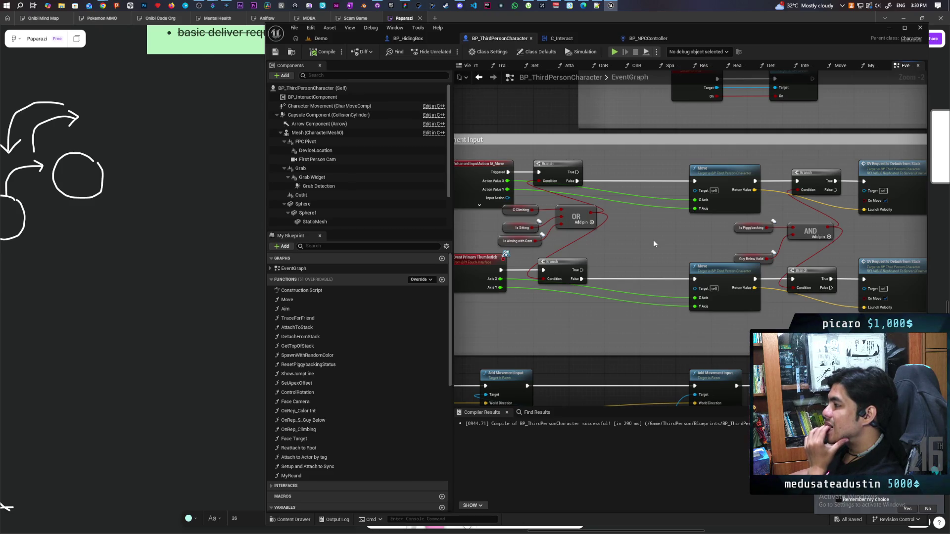
pyautogui.moveTo(646, 239); pyautogui.dragTo(715, 250)
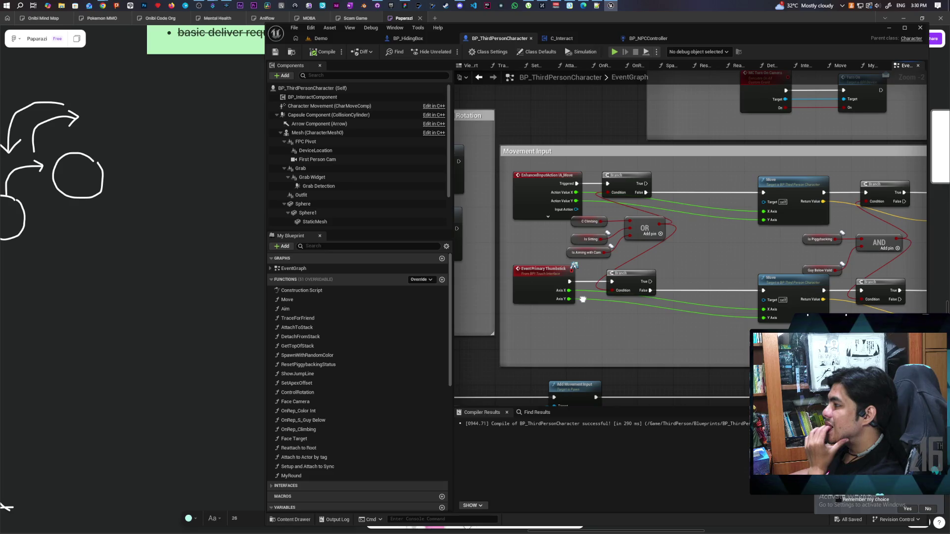
pyautogui.moveTo(583, 299); pyautogui.dragTo(580, 301)
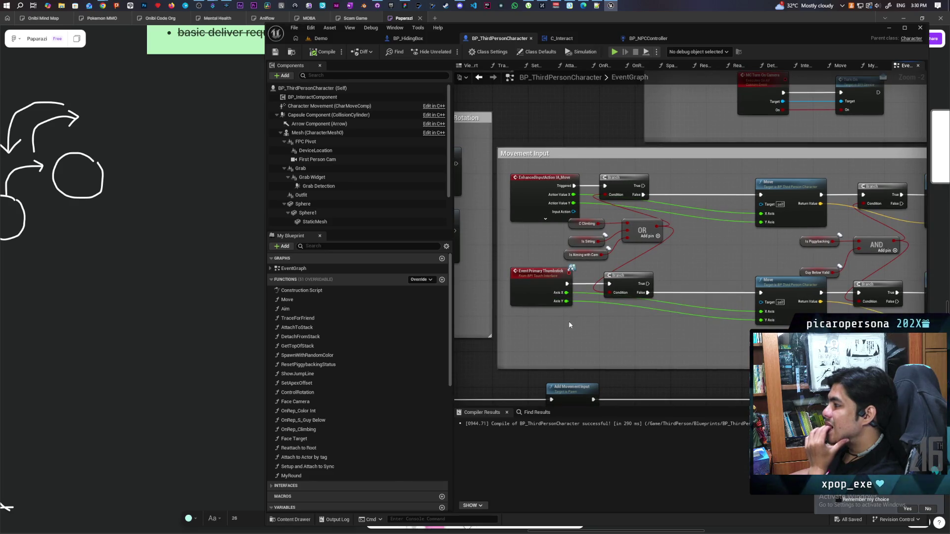
pyautogui.moveTo(629, 323)
pyautogui.mouseDown()
pyautogui.moveTo(556, 312)
pyautogui.moveTo(582, 313)
pyautogui.moveTo(509, 320)
pyautogui.moveTo(565, 299)
pyautogui.mouseUp()
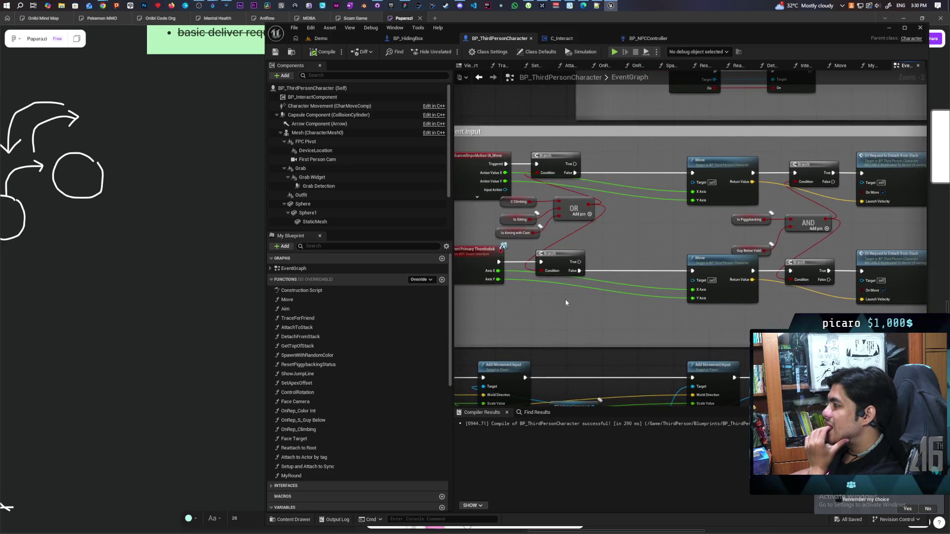
pyautogui.scroll(-1, 574, 302)
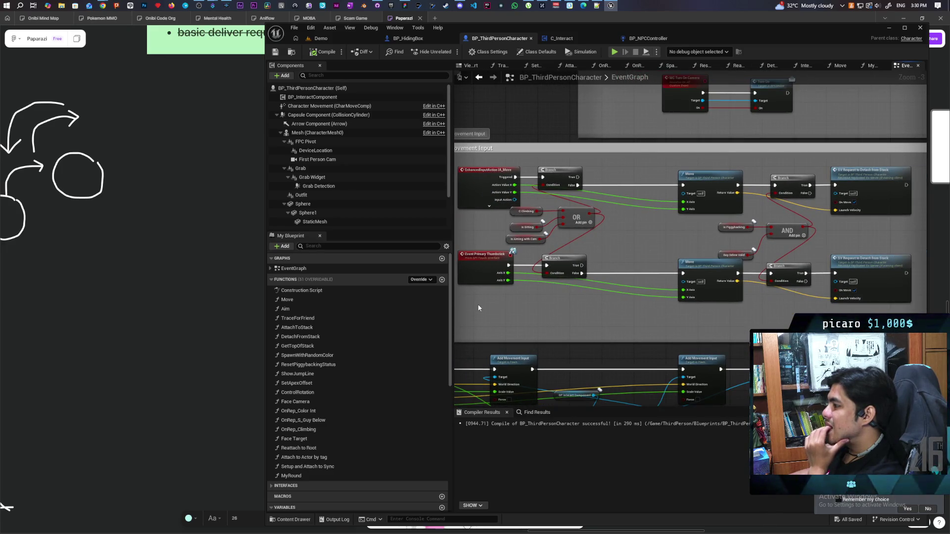
# Move the lower row of thumbstick movement nodes further down the graph
pyautogui.moveTo(482, 316); pyautogui.dragTo(883, 273)
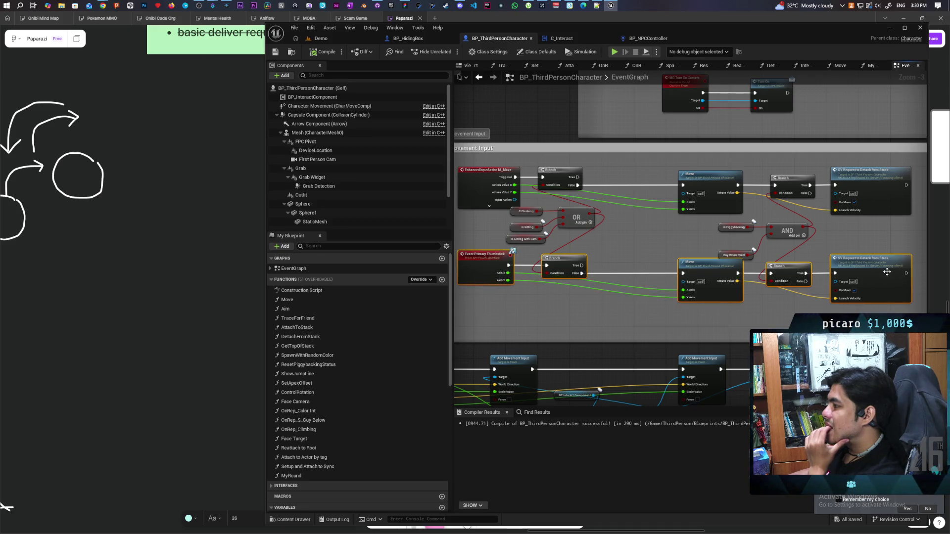
pyautogui.moveTo(708, 274); pyautogui.dragTo(707, 298)
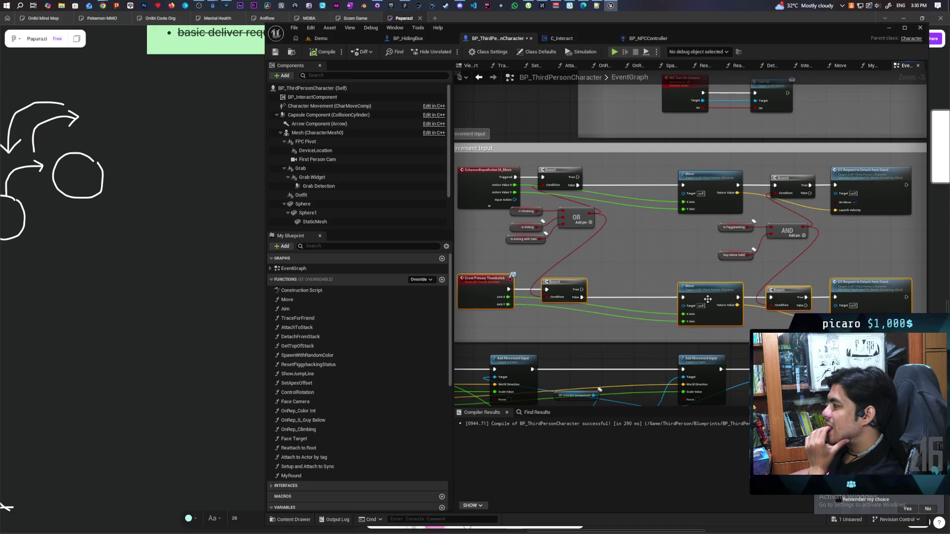
pyautogui.click(619, 321)
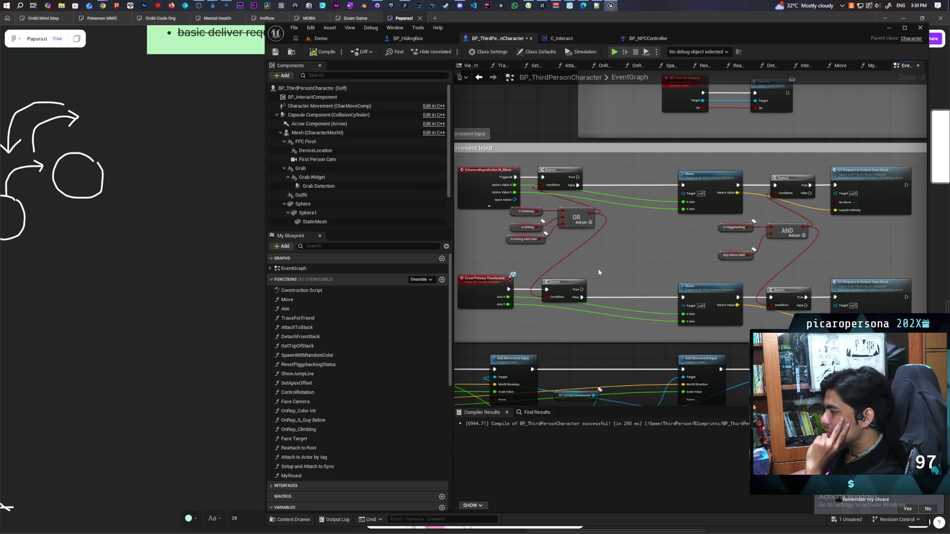
pyautogui.moveTo(596, 294); pyautogui.dragTo(612, 344)
pyautogui.scroll(4, 596, 294)
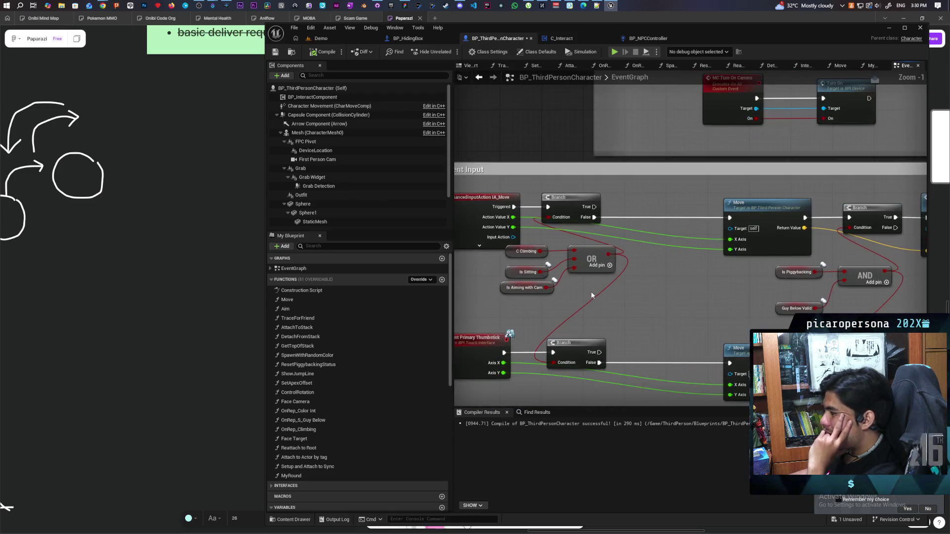
# Expand the IA_Move event to show all pins, including Elapsed Seconds and Triggered Seconds
pyautogui.moveTo(549, 355)
pyautogui.mouseDown()
pyautogui.moveTo(587, 295)
pyautogui.moveTo(622, 336)
pyautogui.moveTo(629, 325)
pyautogui.mouseUp()
pyautogui.moveTo(574, 297); pyautogui.dragTo(618, 283)
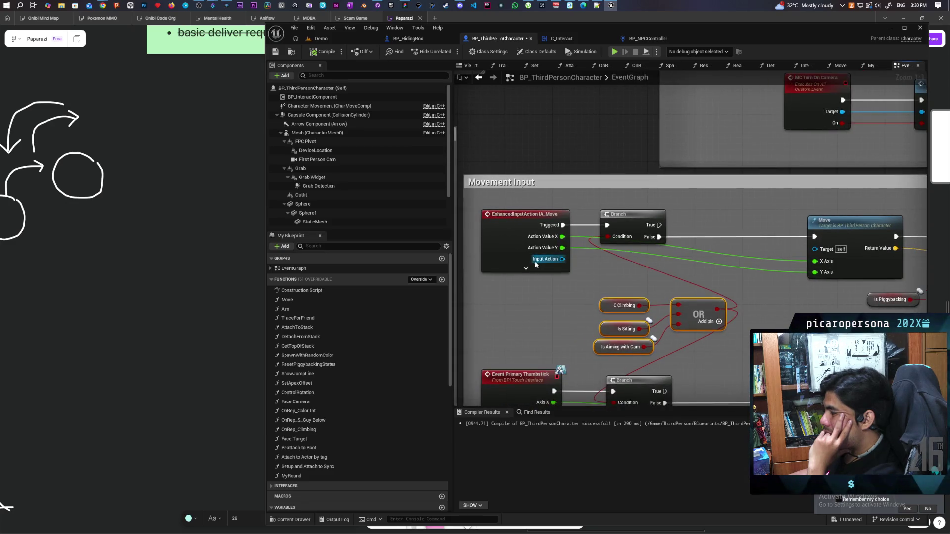
pyautogui.click(527, 269)
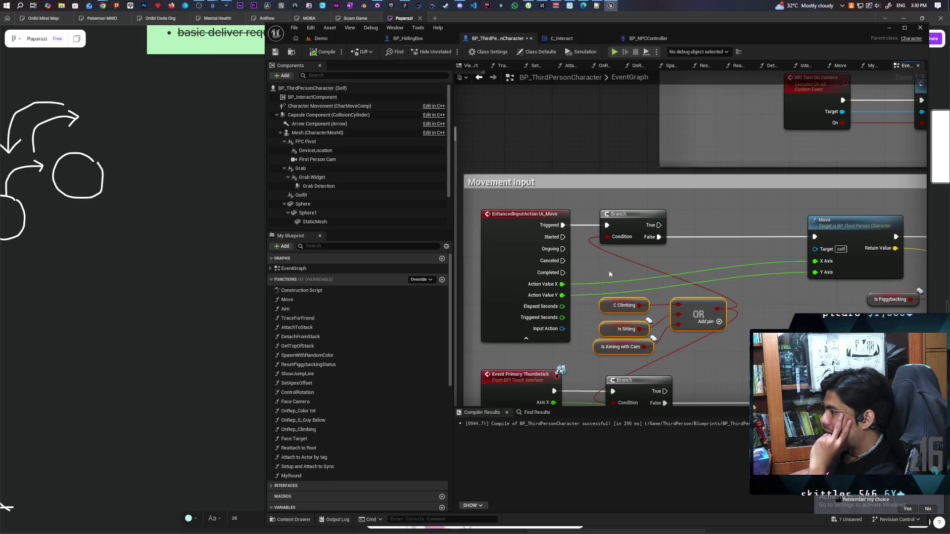
pyautogui.moveTo(715, 273)
pyautogui.mouseDown()
pyautogui.moveTo(545, 259)
pyautogui.moveTo(643, 252)
pyautogui.moveTo(546, 245)
pyautogui.moveTo(803, 246)
pyautogui.moveTo(685, 245)
pyautogui.mouseUp()
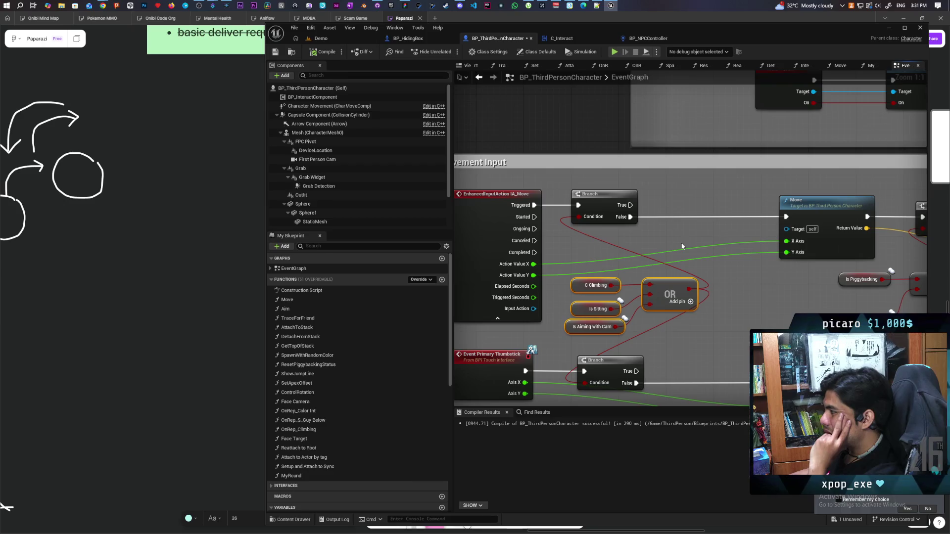
pyautogui.scroll(-3, 700, 242)
pyautogui.moveTo(601, 246)
pyautogui.mouseDown()
pyautogui.moveTo(521, 248)
pyautogui.moveTo(648, 242)
pyautogui.mouseUp()
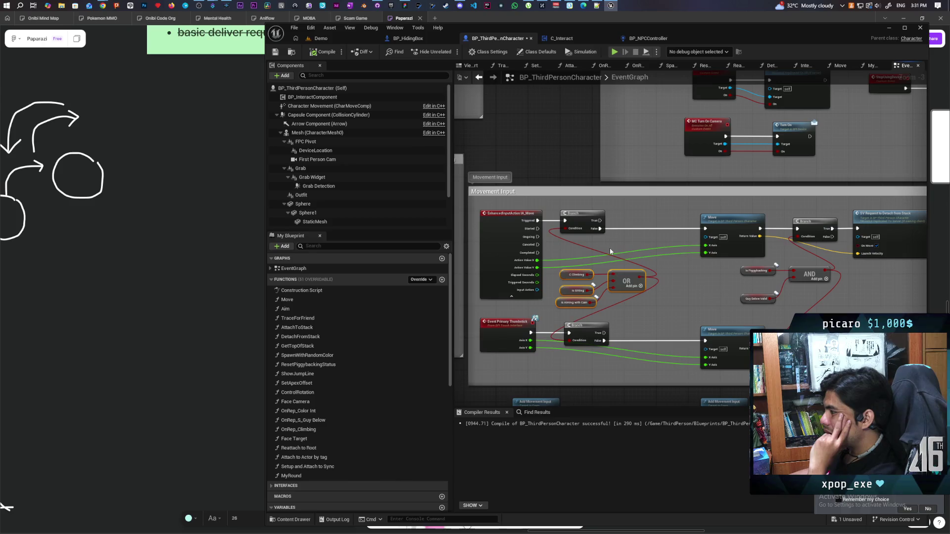
pyautogui.scroll(-2, 674, 246)
pyautogui.scroll(1, 674, 246)
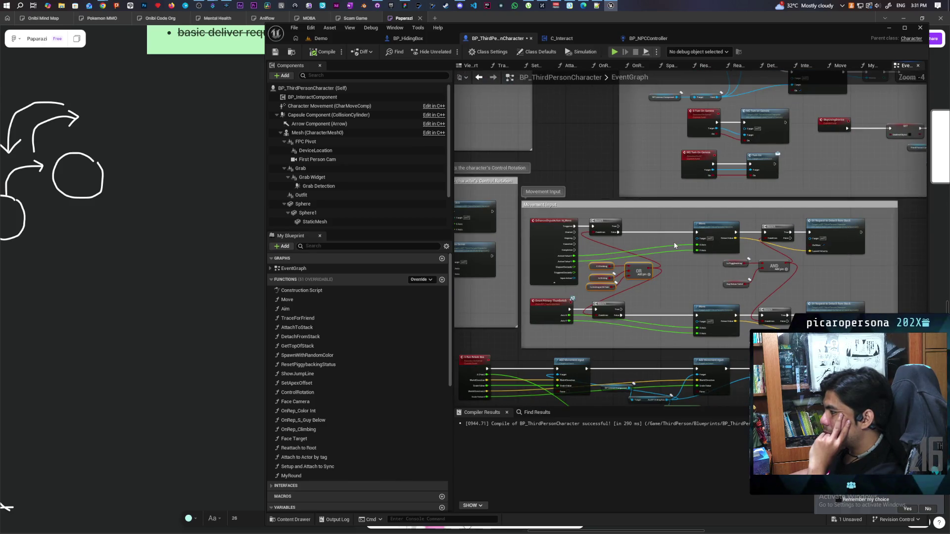
pyautogui.scroll(2, 674, 246)
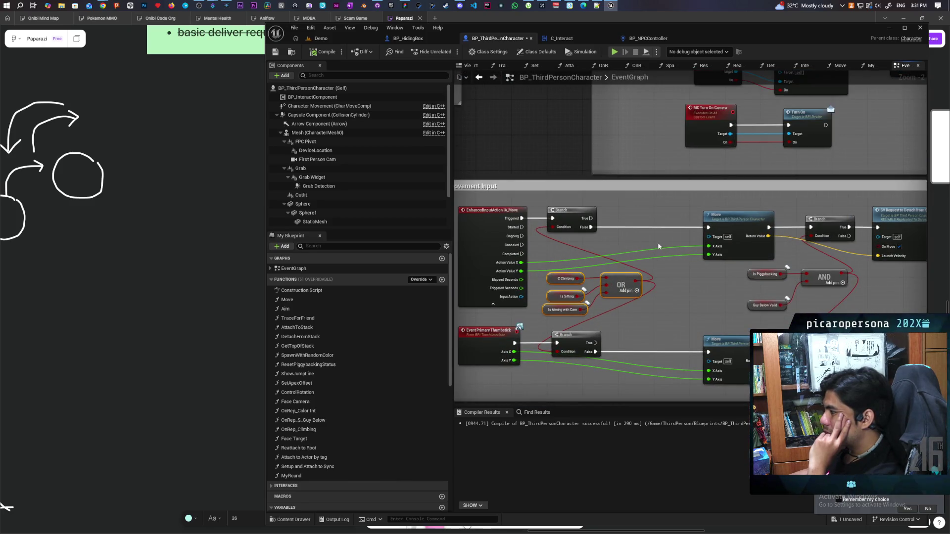
pyautogui.scroll(1, 637, 249)
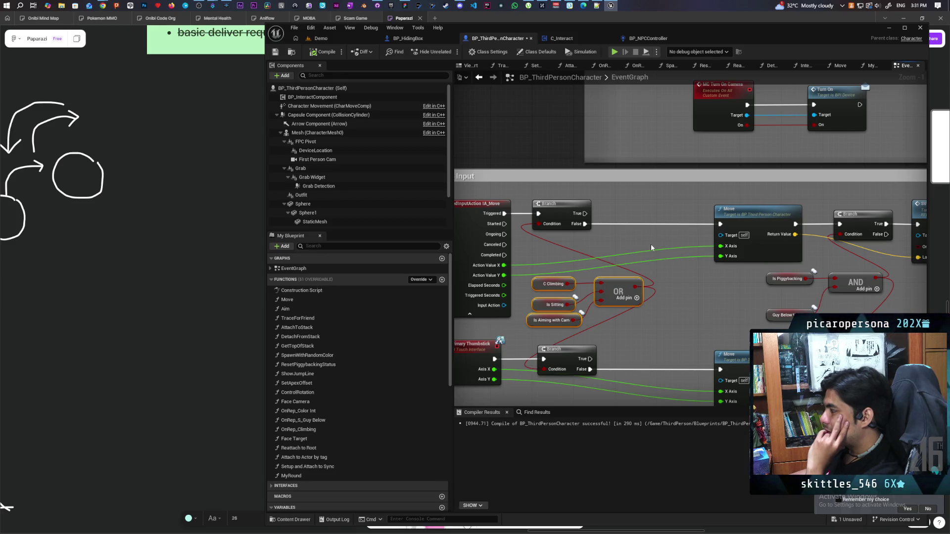
# Inspect the Move function's graph, then return to Add Movement Input and Set Actor Rotation
pyautogui.doubleClick(737, 218)
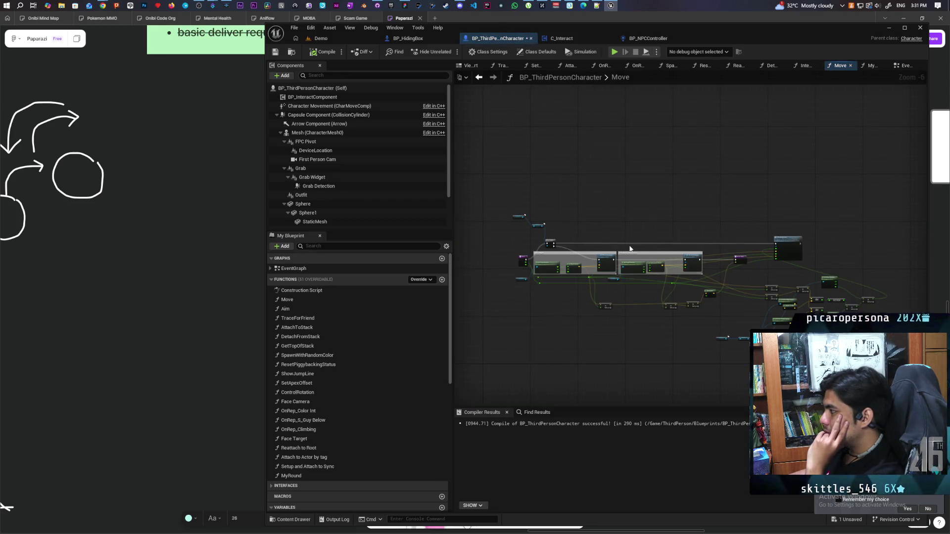
pyautogui.hotkey('alt', 'Left')
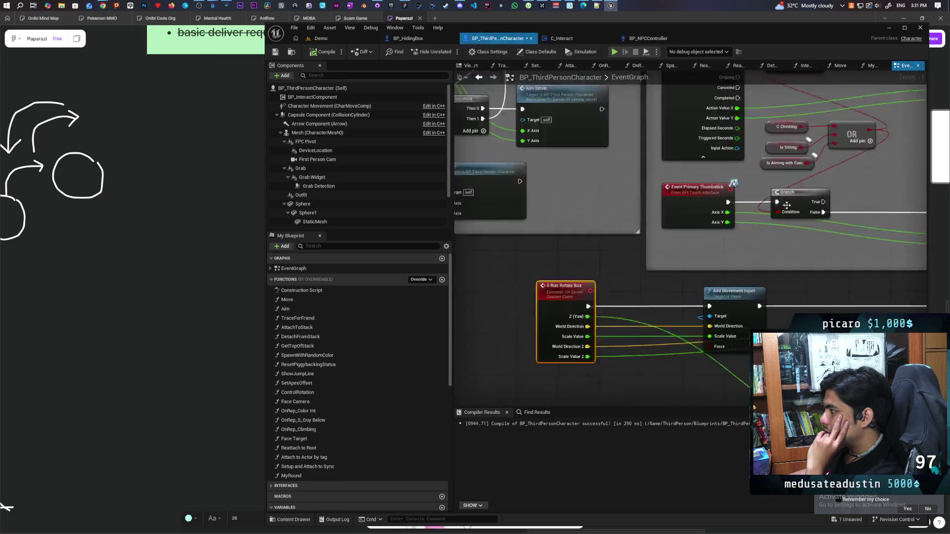
pyautogui.scroll(-2, 776, 273)
pyautogui.moveTo(776, 274); pyautogui.dragTo(536, 215)
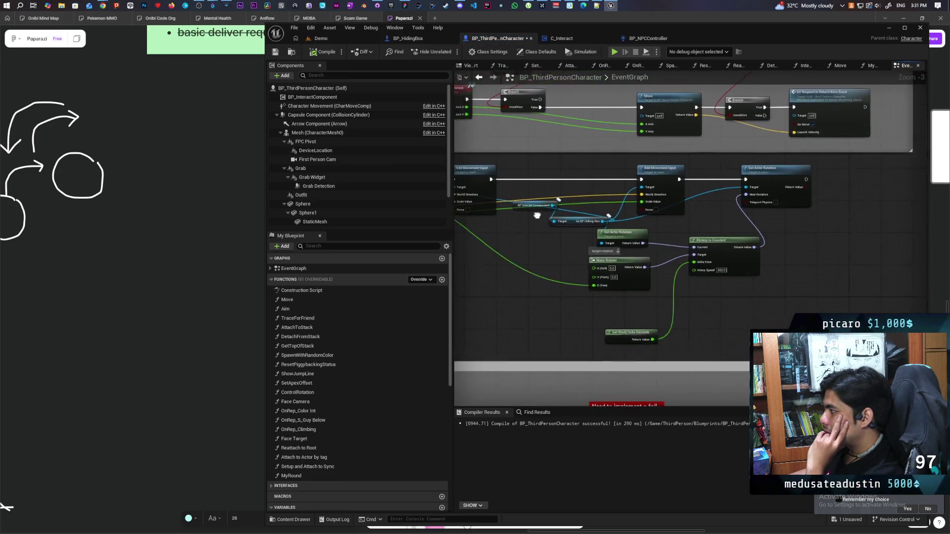
# Paste a Do Once node beside Set Actor Rotation and wire Set Actor Rotation into it
pyautogui.scroll(-1, 536, 216)
pyautogui.moveTo(611, 276); pyautogui.dragTo(529, 315)
pyautogui.scroll(5, 680, 229)
pyautogui.hotkey('ctrl', 'v')
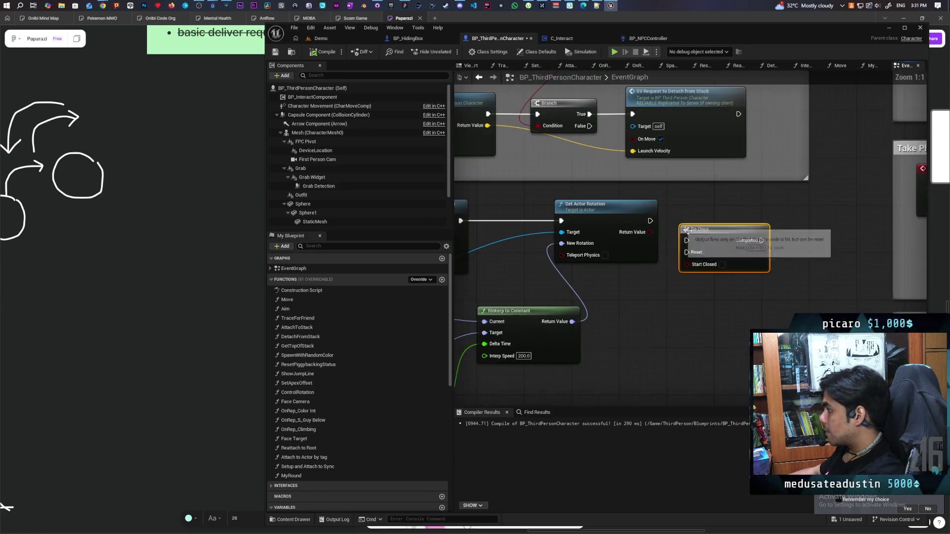
pyautogui.moveTo(702, 226); pyautogui.dragTo(703, 204)
pyautogui.moveTo(650, 221)
pyautogui.mouseDown()
pyautogui.moveTo(686, 215)
pyautogui.moveTo(639, 258)
pyautogui.mouseUp()
# Compile and save BP_ThirdPersonCharacter
pyautogui.press('F7')
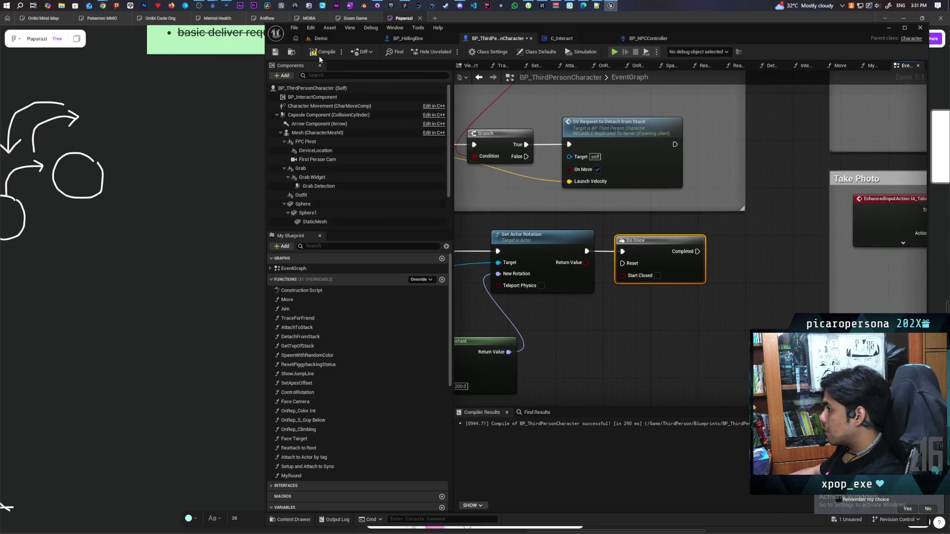
pyautogui.hotkey('ctrl', 's')
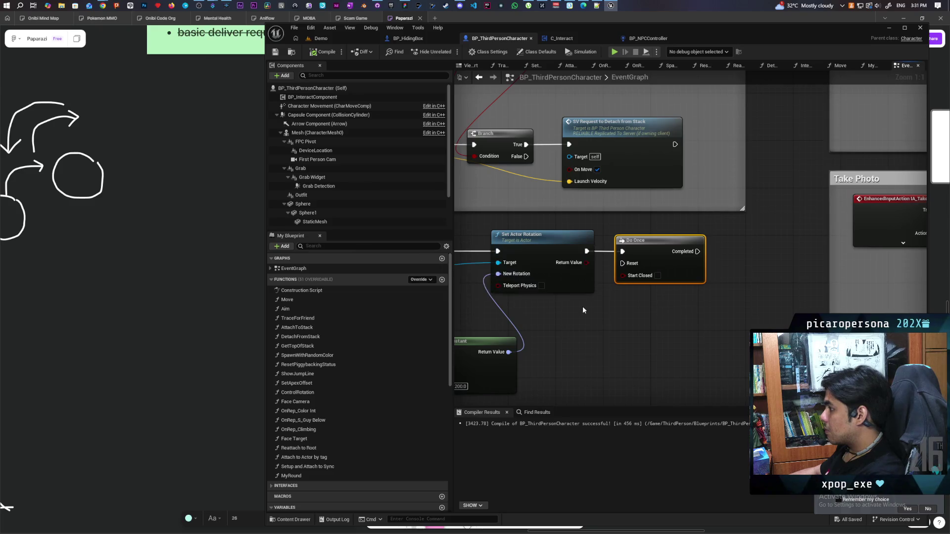
pyautogui.scroll(-3, 583, 307)
pyautogui.moveTo(721, 268); pyautogui.dragTo(720, 267)
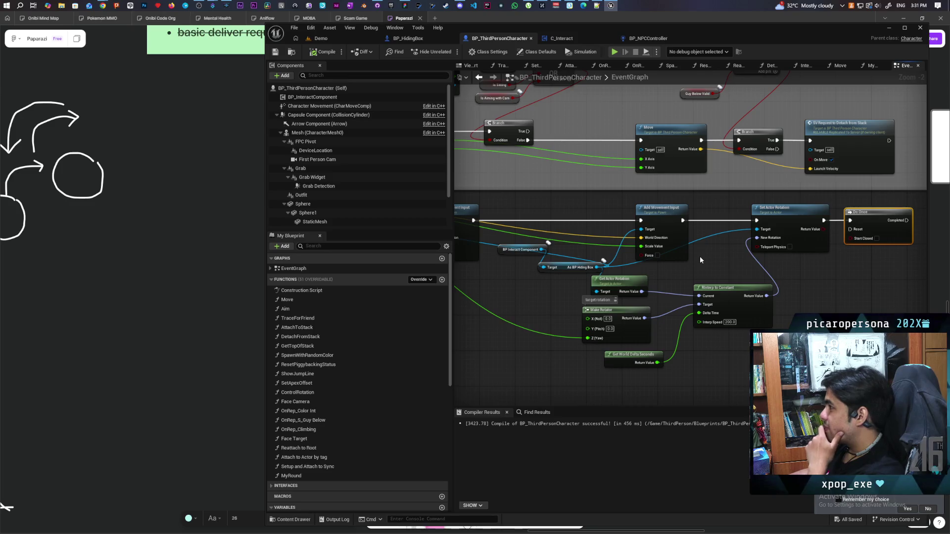
pyautogui.click(417, 41)
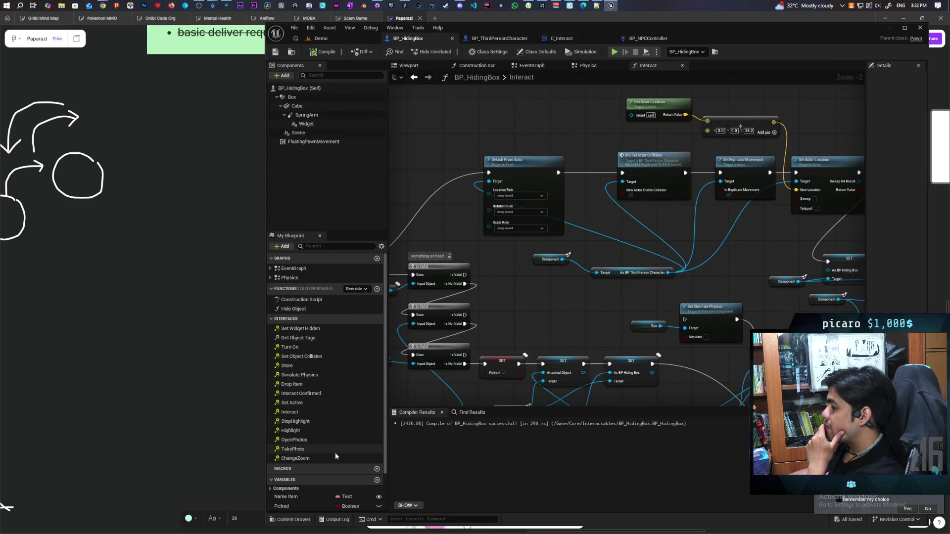
# Add an event dispatcher named 'Movement Updated' to BP_HidingBox and save it
pyautogui.scroll(-2, 346, 497)
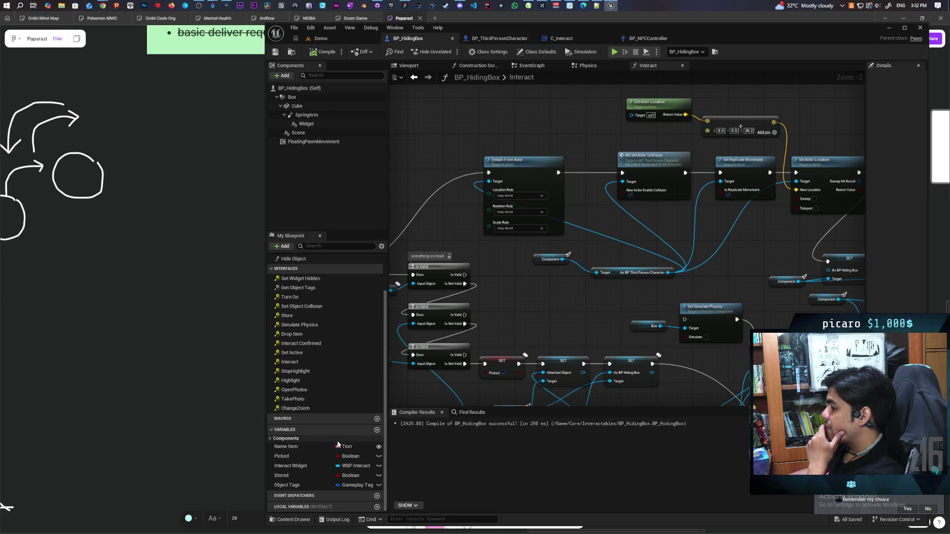
pyautogui.click(376, 496)
pyautogui.write('Movement')
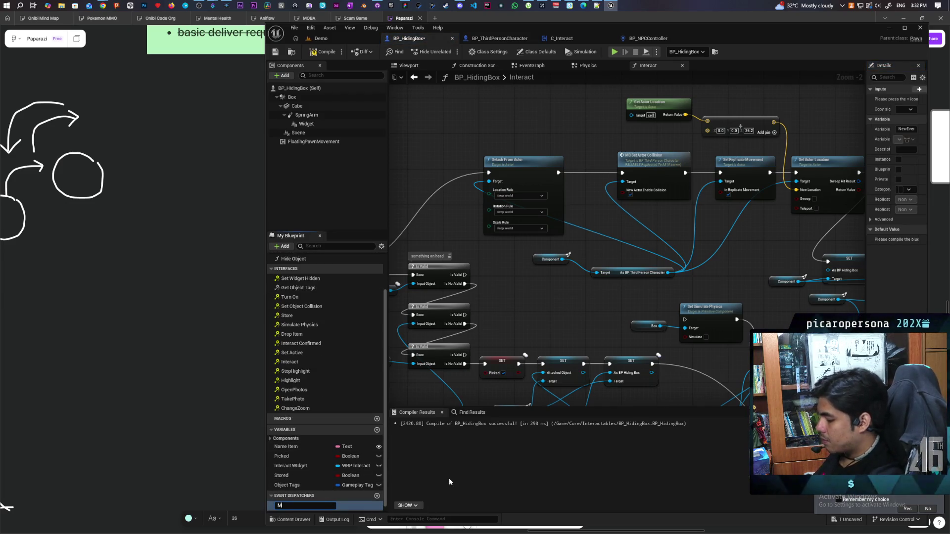
pyautogui.write(' Updated')
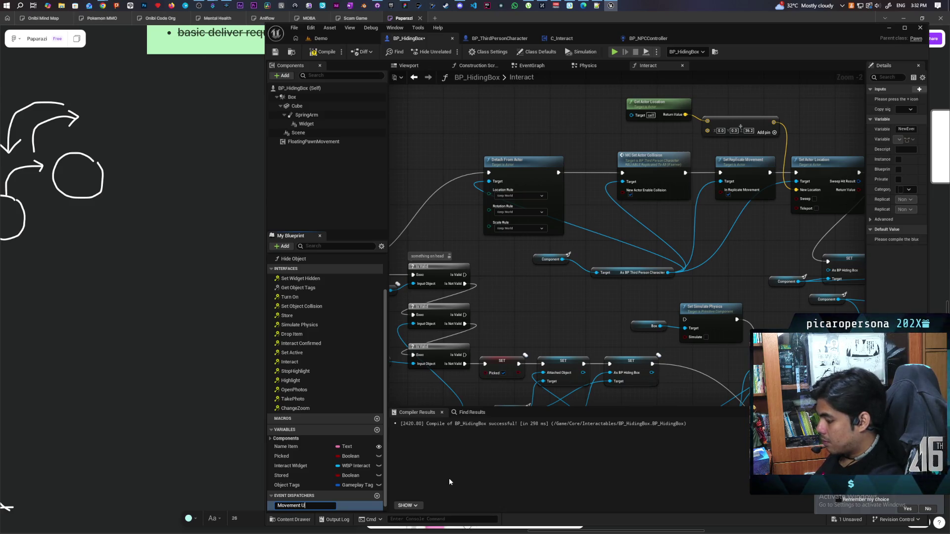
pyautogui.press('Return')
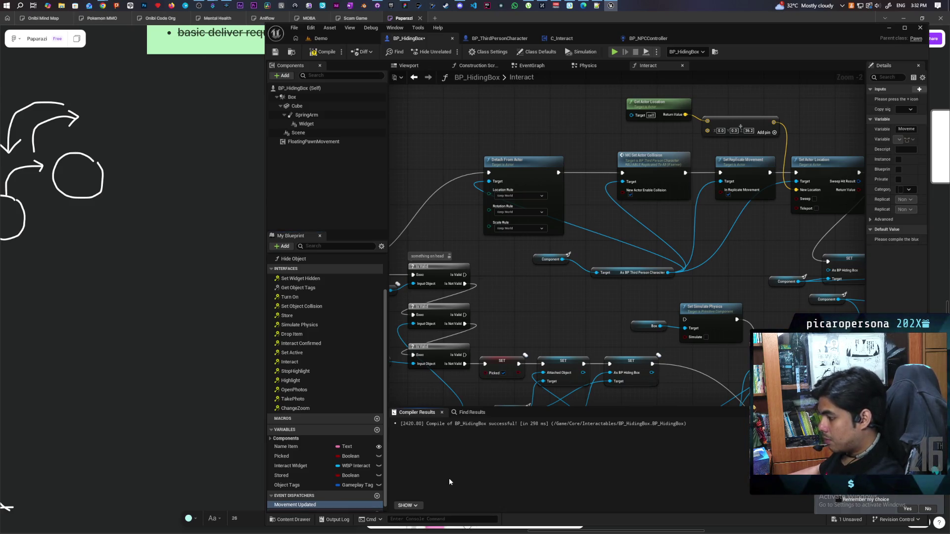
pyautogui.hotkey('ctrl', 's')
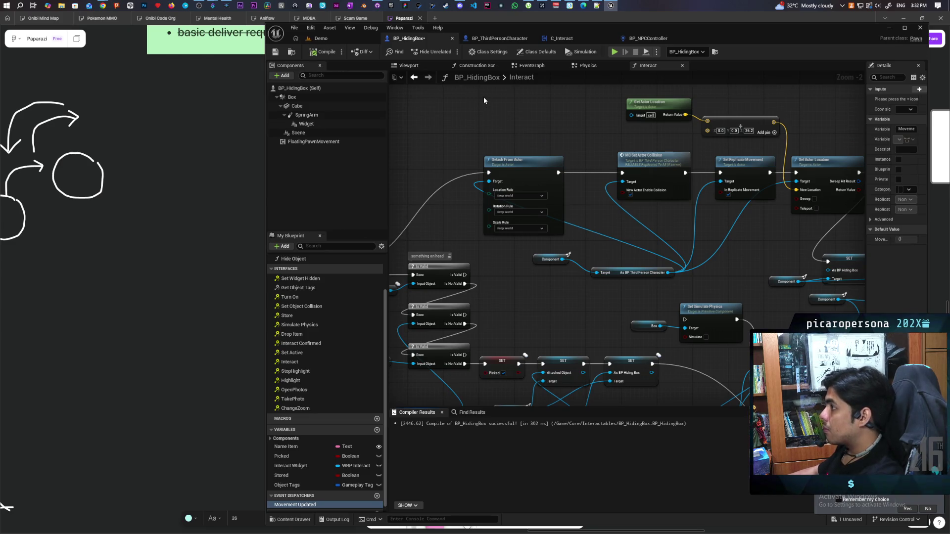
pyautogui.click(499, 38)
pyautogui.moveTo(565, 180)
pyautogui.mouseDown()
pyautogui.moveTo(395, 174)
pyautogui.moveTo(537, 153)
pyautogui.moveTo(564, 232)
pyautogui.moveTo(795, 252)
pyautogui.mouseUp()
# Add a Call Movement Updated node after Do Once, then compile and save
pyautogui.write('moveem')
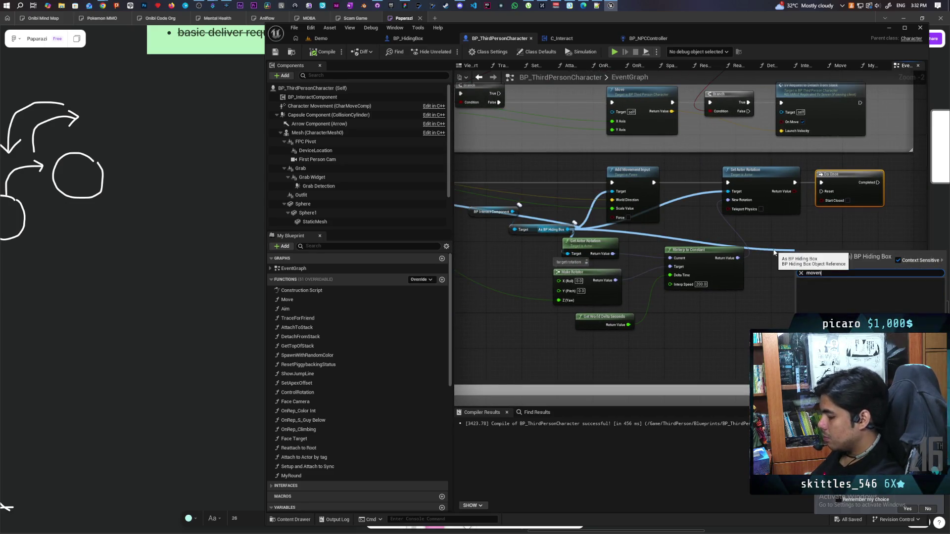
pyautogui.press('BackSpace')
pyautogui.write('ment up')
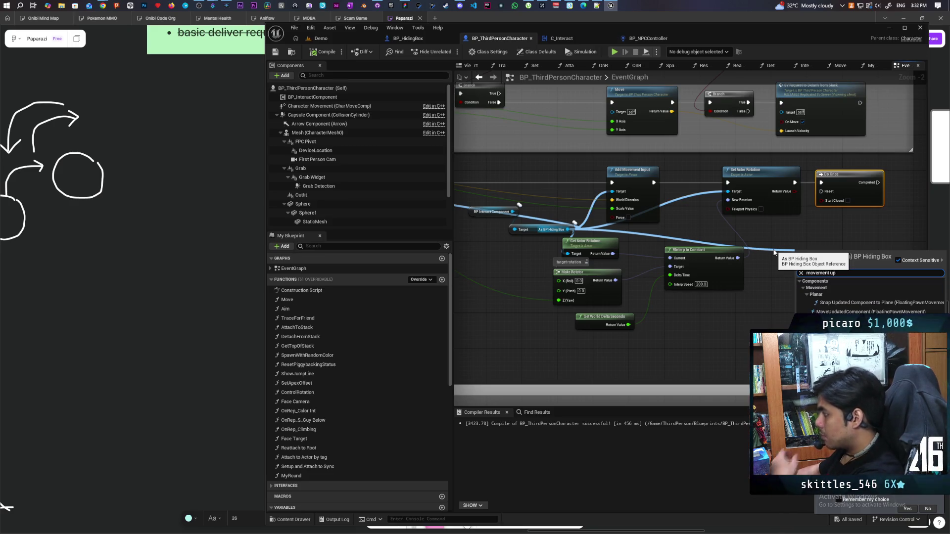
pyautogui.press('Return')
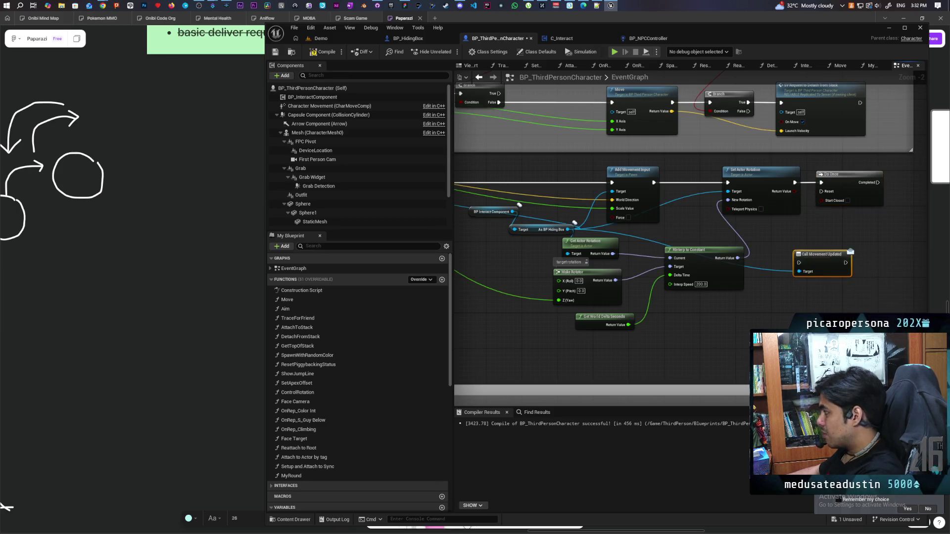
pyautogui.moveTo(612, 275)
pyautogui.mouseDown()
pyautogui.moveTo(698, 234)
pyautogui.moveTo(720, 198)
pyautogui.moveTo(684, 207)
pyautogui.moveTo(708, 206)
pyautogui.mouseUp()
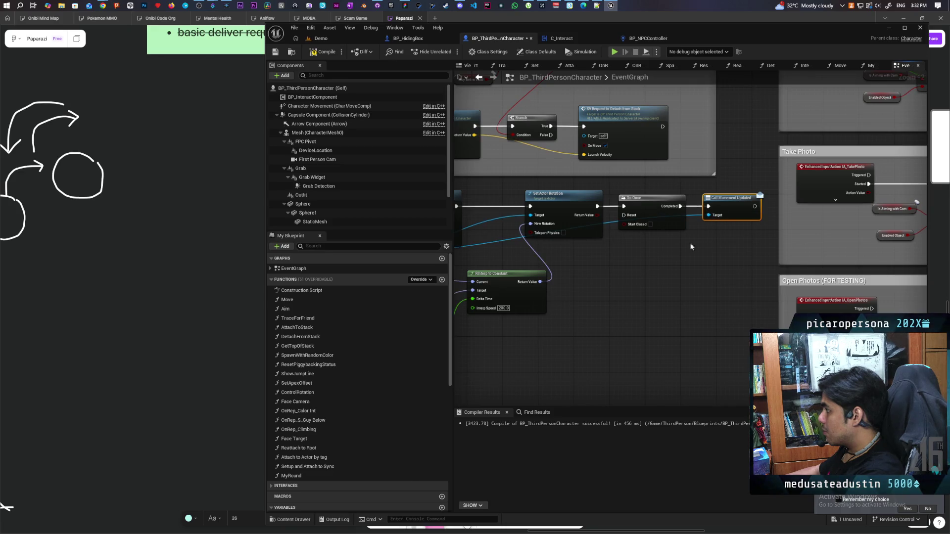
pyautogui.hotkey('ctrl', 's')
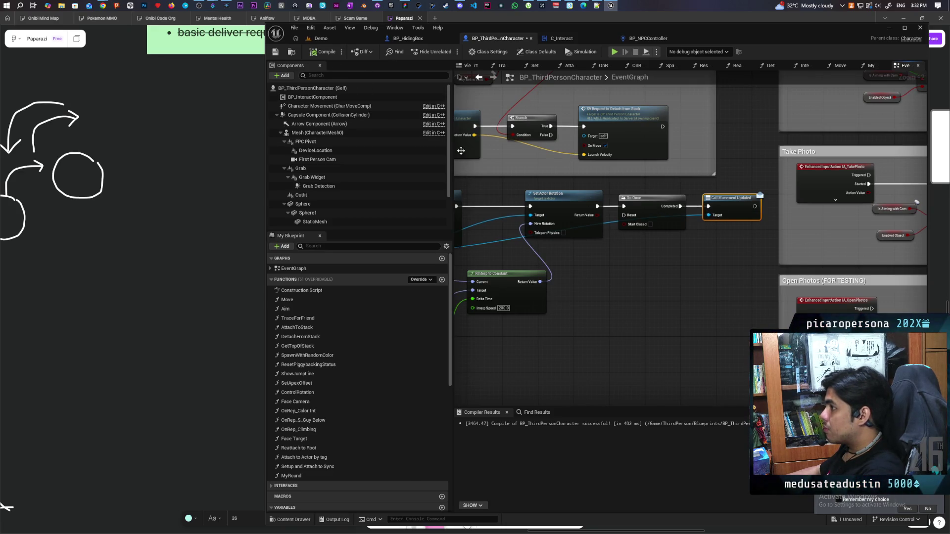
# Nudge Get World Delta Seconds left and place a new custom event node
pyautogui.scroll(-4, 581, 281)
pyautogui.scroll(2, 631, 236)
pyautogui.click(640, 233)
pyautogui.moveTo(641, 232); pyautogui.dragTo(631, 232)
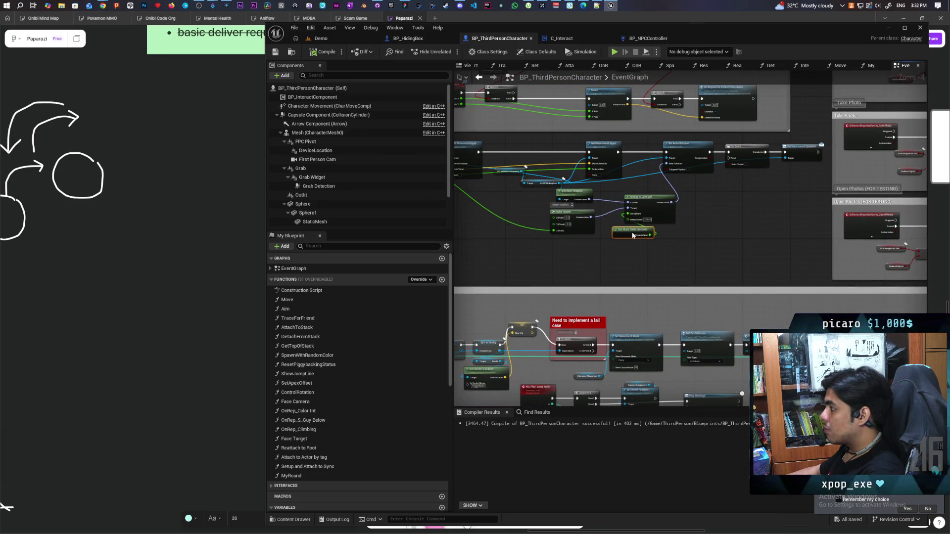
pyautogui.scroll(3, 631, 231)
pyautogui.click(605, 214)
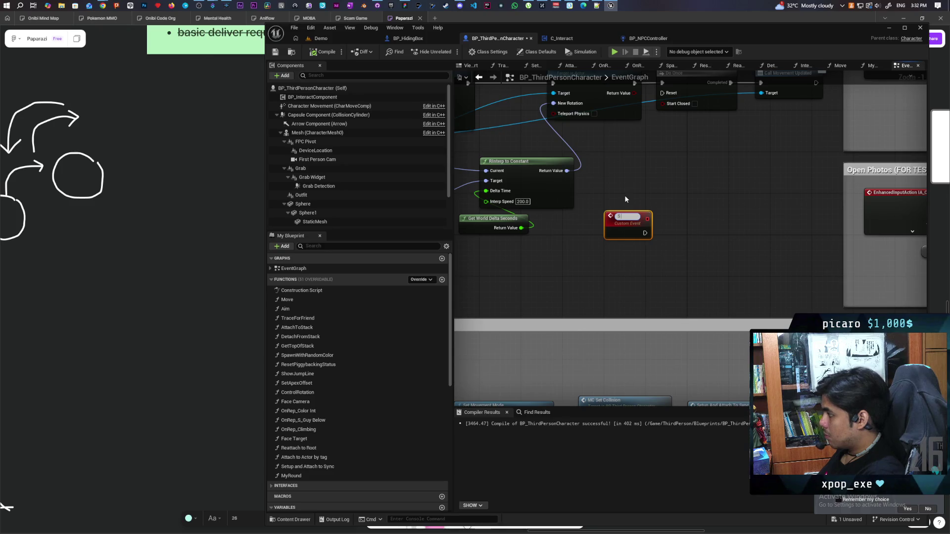
# Rename the new custom event to S Box Stopped
pyautogui.scroll(-2, 624, 194)
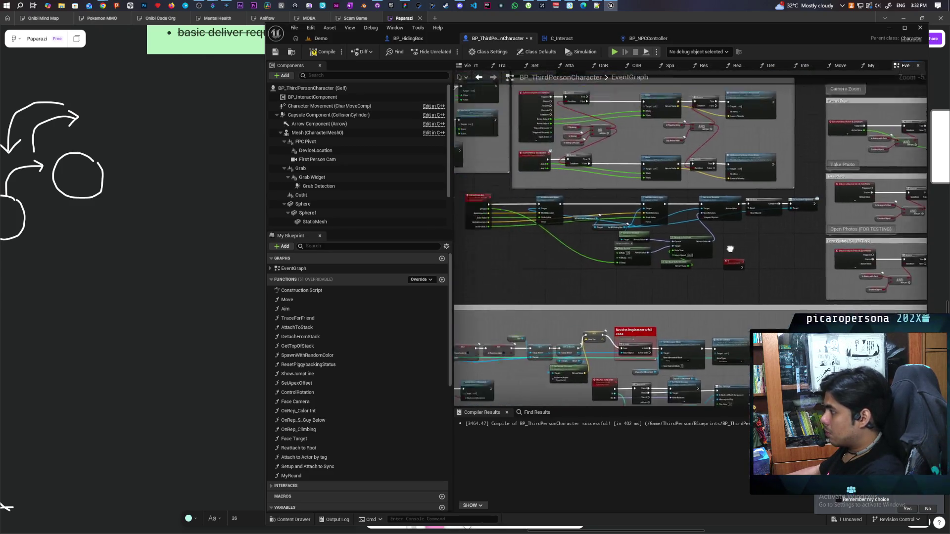
pyautogui.moveTo(500, 233); pyautogui.dragTo(662, 286)
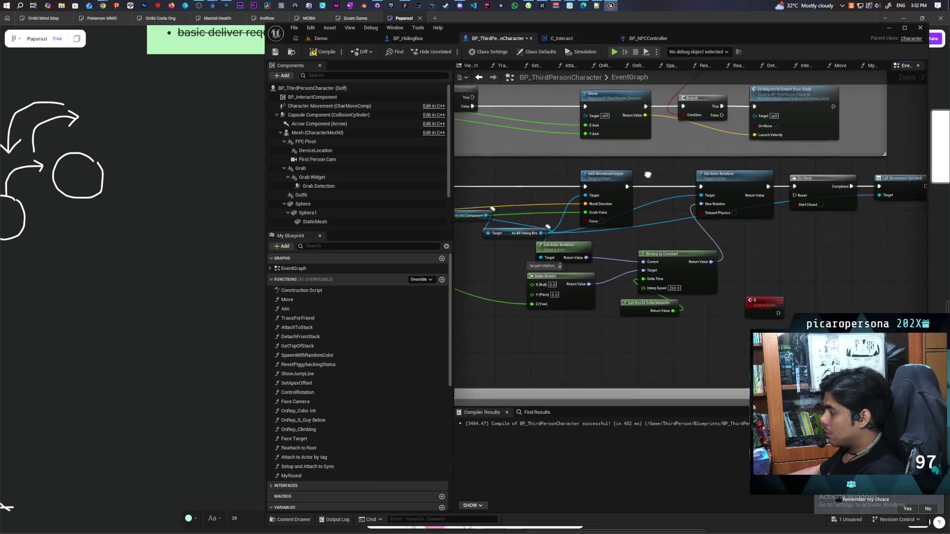
pyautogui.doubleClick(664, 275)
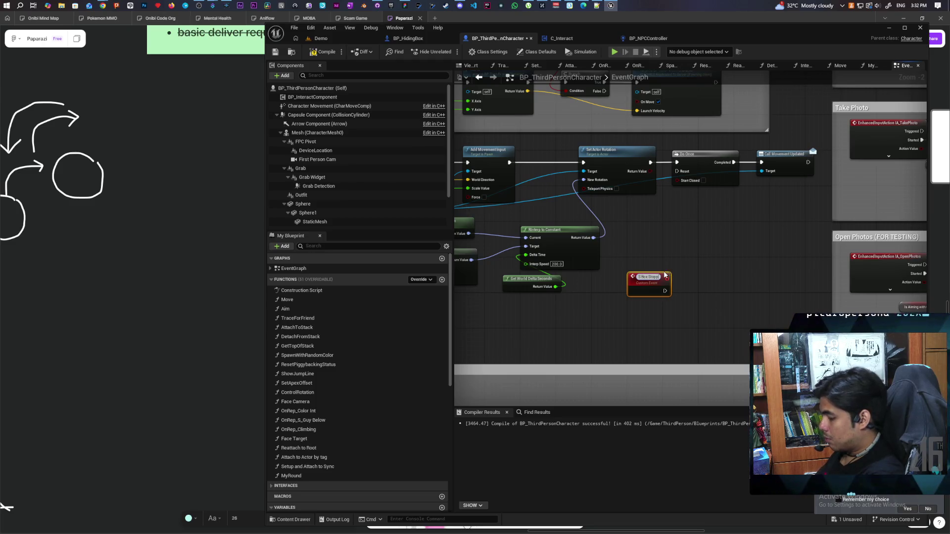
pyautogui.moveTo(665, 246); pyautogui.dragTo(580, 271)
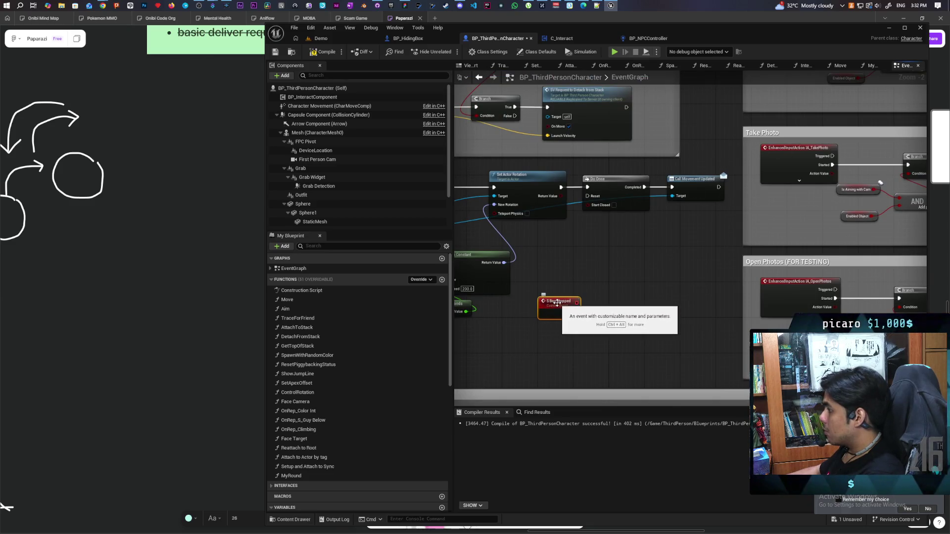
# Set S Box Stopped's Replicates to Run on Server, keeping Reliable checked
pyautogui.click(393, 29)
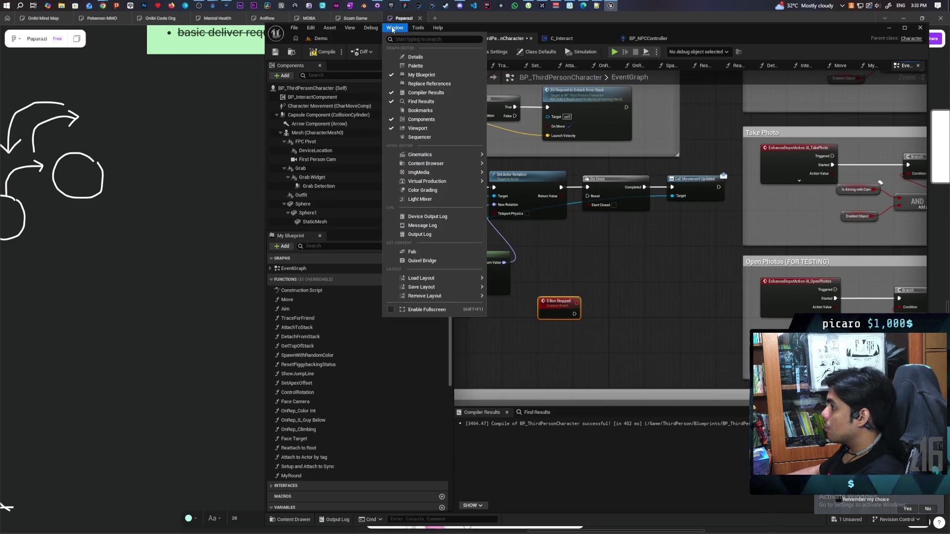
pyautogui.click(414, 57)
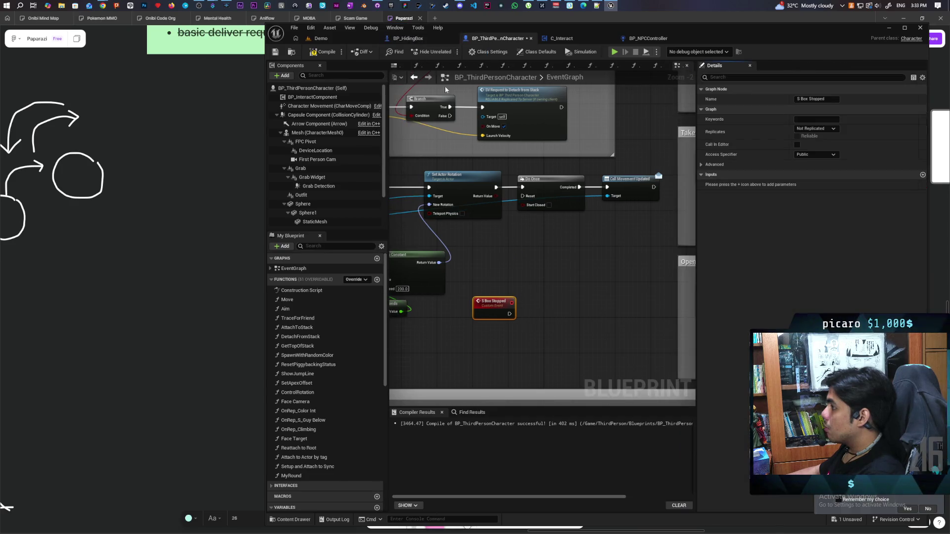
pyautogui.click(816, 129)
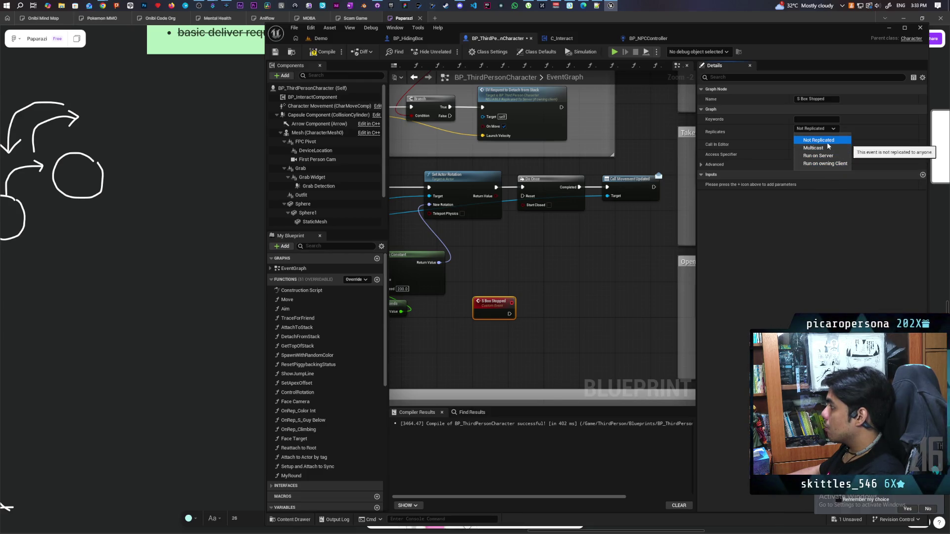
pyautogui.click(828, 157)
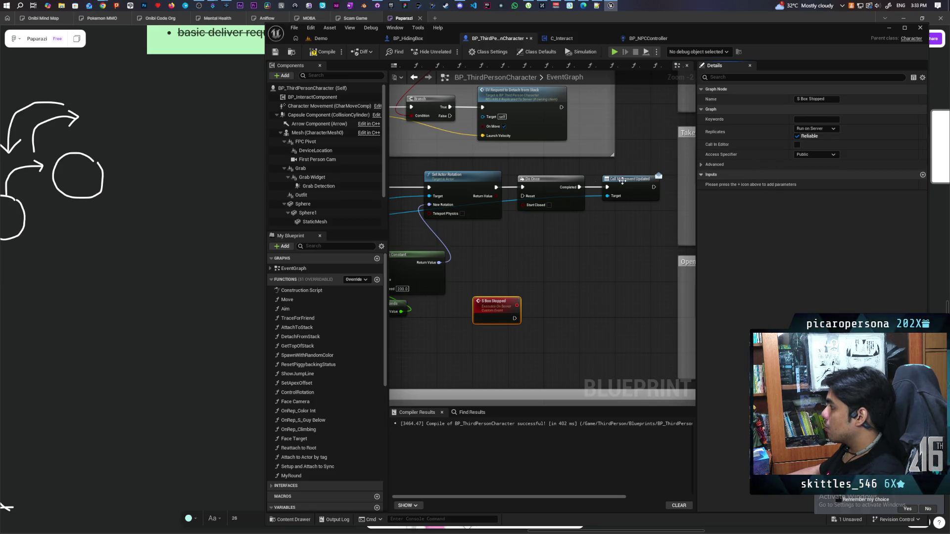
pyautogui.scroll(2, 520, 260)
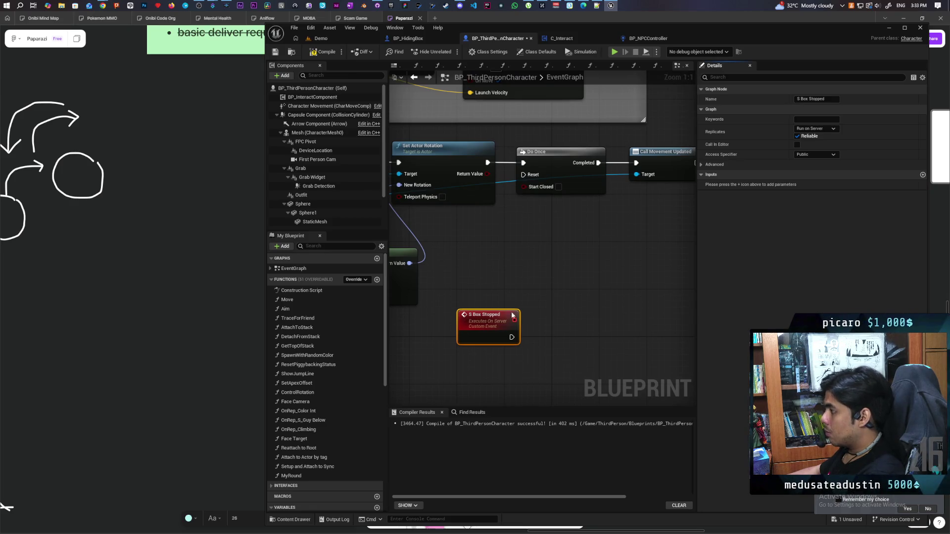
# Wire a second Call Movement Updated from As BP Hiding Box to S Box Stopped, then compile and save
pyautogui.scroll(-2, 477, 261)
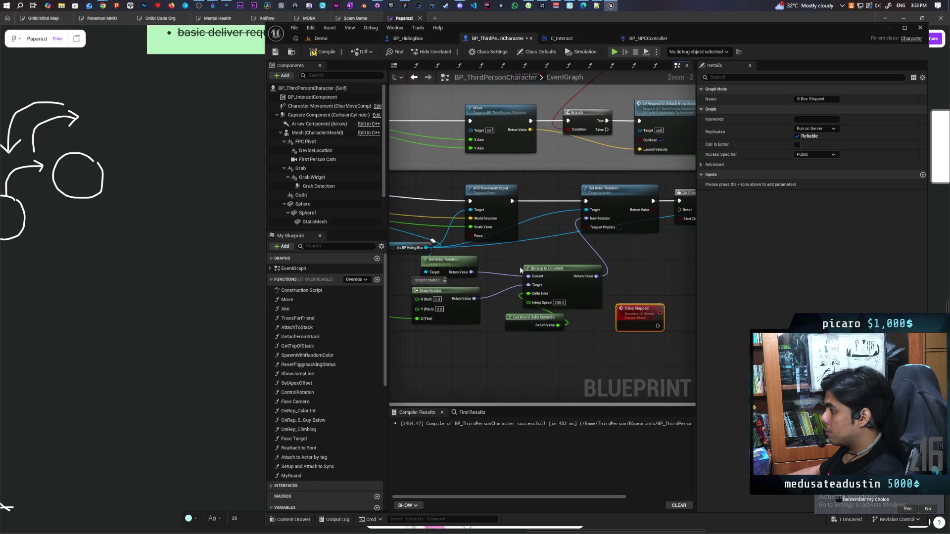
pyautogui.moveTo(484, 258); pyautogui.dragTo(366, 252)
pyautogui.click(646, 230)
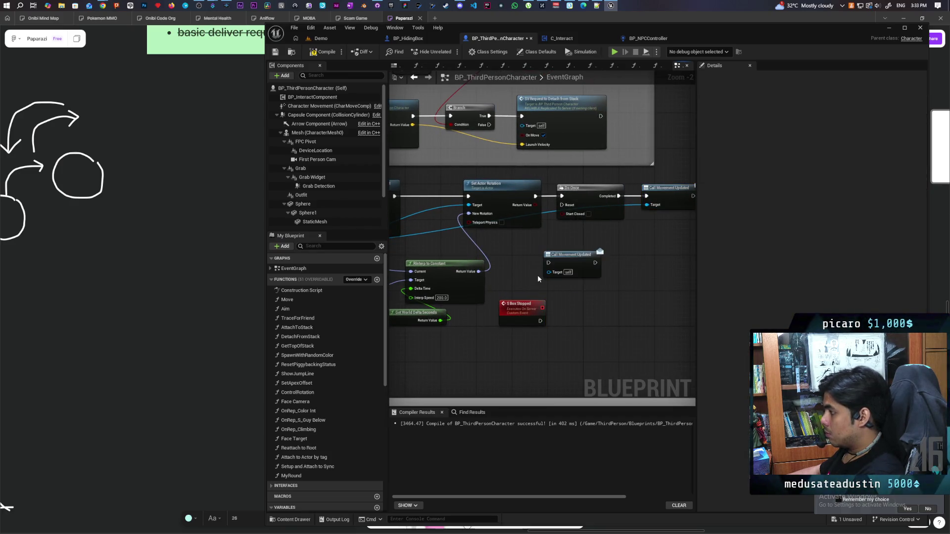
pyautogui.moveTo(538, 274); pyautogui.dragTo(682, 248)
pyautogui.moveTo(450, 217)
pyautogui.mouseDown()
pyautogui.moveTo(753, 265)
pyautogui.moveTo(503, 244)
pyautogui.mouseUp()
pyautogui.moveTo(493, 293)
pyautogui.mouseDown()
pyautogui.moveTo(527, 250)
pyautogui.moveTo(501, 236)
pyautogui.moveTo(514, 178)
pyautogui.mouseUp()
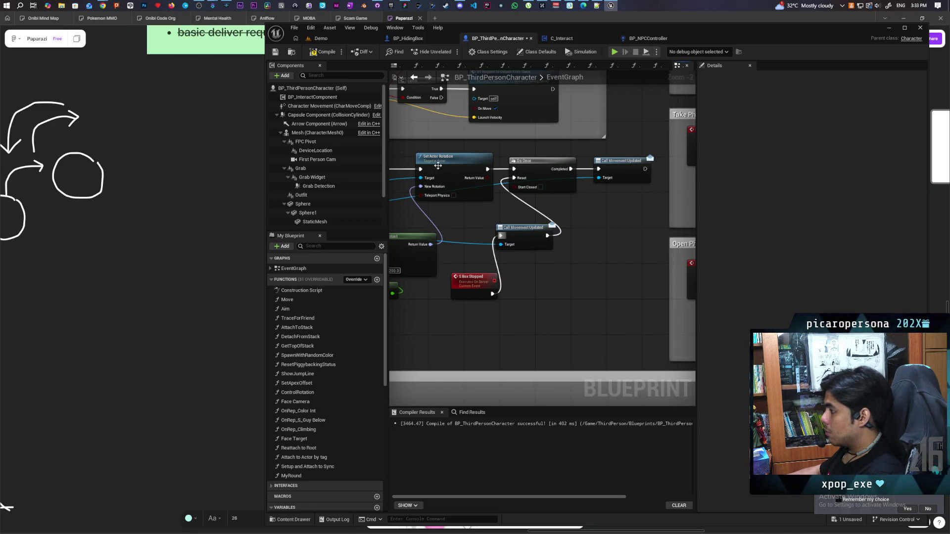
pyautogui.click(324, 51)
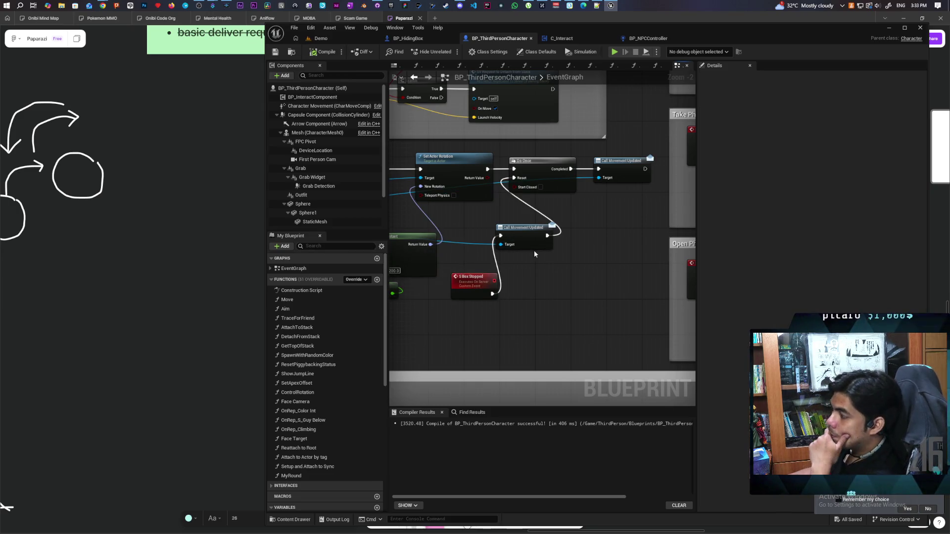
# Call S Box Stopped from the move input's Completed pin and jump to its event definition
pyautogui.moveTo(515, 257)
pyautogui.mouseDown()
pyautogui.moveTo(557, 314)
pyautogui.moveTo(528, 315)
pyautogui.mouseUp()
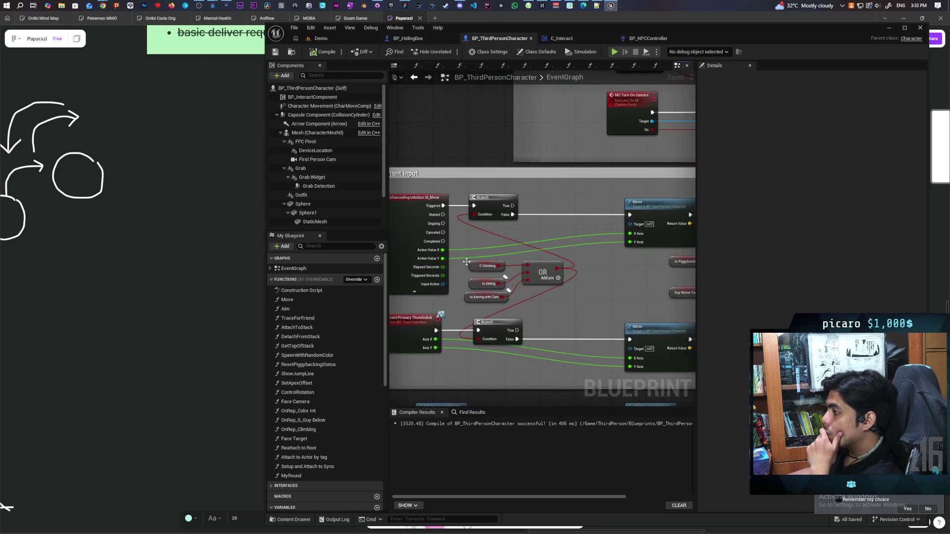
pyautogui.moveTo(438, 242); pyautogui.dragTo(589, 292)
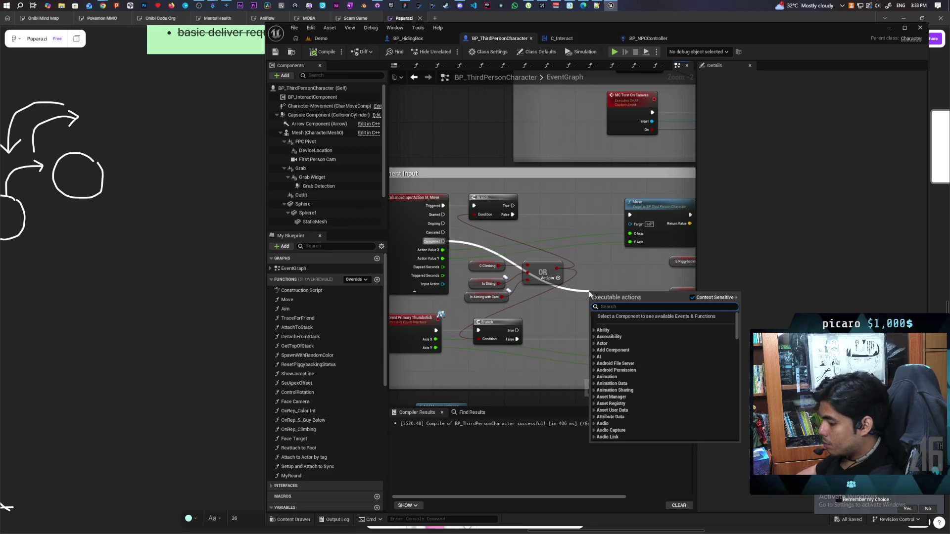
pyautogui.write('s box stopp')
pyautogui.press('Return')
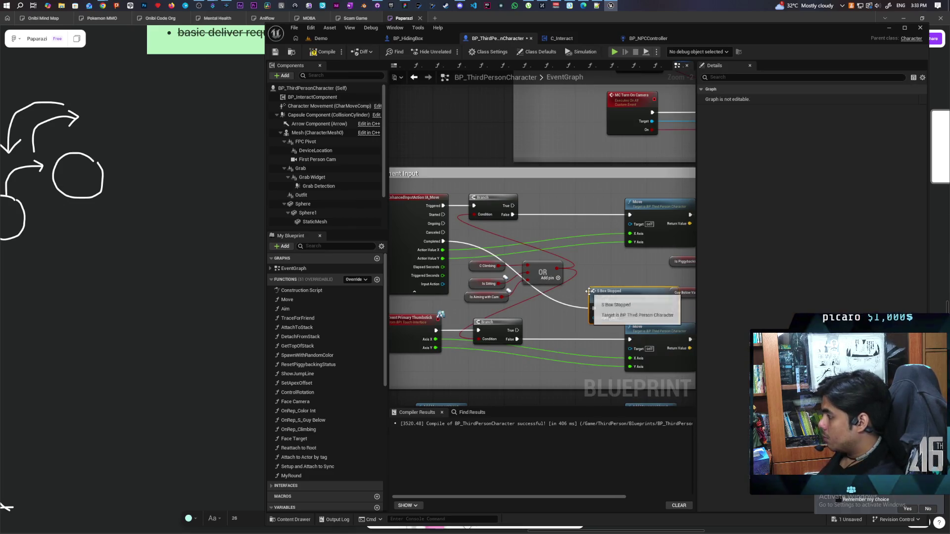
pyautogui.moveTo(589, 292)
pyautogui.mouseDown()
pyautogui.moveTo(562, 191)
pyautogui.moveTo(612, 188)
pyautogui.mouseUp()
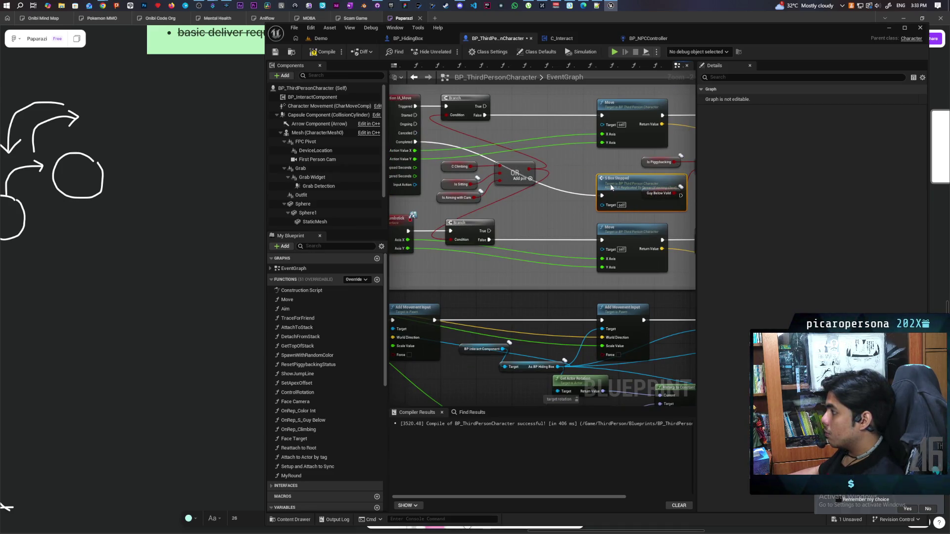
pyautogui.doubleClick(602, 200)
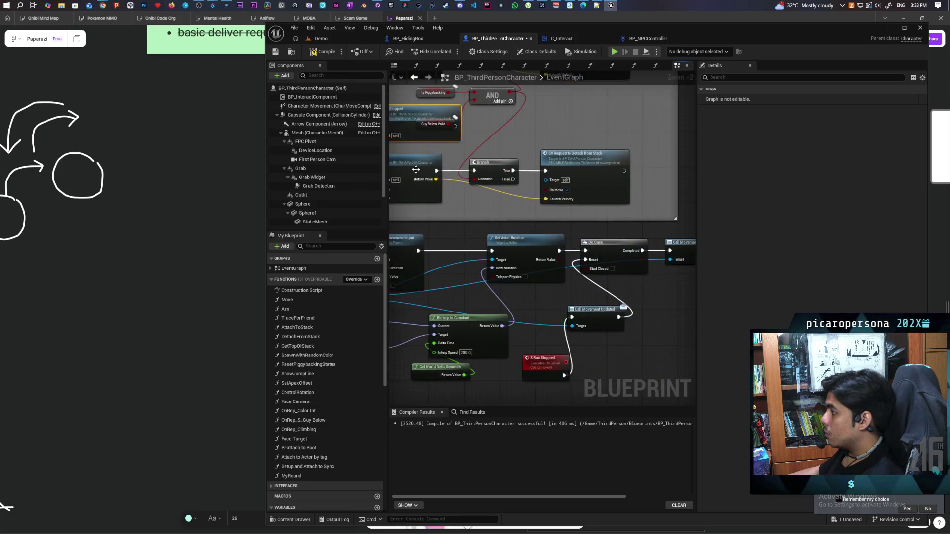
pyautogui.moveTo(499, 237)
pyautogui.mouseDown()
pyautogui.moveTo(545, 247)
pyautogui.moveTo(540, 322)
pyautogui.mouseUp()
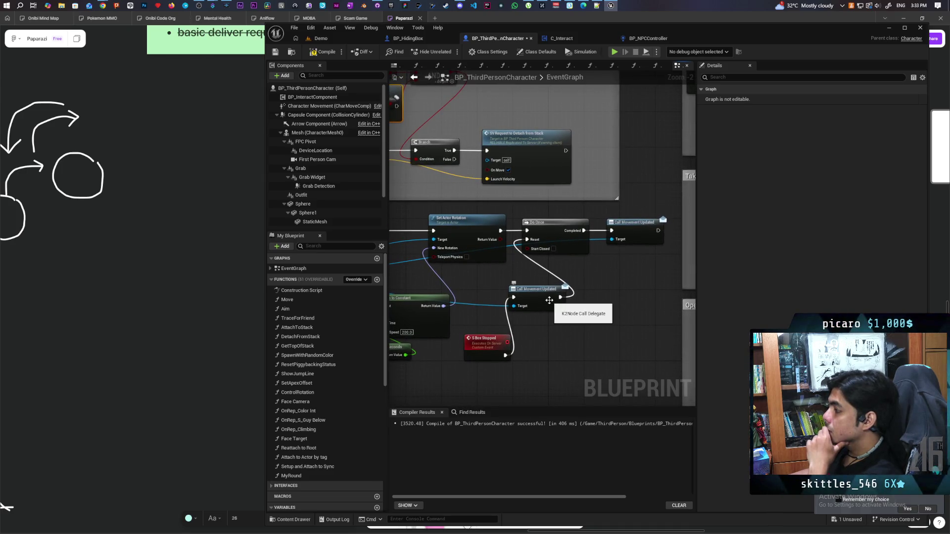
# Wire an Is Valid check between Do Once and Call Movement Updated in the S Box Stopped chain
pyautogui.scroll(-2, 536, 281)
pyautogui.scroll(2, 549, 289)
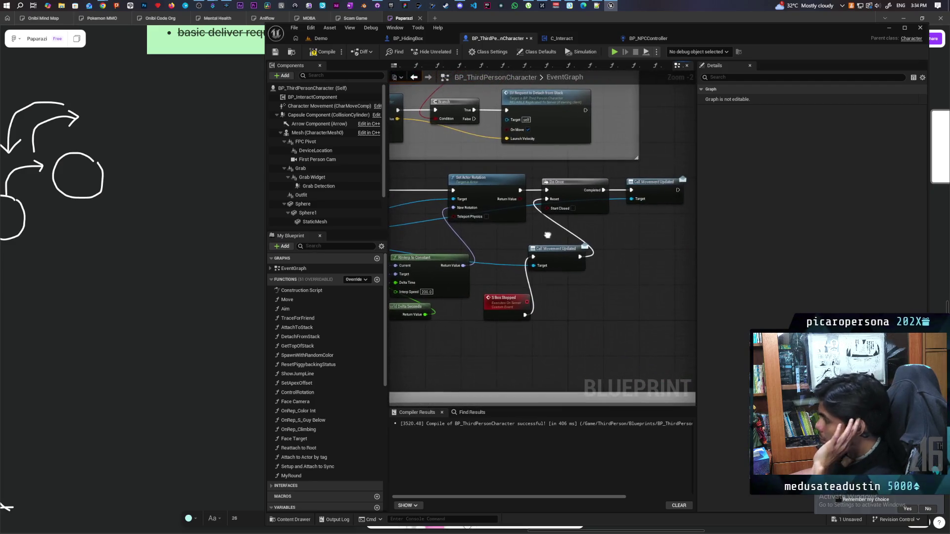
pyautogui.moveTo(544, 307)
pyautogui.mouseDown()
pyautogui.moveTo(642, 286)
pyautogui.moveTo(603, 289)
pyautogui.moveTo(453, 239)
pyautogui.moveTo(747, 316)
pyautogui.moveTo(675, 303)
pyautogui.moveTo(677, 311)
pyautogui.moveTo(498, 319)
pyautogui.mouseUp()
pyautogui.moveTo(555, 289)
pyautogui.mouseDown()
pyautogui.moveTo(495, 244)
pyautogui.moveTo(516, 289)
pyautogui.mouseUp()
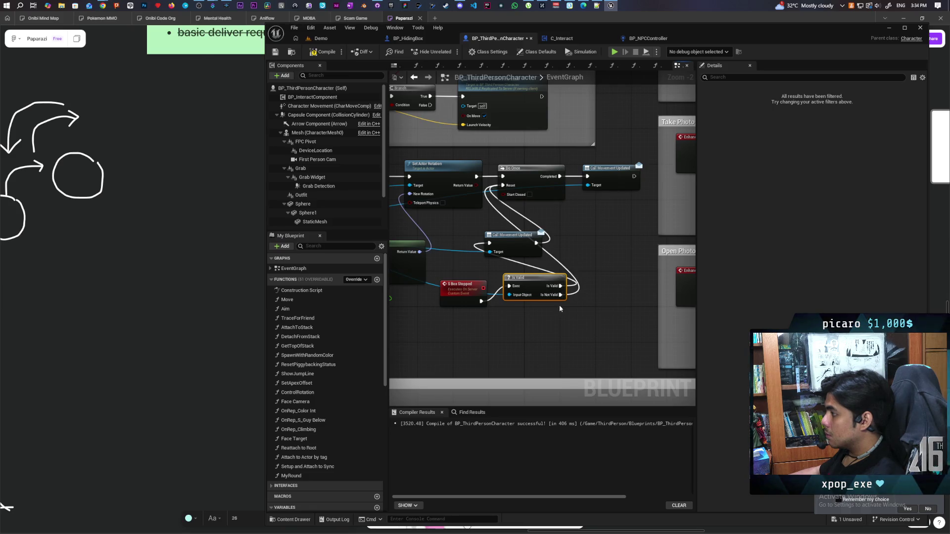
pyautogui.moveTo(532, 278)
pyautogui.mouseDown()
pyautogui.moveTo(574, 276)
pyautogui.moveTo(526, 283)
pyautogui.mouseUp()
pyautogui.moveTo(554, 252); pyautogui.dragTo(601, 287)
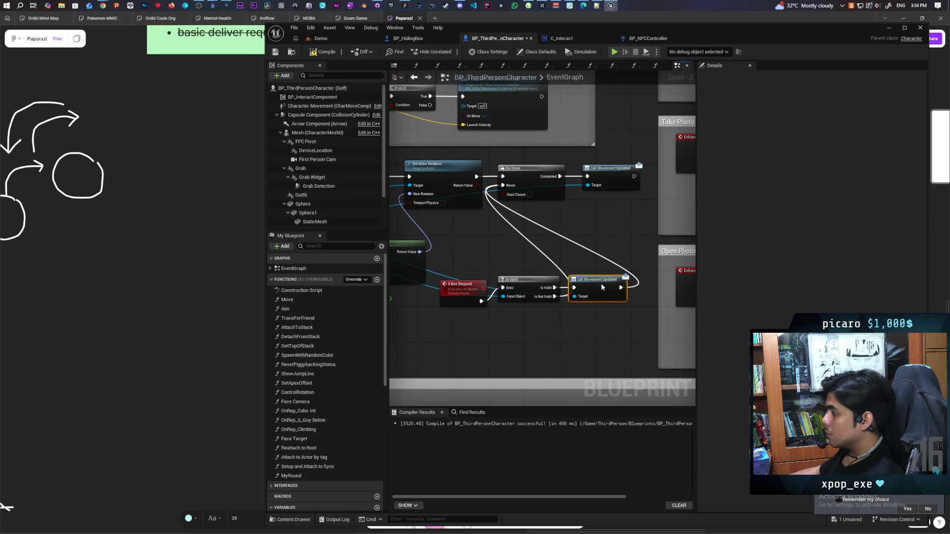
pyautogui.moveTo(463, 293); pyautogui.dragTo(462, 275)
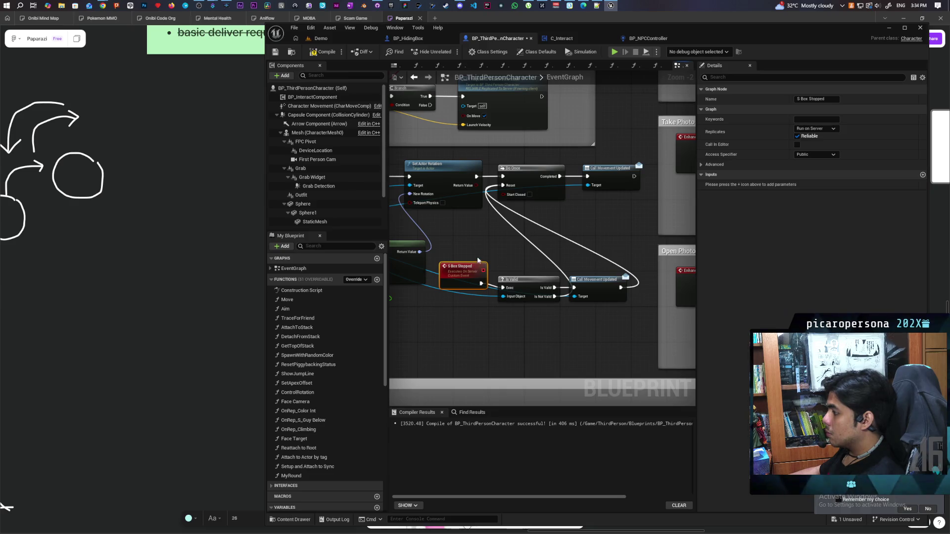
pyautogui.moveTo(435, 257)
pyautogui.mouseDown()
pyautogui.moveTo(638, 302)
pyautogui.moveTo(612, 243)
pyautogui.mouseUp()
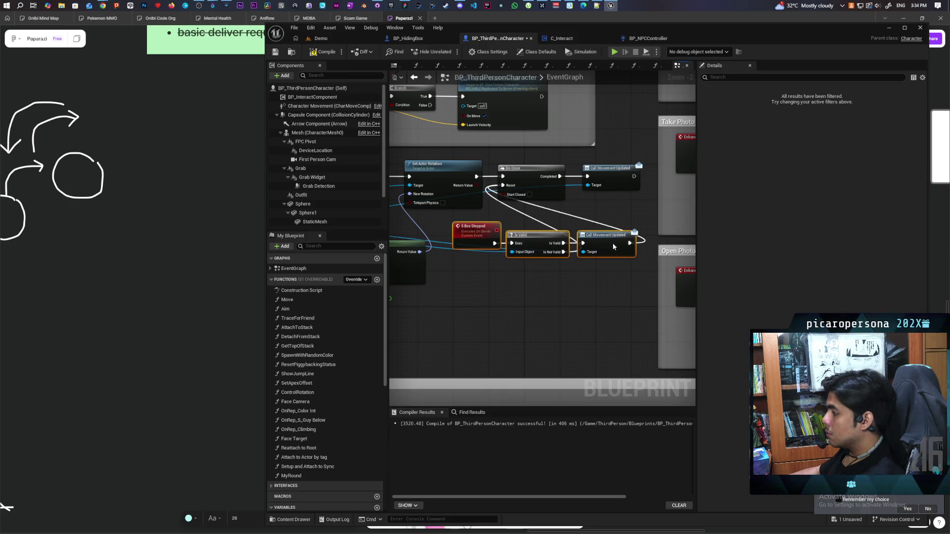
# Rearrange the S Box Stopped node group into a tidy layout
pyautogui.scroll(-6, 544, 300)
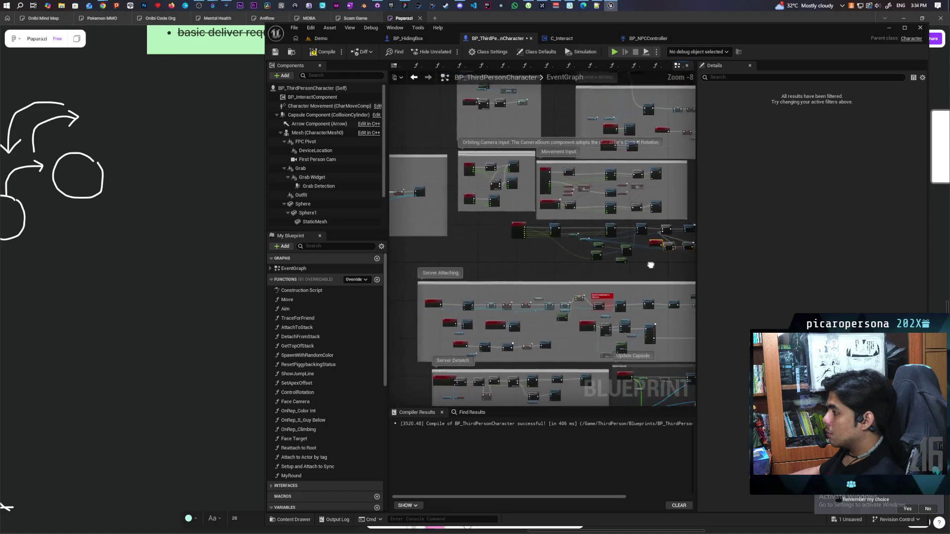
pyautogui.moveTo(643, 270); pyautogui.dragTo(643, 270)
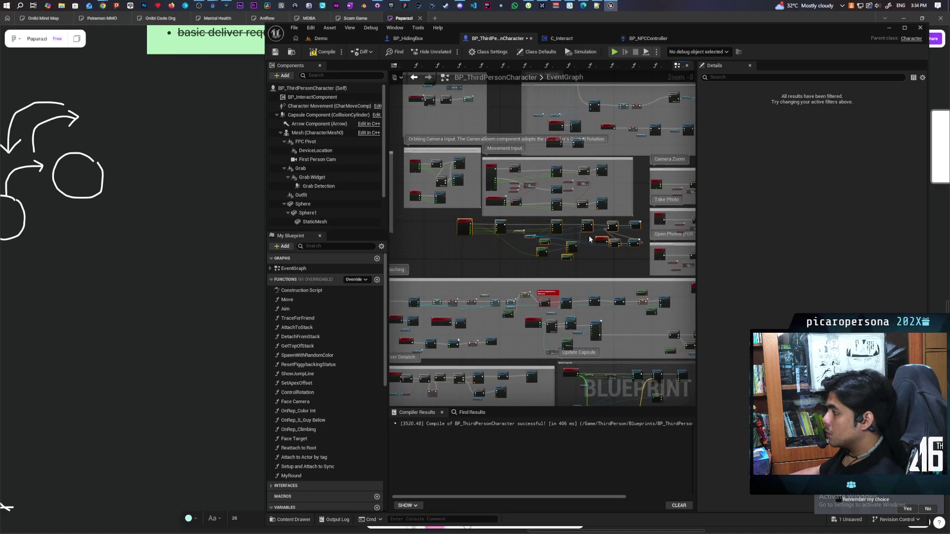
pyautogui.moveTo(467, 226); pyautogui.dragTo(418, 230)
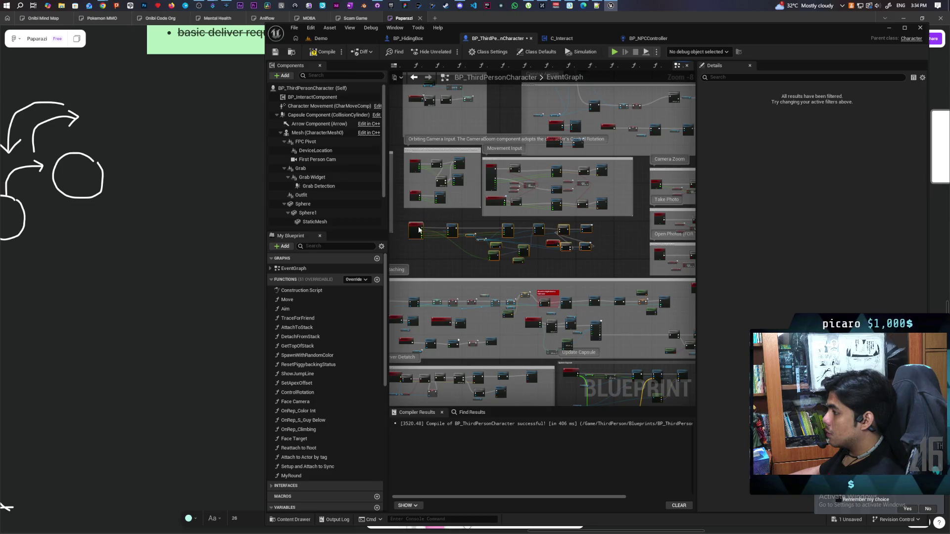
pyautogui.scroll(7, 478, 240)
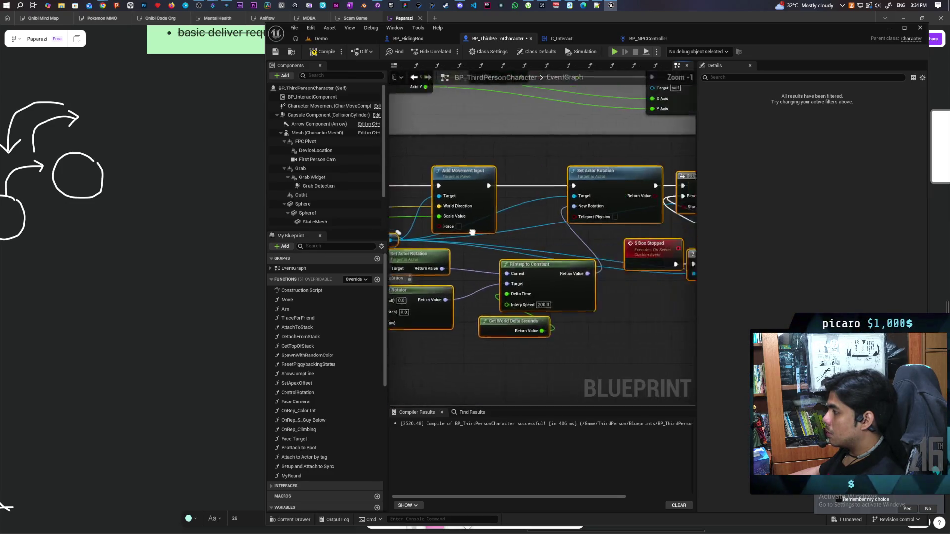
pyautogui.scroll(-2, 562, 254)
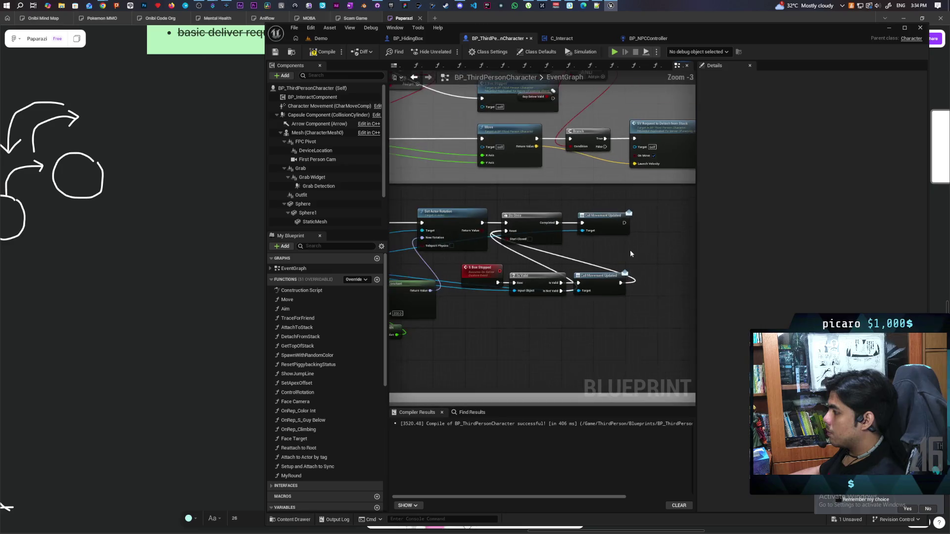
pyautogui.moveTo(475, 214); pyautogui.dragTo(578, 239)
pyautogui.moveTo(484, 233)
pyautogui.mouseDown()
pyautogui.moveTo(637, 230)
pyautogui.moveTo(506, 237)
pyautogui.moveTo(552, 230)
pyautogui.mouseUp()
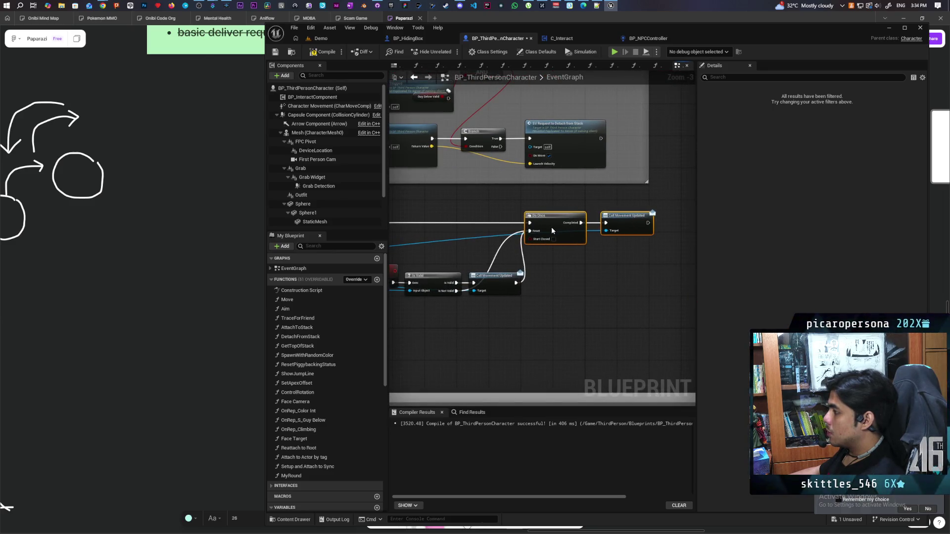
pyautogui.scroll(-3, 553, 231)
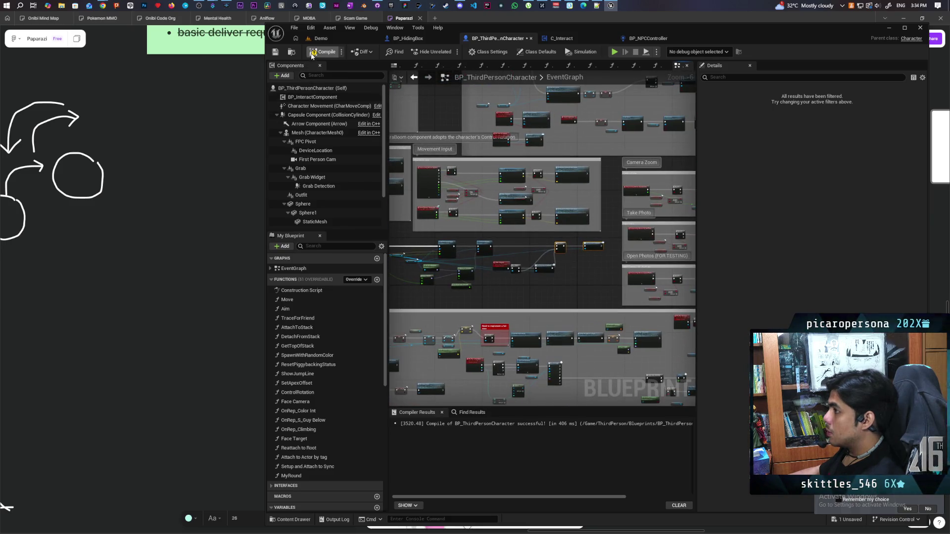
# Compile and save the character blueprint, then switch to BP_NPCController
pyautogui.press('F7')
pyautogui.hotkey('ctrl', 's')
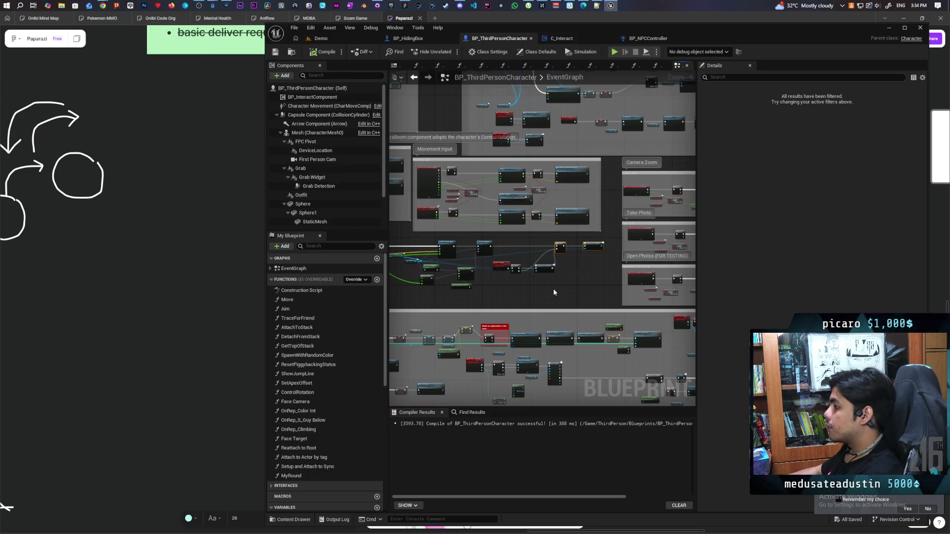
pyautogui.scroll(4, 552, 276)
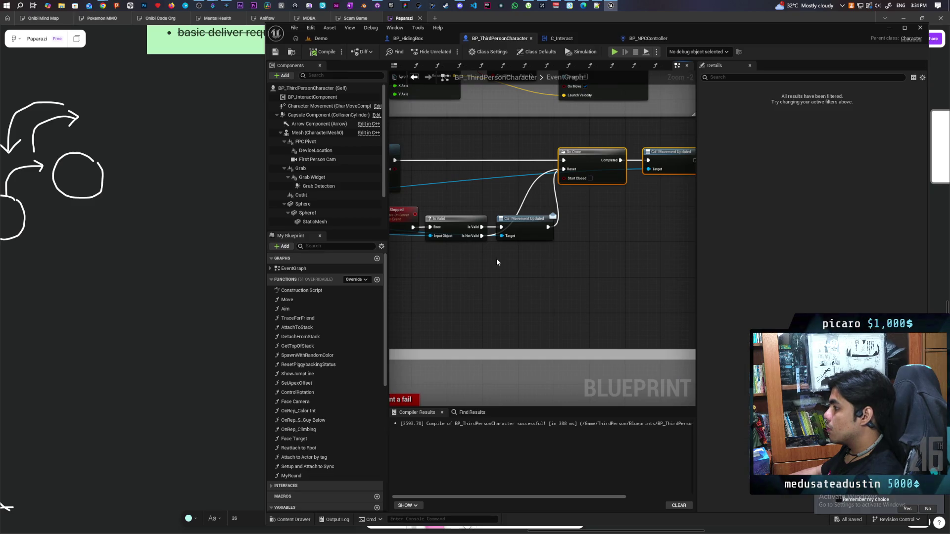
pyautogui.scroll(-2, 497, 260)
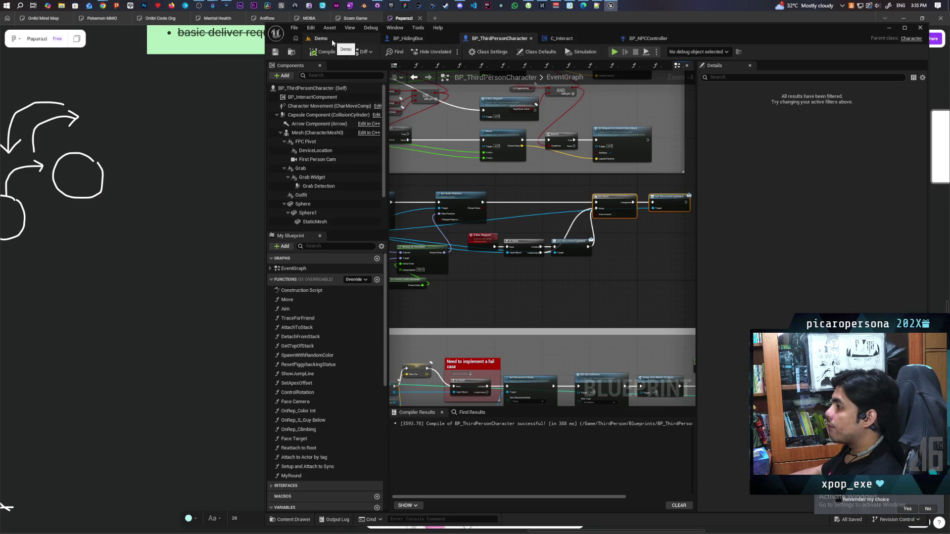
pyautogui.click(648, 39)
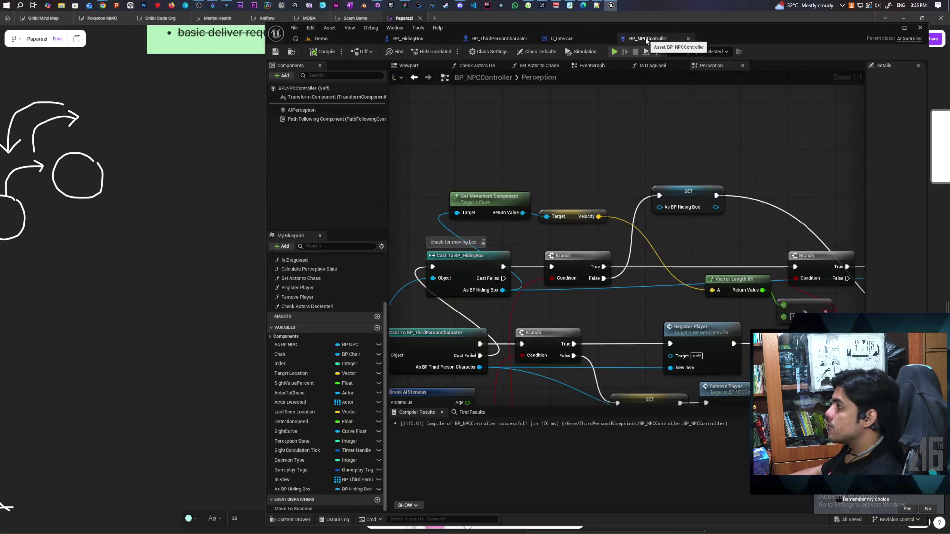
# Stretch the Enter/ Exit View comment box upward and add a new custom event above Bind
pyautogui.moveTo(495, 156)
pyautogui.mouseDown()
pyautogui.moveTo(642, 145)
pyautogui.moveTo(619, 142)
pyautogui.moveTo(734, 126)
pyautogui.mouseUp()
pyautogui.scroll(-2, 657, 109)
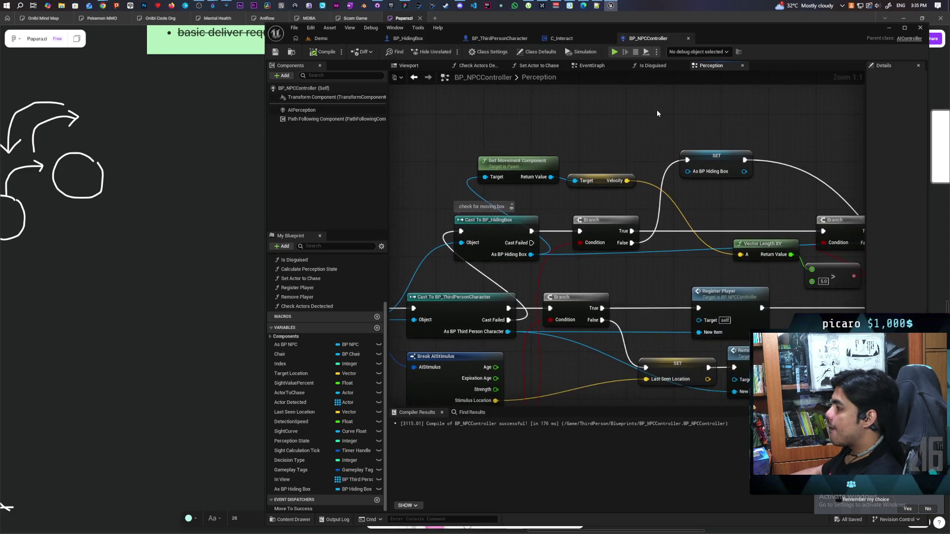
pyautogui.moveTo(659, 122)
pyautogui.mouseDown()
pyautogui.moveTo(570, 167)
pyautogui.moveTo(589, 108)
pyautogui.moveTo(562, 183)
pyautogui.mouseUp()
pyautogui.scroll(1, 570, 168)
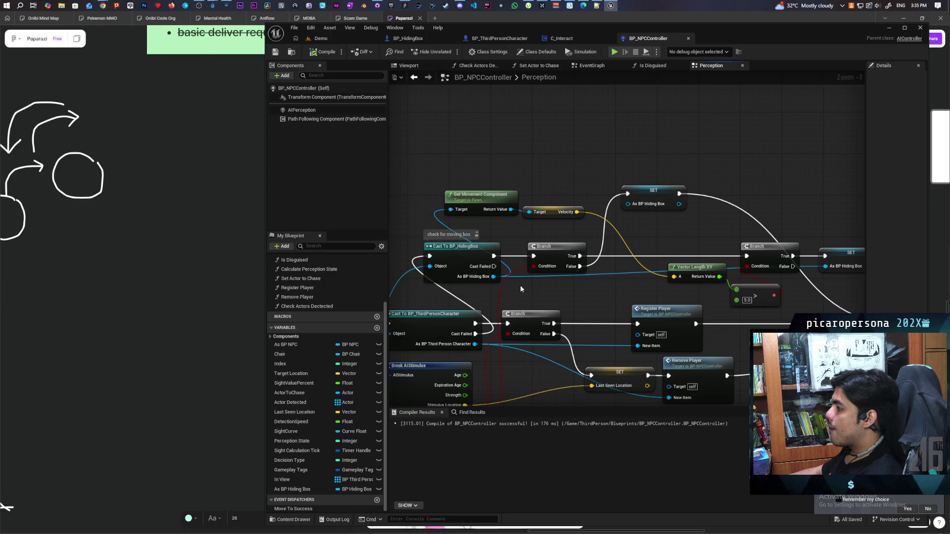
pyautogui.scroll(-4, 545, 248)
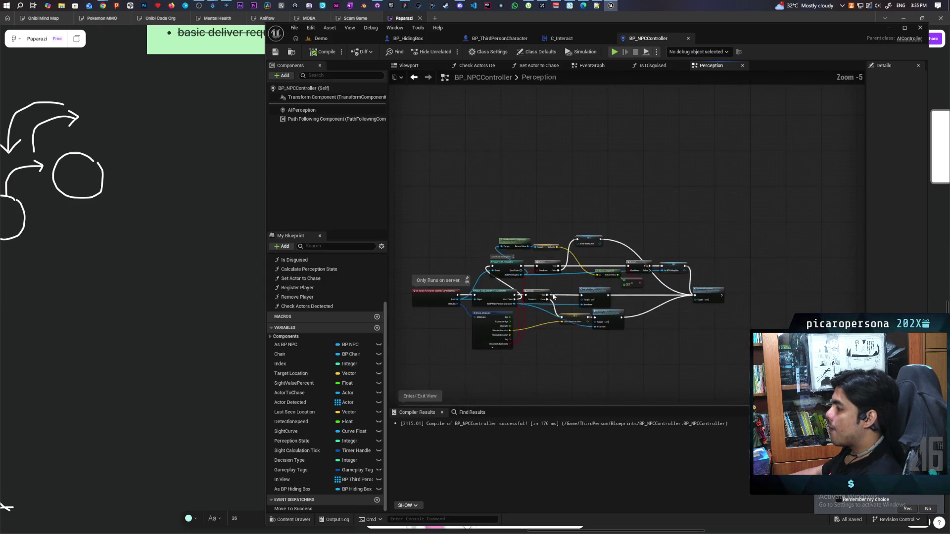
pyautogui.scroll(4, 567, 222)
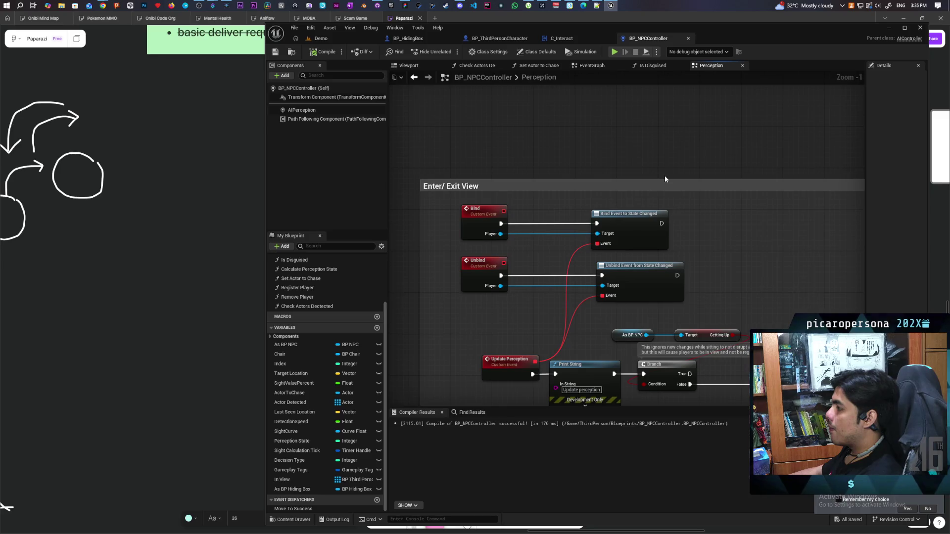
pyautogui.moveTo(663, 180); pyautogui.dragTo(653, 89)
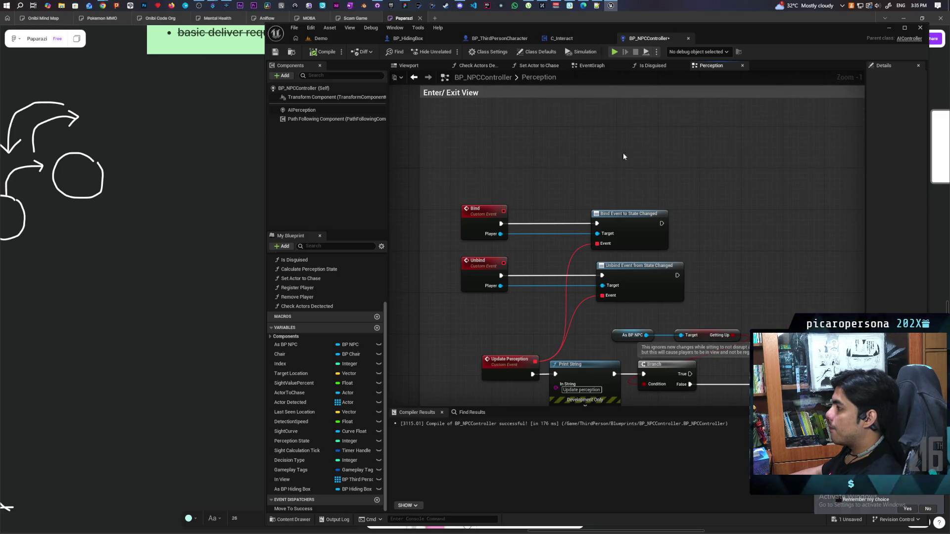
pyautogui.click(471, 171)
# Name the new custom event Bind Box and move it higher in the group
pyautogui.write('Bind Box')
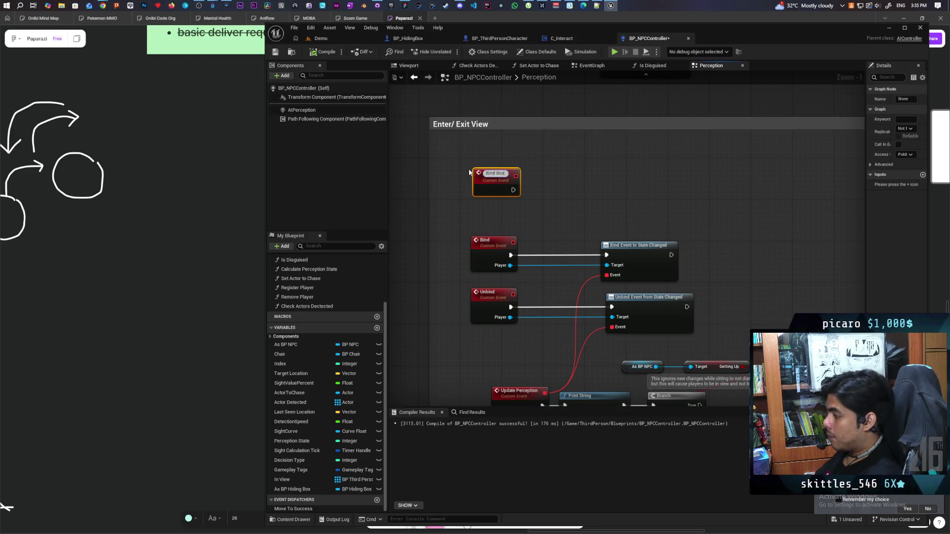
pyautogui.press('Return')
pyautogui.moveTo(494, 183); pyautogui.dragTo(491, 162)
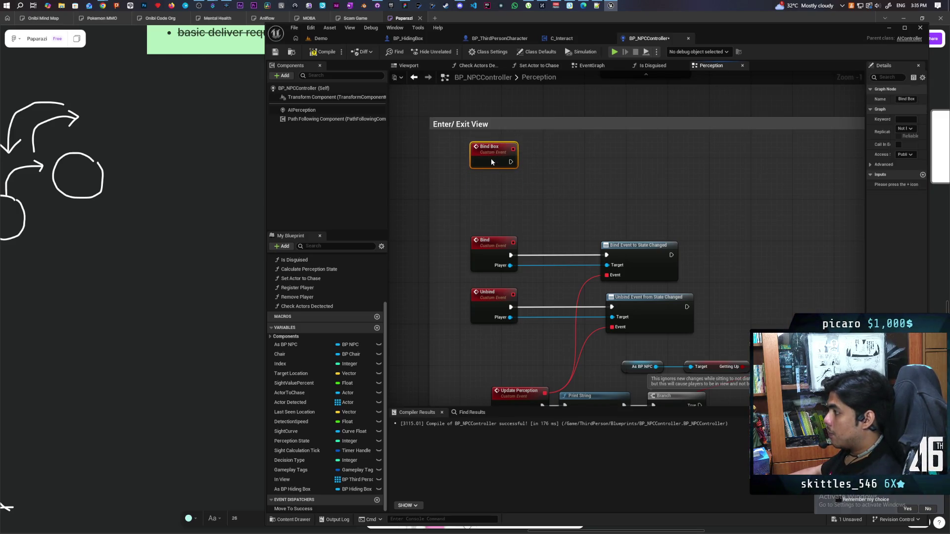
# Add a second custom event named Unbind Box below Bind Box
pyautogui.rightClick(481, 199)
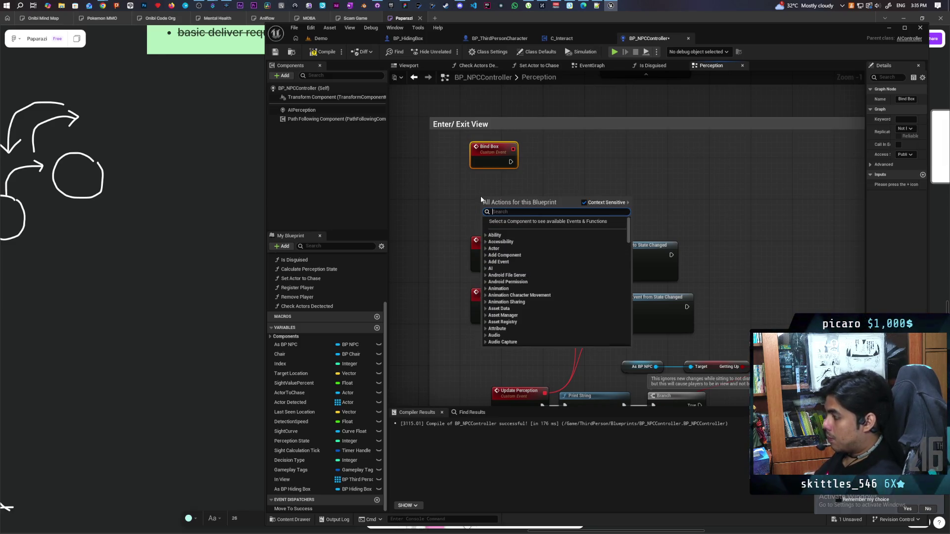
pyautogui.click(468, 189)
pyautogui.hotkey('ctrl', 'v')
pyautogui.write('Unb')
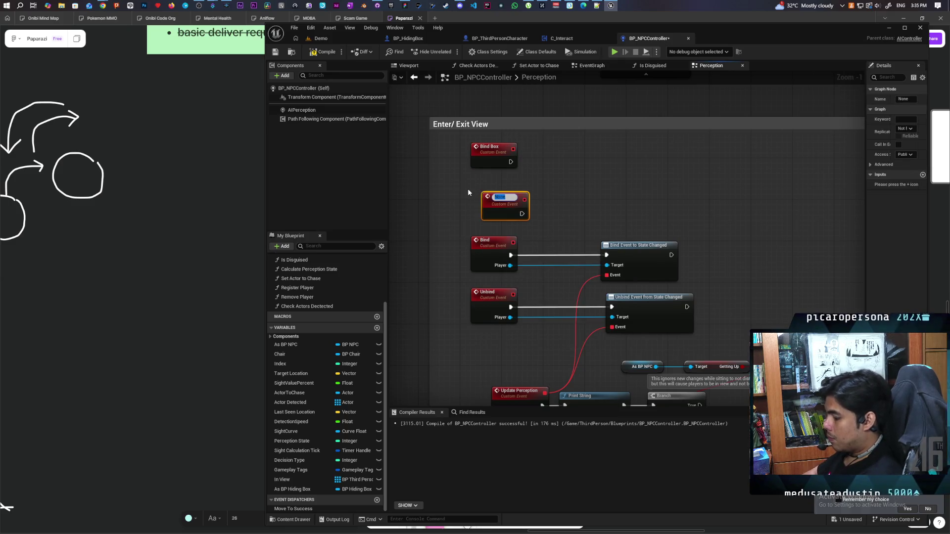
pyautogui.write('ind Box')
pyautogui.click(630, 166)
pyautogui.click(507, 203)
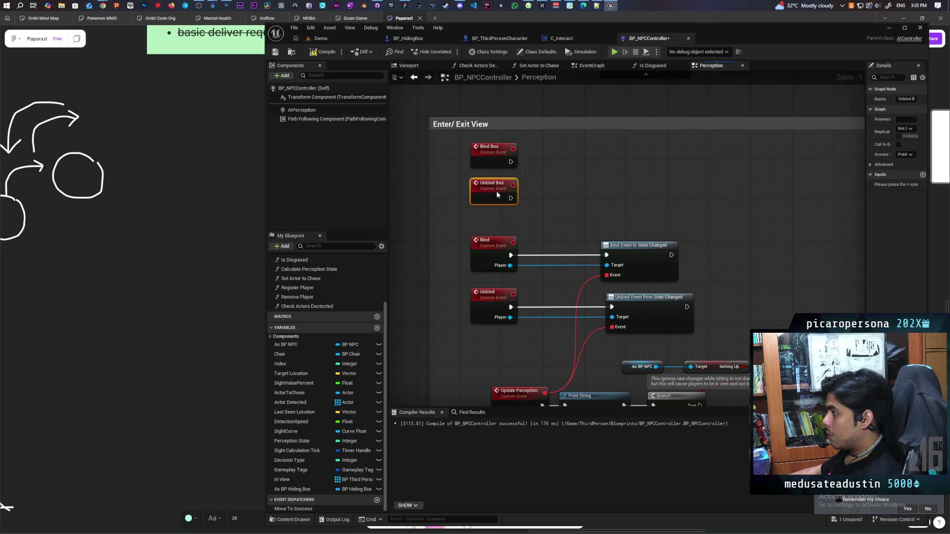
pyautogui.scroll(-5, 497, 191)
pyautogui.scroll(6, 471, 235)
pyautogui.moveTo(471, 235)
pyautogui.mouseDown()
pyautogui.moveTo(518, 280)
pyautogui.moveTo(579, 140)
pyautogui.mouseUp()
pyautogui.write('assign')
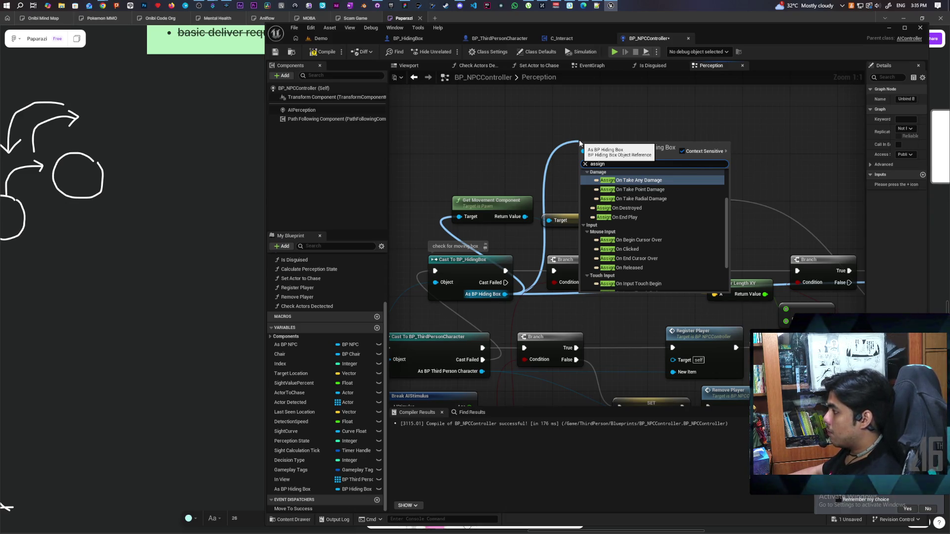
# Add an Assign Movement Updated bind node and delete its generated event
pyautogui.write(' mo')
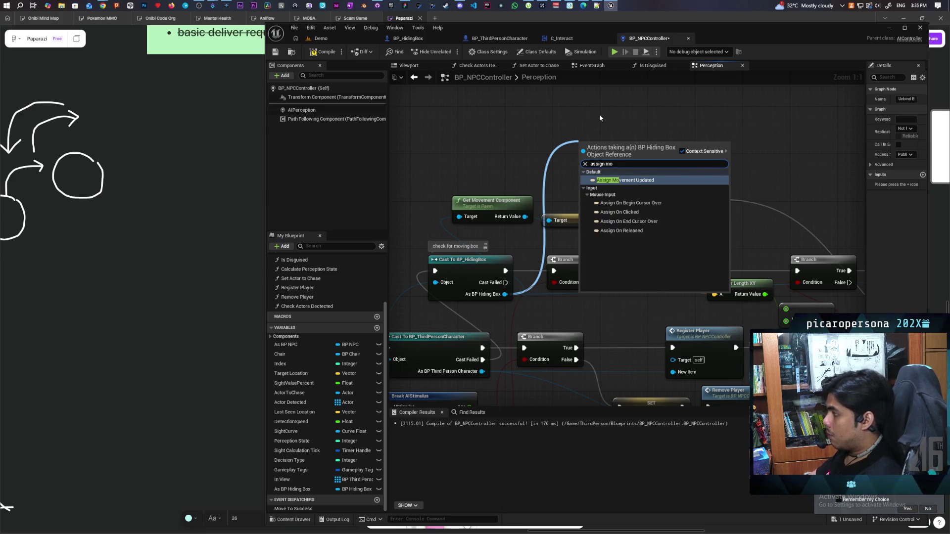
pyautogui.press('Return')
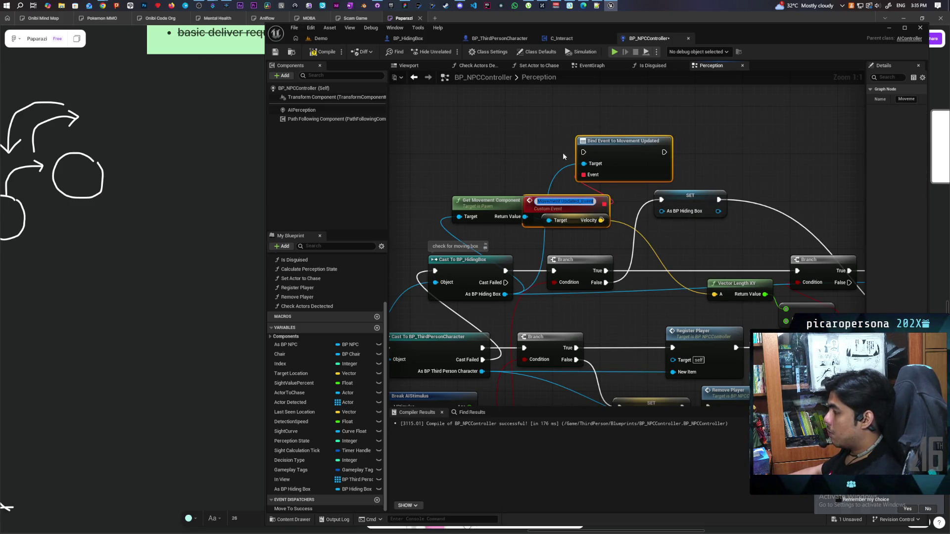
pyautogui.moveTo(574, 209); pyautogui.dragTo(520, 136)
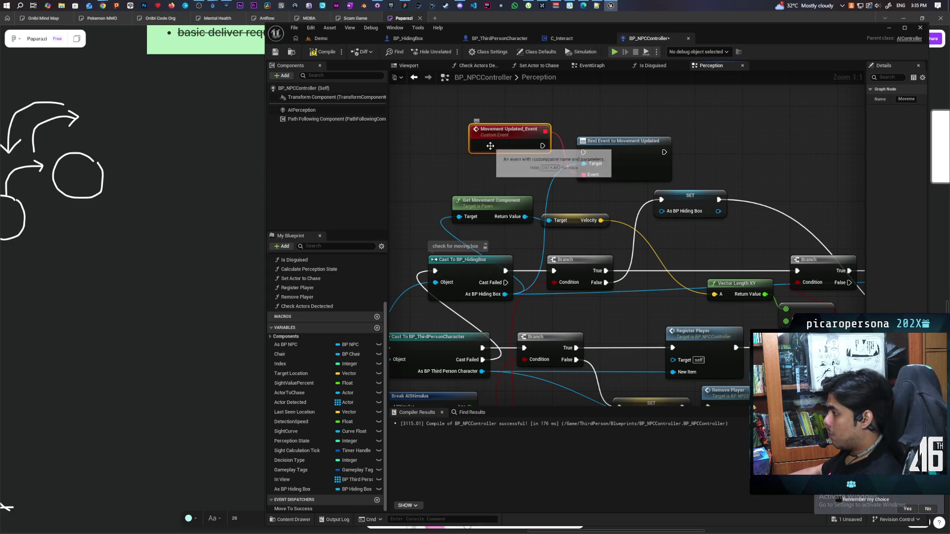
pyautogui.press('Delete')
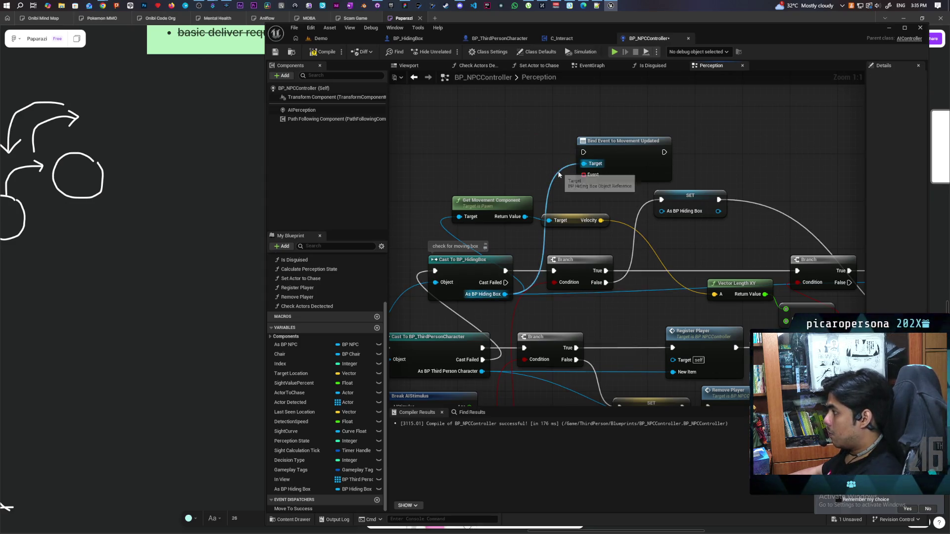
pyautogui.click(594, 159)
pyautogui.press('Delete')
# Place the bind node after Bind Box, giving it a Target and wiring Event to Update Perception
pyautogui.scroll(-3, 559, 168)
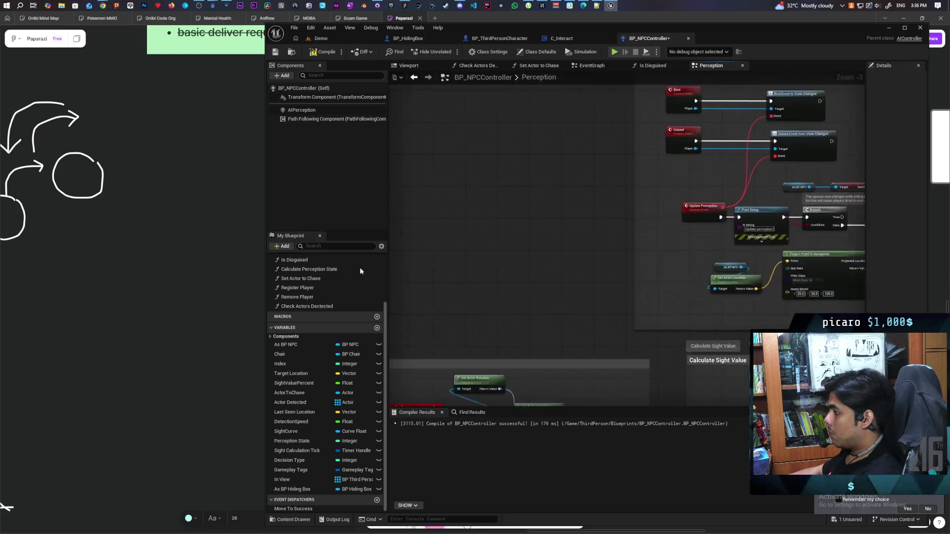
pyautogui.click(609, 309)
pyautogui.scroll(3, 544, 292)
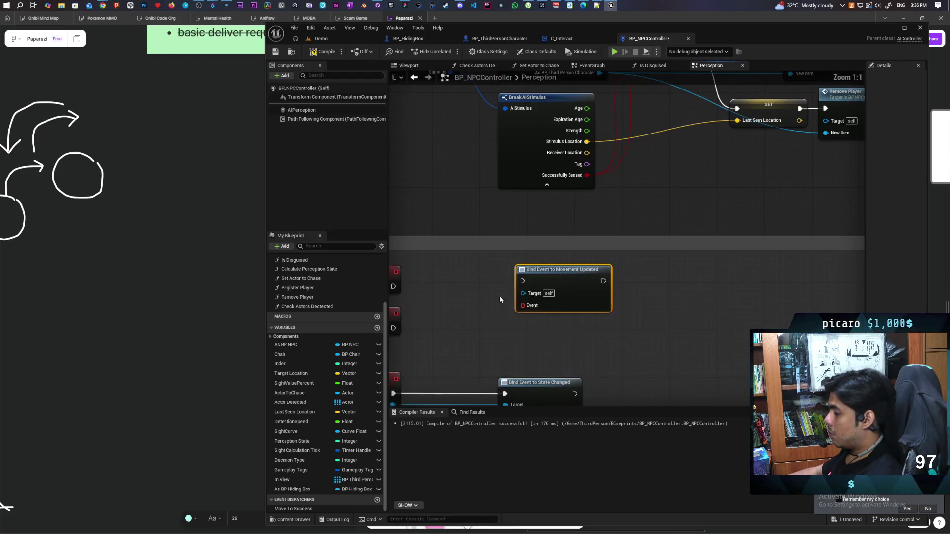
pyautogui.moveTo(643, 282)
pyautogui.mouseDown()
pyautogui.moveTo(492, 272)
pyautogui.moveTo(644, 270)
pyautogui.mouseUp()
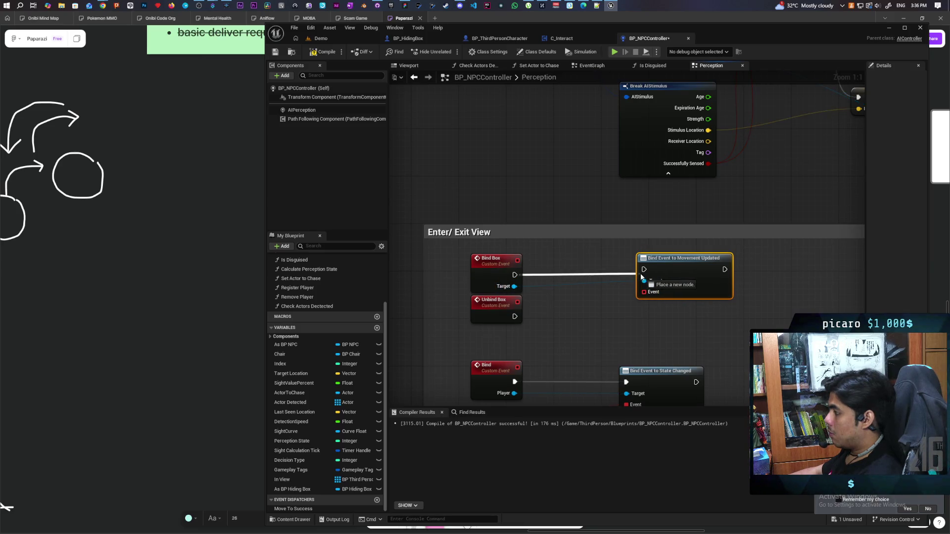
pyautogui.click(496, 276)
pyautogui.scroll(-4, 569, 287)
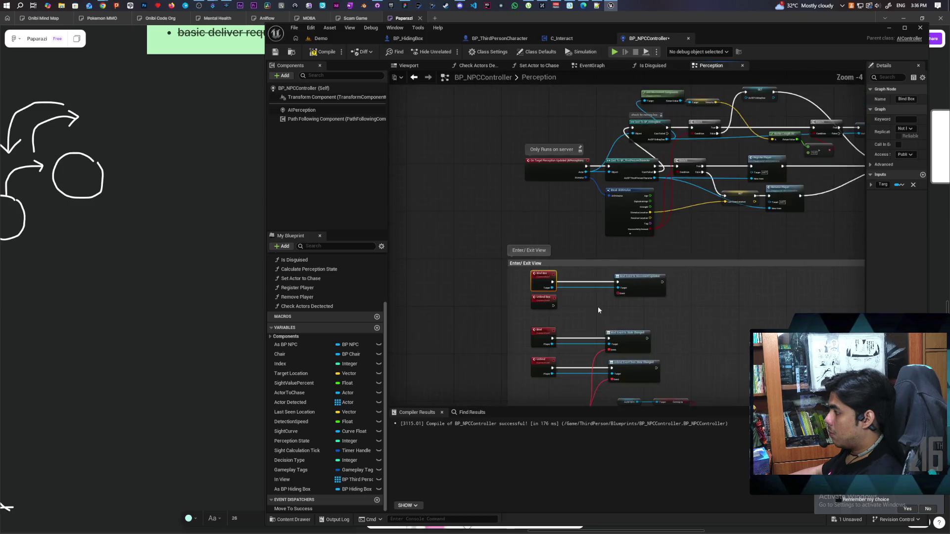
pyautogui.moveTo(597, 210); pyautogui.dragTo(553, 332)
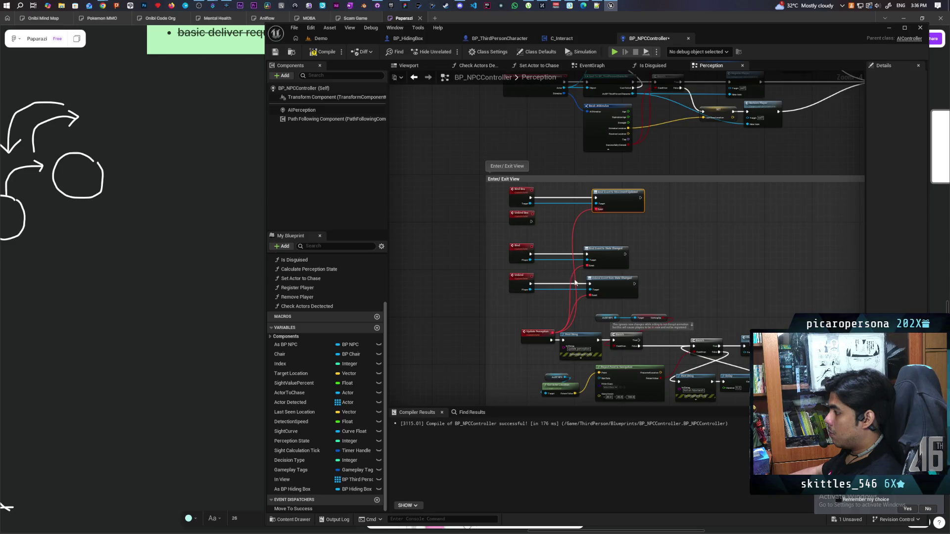
pyautogui.scroll(2, 544, 273)
pyautogui.moveTo(481, 242); pyautogui.dragTo(472, 255)
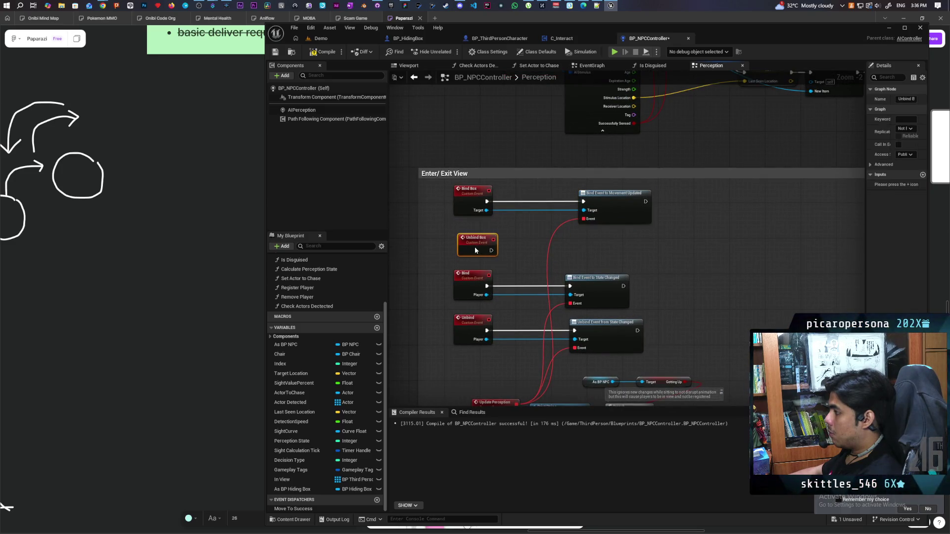
# Add an Unbind Event from Movement Updated node fed by Unbind Box's Target via a reroute
pyautogui.click(502, 220)
pyautogui.moveTo(488, 210); pyautogui.dragTo(583, 253)
pyautogui.write('unbind e')
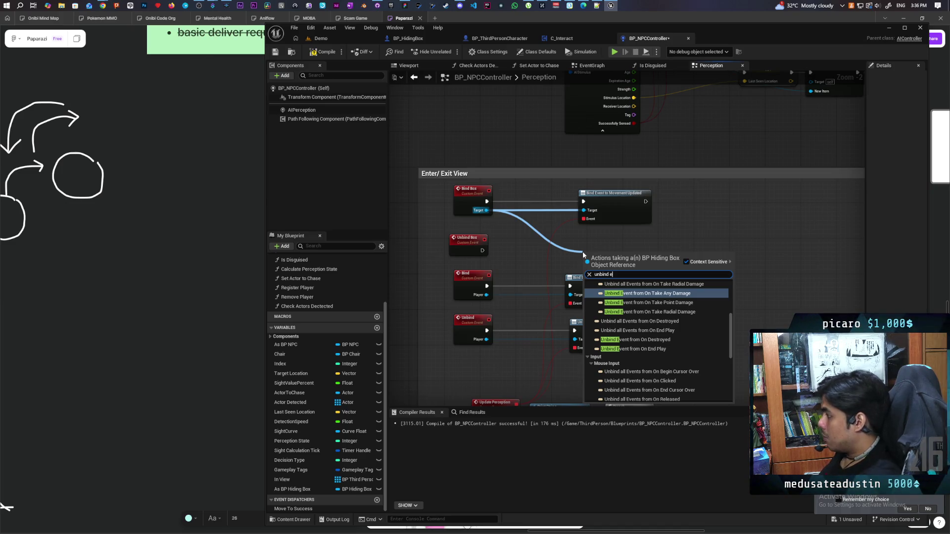
pyautogui.write('vent')
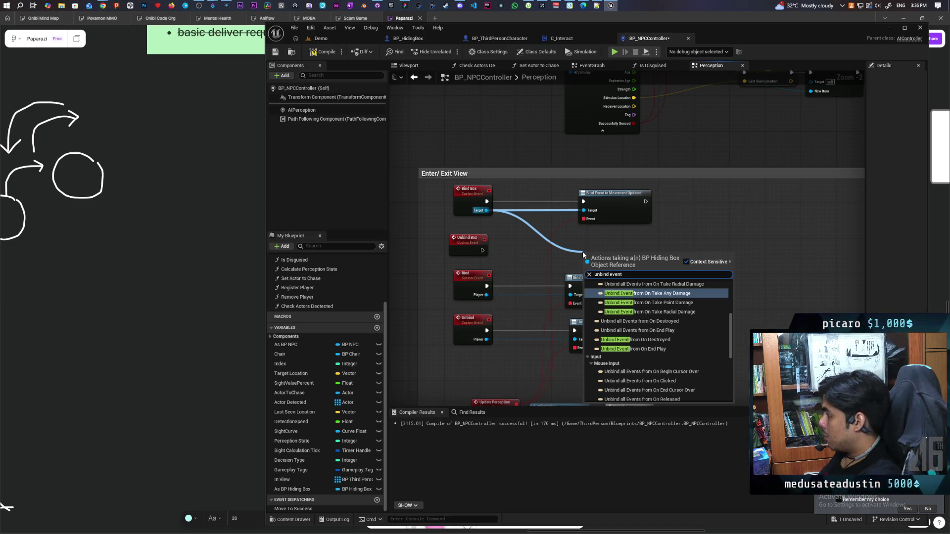
pyautogui.write(' from')
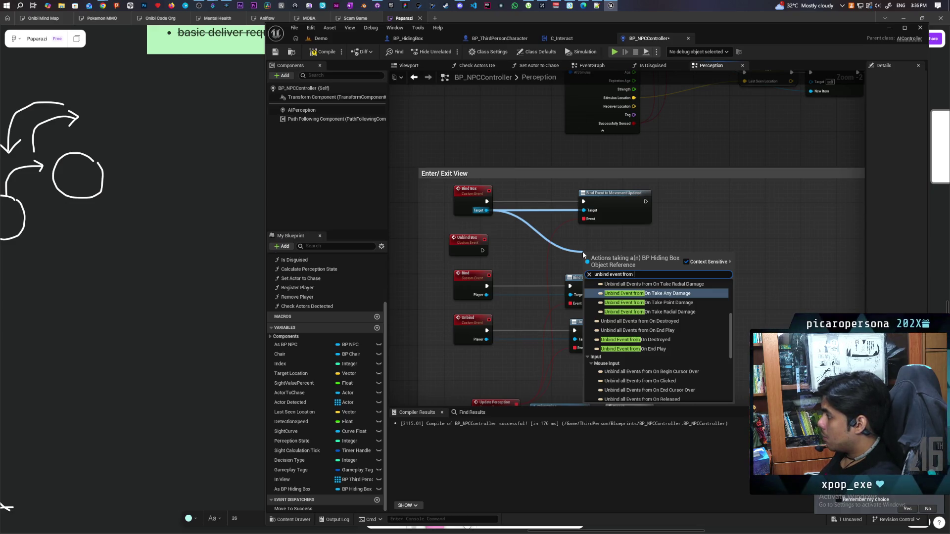
pyautogui.write(' movem')
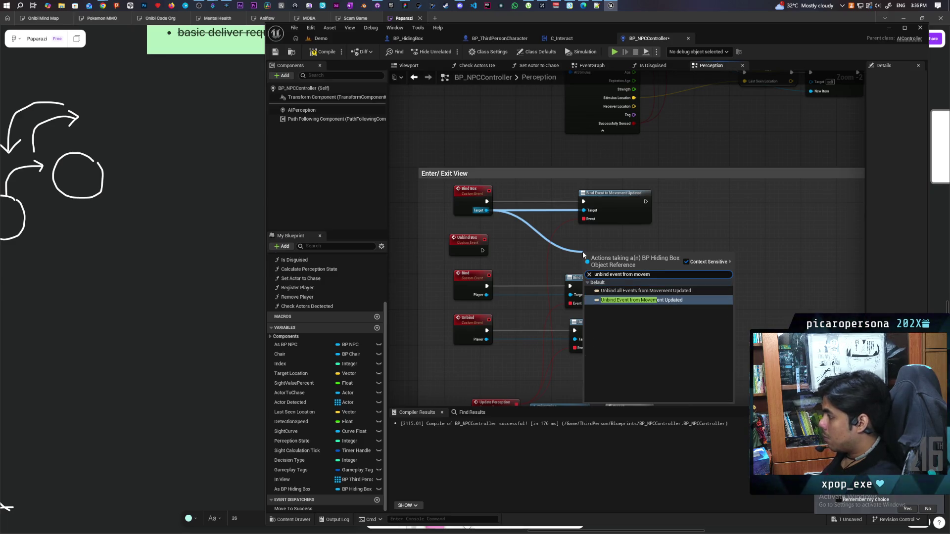
pyautogui.click(643, 300)
pyautogui.moveTo(627, 263); pyautogui.dragTo(623, 249)
pyautogui.moveTo(481, 251)
pyautogui.mouseDown()
pyautogui.moveTo(586, 247)
pyautogui.moveTo(465, 257)
pyautogui.moveTo(471, 252)
pyautogui.mouseUp()
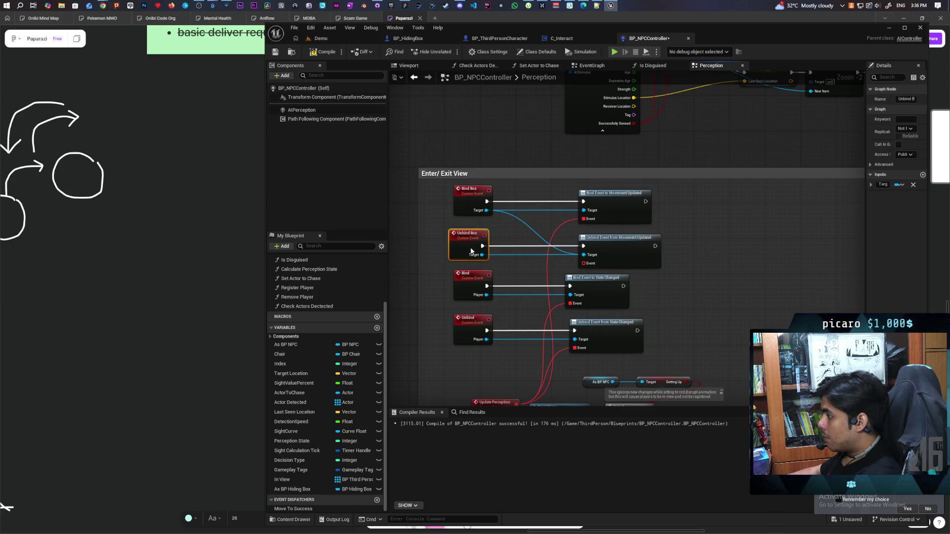
pyautogui.doubleClick(530, 228)
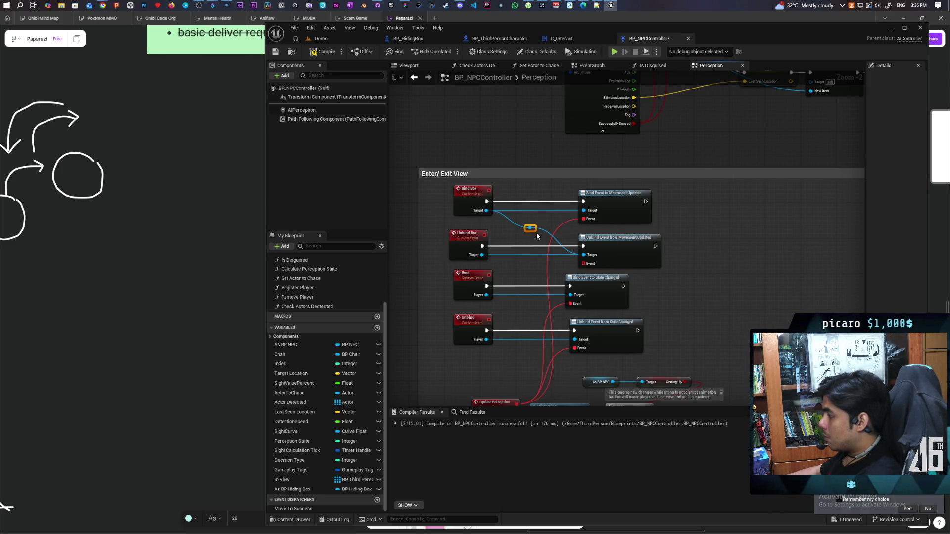
# Connect the unbind node's Event to Update Perception and save BP_NPCController
pyautogui.scroll(-1, 539, 234)
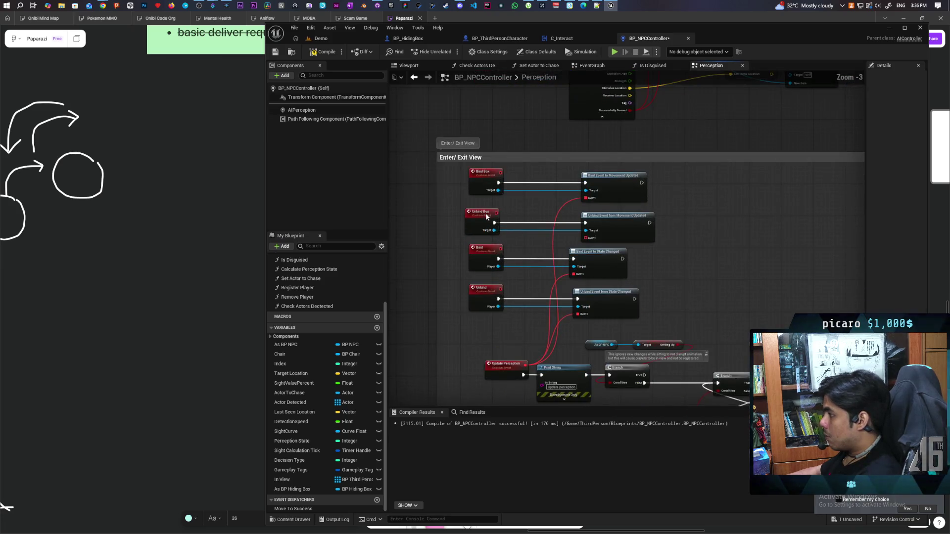
pyautogui.click(483, 215)
pyautogui.moveTo(564, 189); pyautogui.dragTo(506, 315)
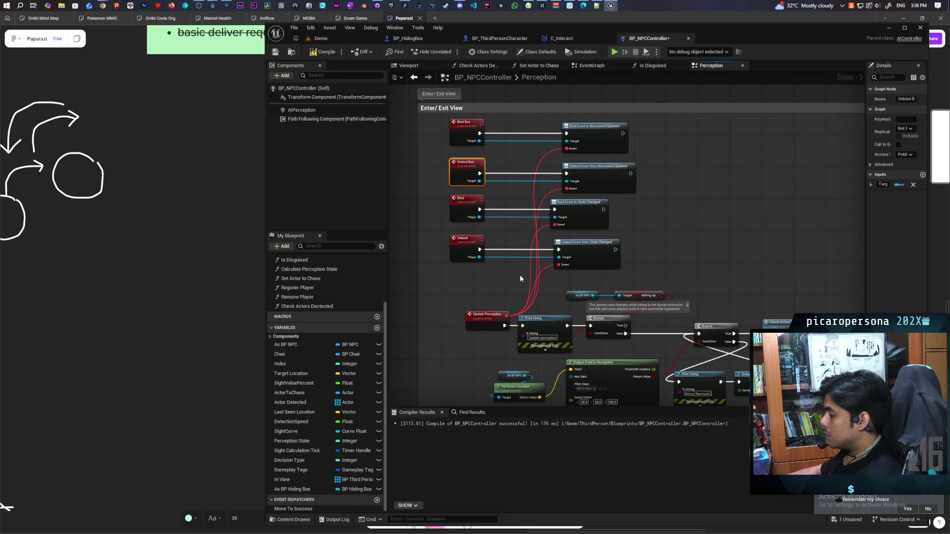
pyautogui.click(652, 193)
pyautogui.hotkey('ctrl', 's')
pyautogui.scroll(-3, 652, 192)
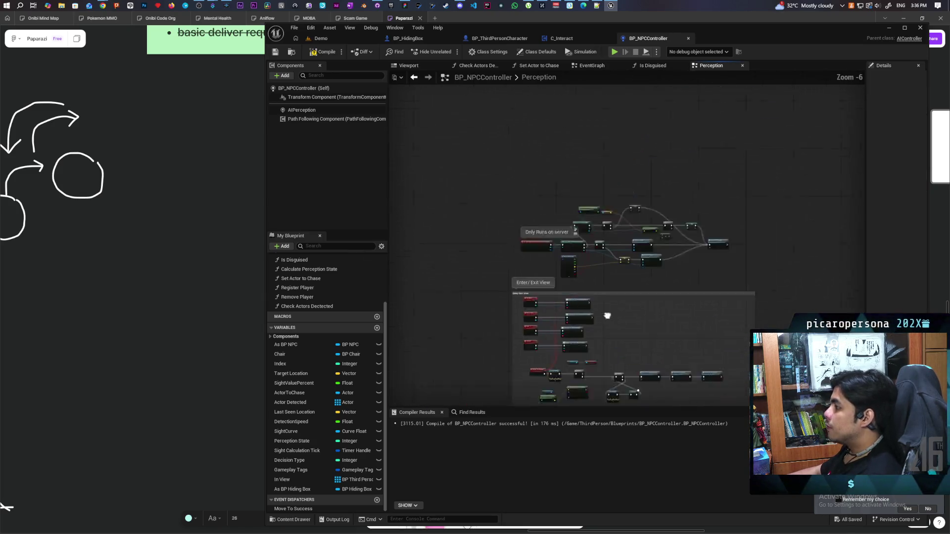
pyautogui.scroll(3, 595, 222)
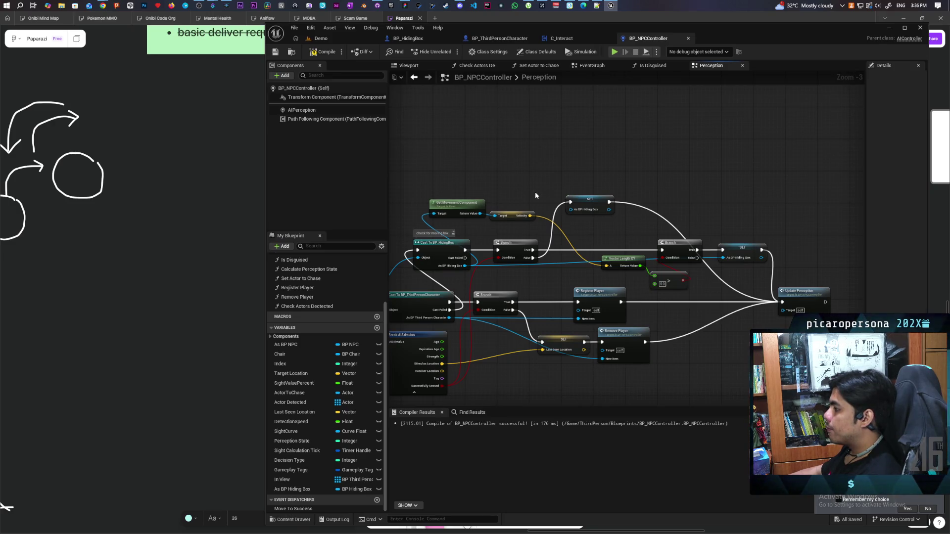
pyautogui.moveTo(588, 250); pyautogui.dragTo(585, 223)
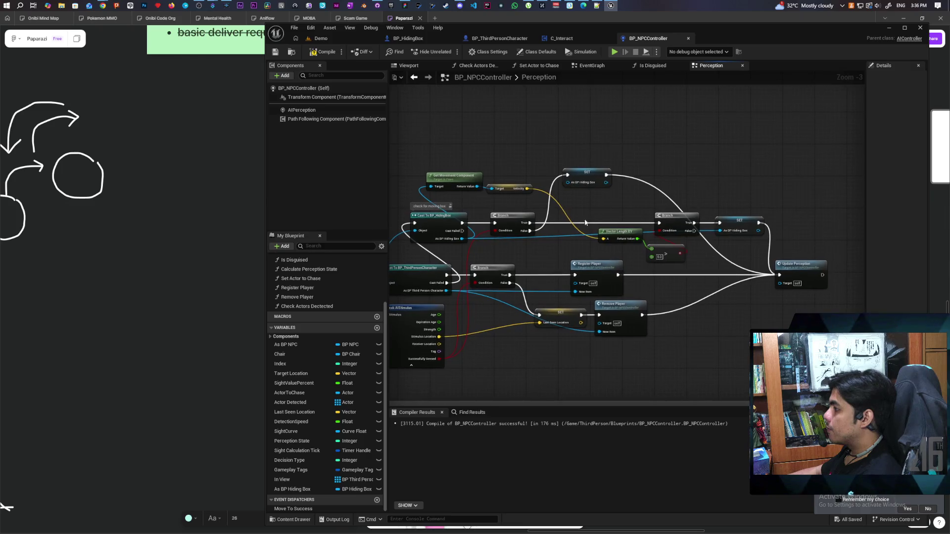
# Add a Bind Box call after the SET node, fed by the set hiding box
pyautogui.moveTo(520, 254)
pyautogui.mouseDown()
pyautogui.moveTo(581, 252)
pyautogui.moveTo(584, 210)
pyautogui.moveTo(543, 200)
pyautogui.moveTo(508, 213)
pyautogui.mouseUp()
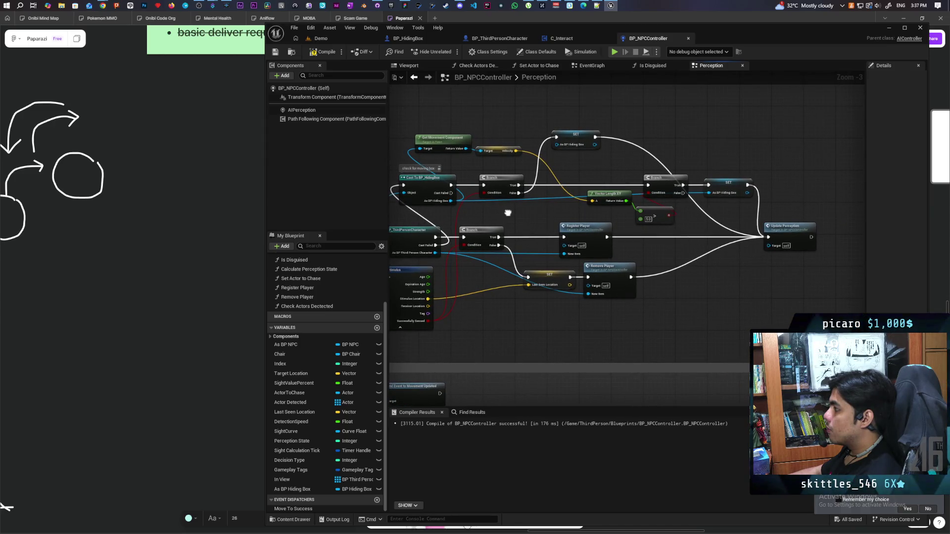
pyautogui.scroll(-1, 508, 213)
pyautogui.moveTo(514, 257); pyautogui.dragTo(569, 191)
pyautogui.scroll(3, 569, 191)
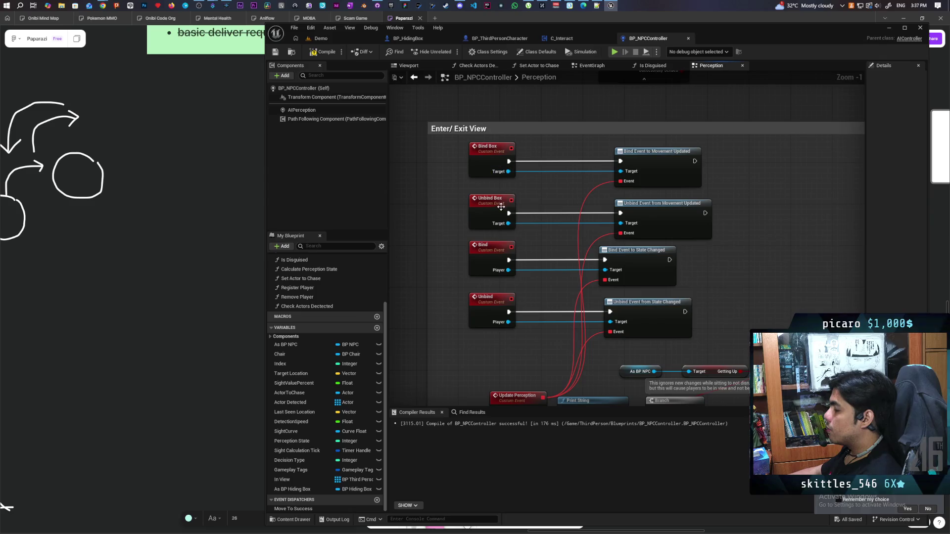
pyautogui.scroll(-2, 727, 173)
pyautogui.moveTo(693, 198)
pyautogui.mouseDown()
pyautogui.moveTo(605, 251)
pyautogui.moveTo(454, 201)
pyautogui.mouseUp()
pyautogui.scroll(1, 594, 245)
pyautogui.click(738, 296)
pyautogui.moveTo(661, 276)
pyautogui.mouseDown()
pyautogui.moveTo(696, 266)
pyautogui.moveTo(692, 233)
pyautogui.mouseUp()
pyautogui.write('bind')
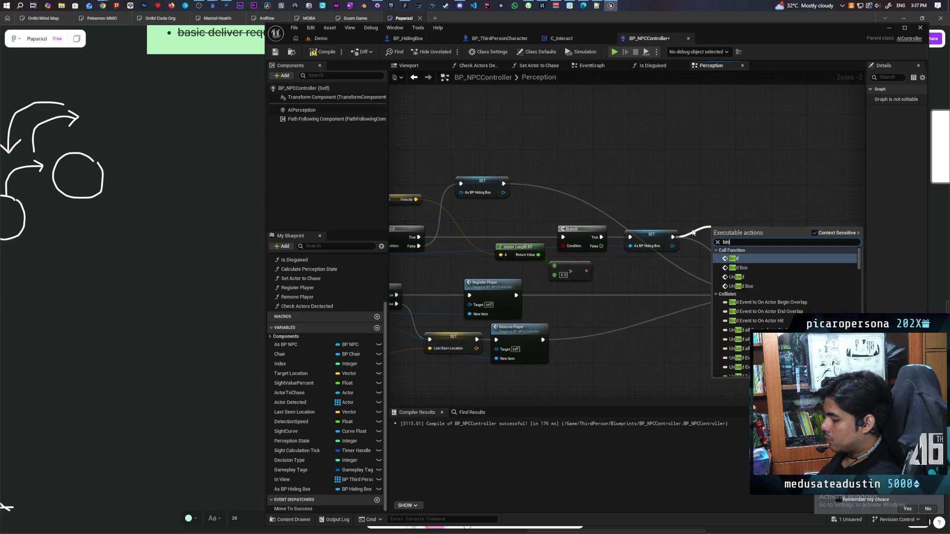
pyautogui.click(738, 268)
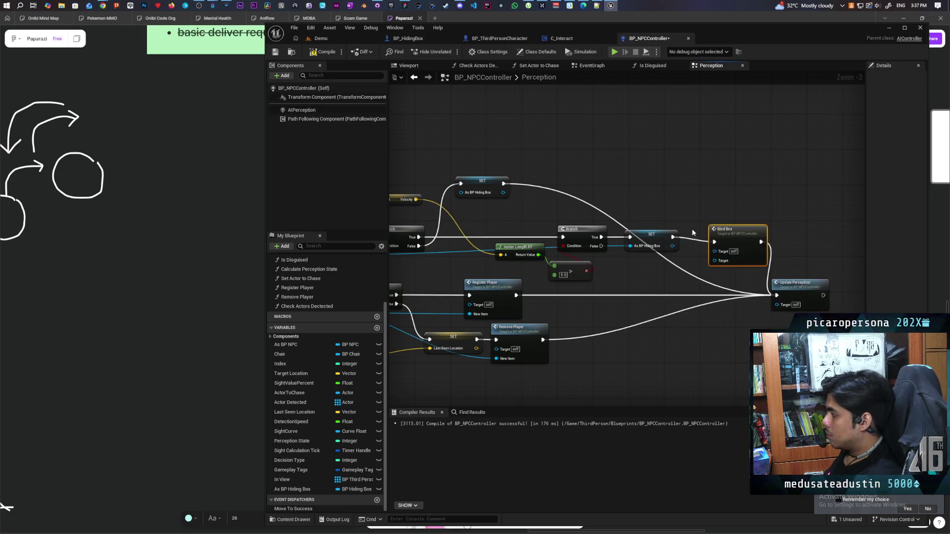
pyautogui.moveTo(670, 246)
pyautogui.mouseDown()
pyautogui.moveTo(714, 260)
pyautogui.moveTo(737, 238)
pyautogui.moveTo(722, 234)
pyautogui.mouseUp()
# Make Unbind Box run just before SET and compile BP_NPCController
pyautogui.click(639, 174)
pyautogui.moveTo(638, 175)
pyautogui.mouseDown()
pyautogui.moveTo(689, 127)
pyautogui.moveTo(647, 126)
pyautogui.mouseUp()
pyautogui.moveTo(659, 124); pyautogui.dragTo(676, 169)
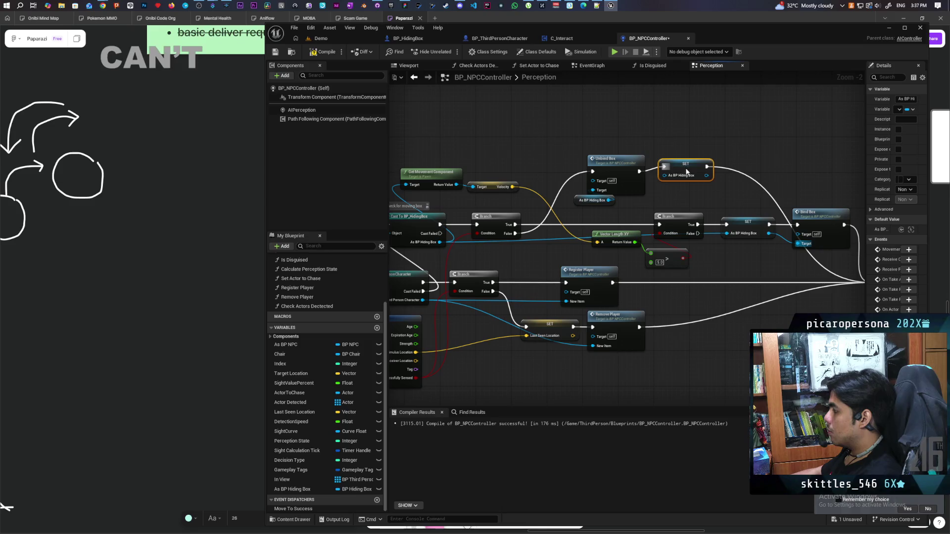
pyautogui.scroll(-2, 756, 147)
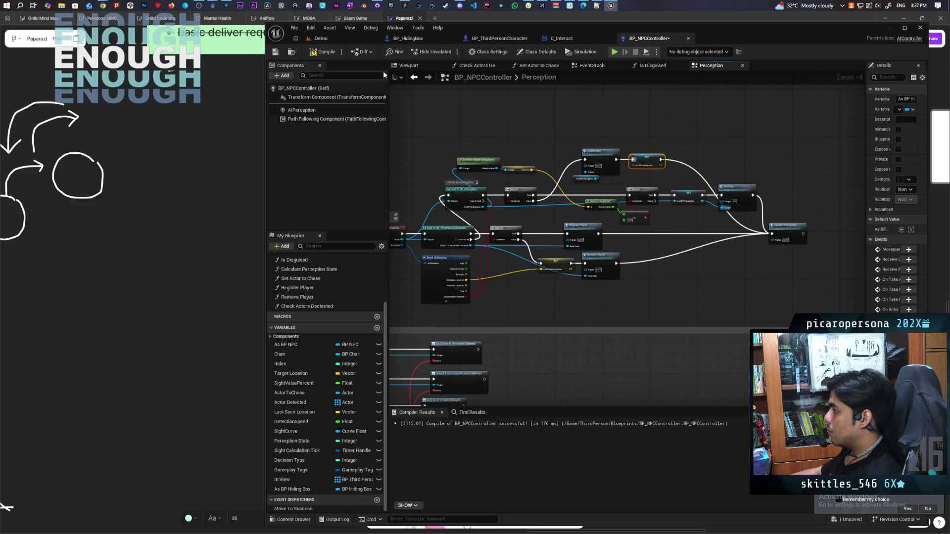
pyautogui.click(330, 55)
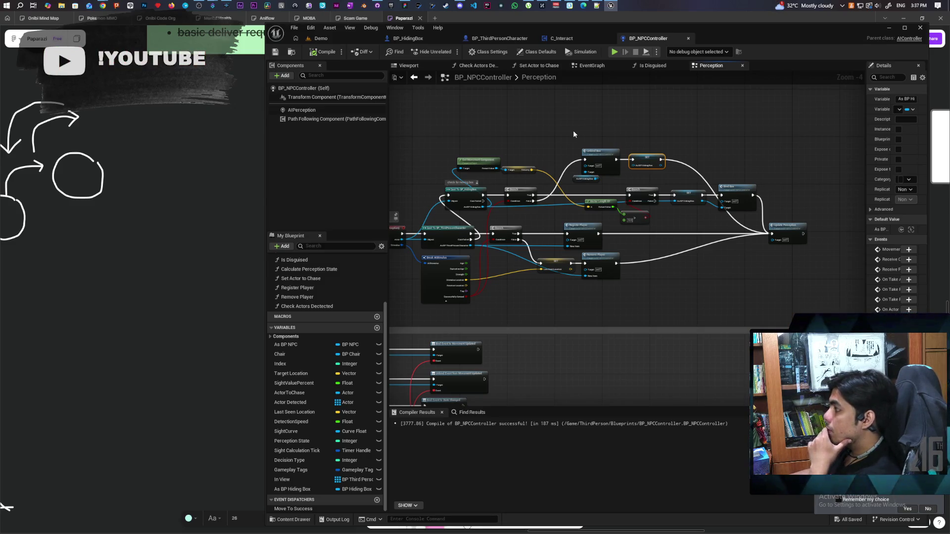
# Review the hiding-box rewiring and nudge the As BP Hiding Box getter into place
pyautogui.scroll(3, 549, 131)
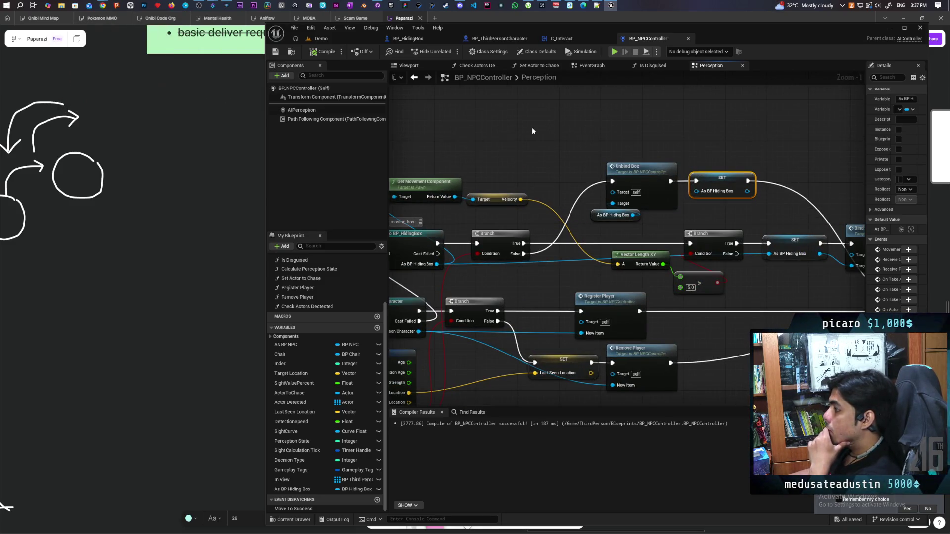
pyautogui.scroll(-2, 532, 130)
pyautogui.scroll(2, 550, 143)
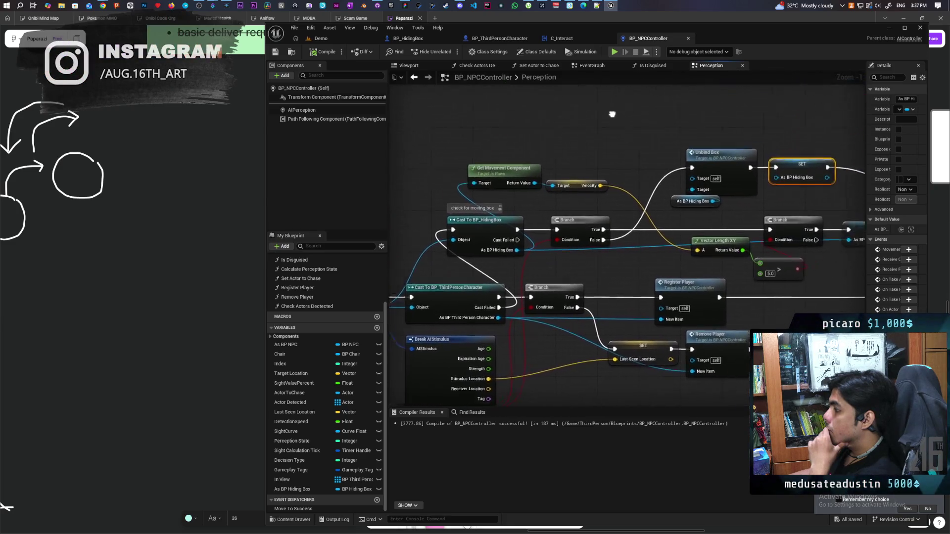
pyautogui.moveTo(551, 143); pyautogui.dragTo(475, 121)
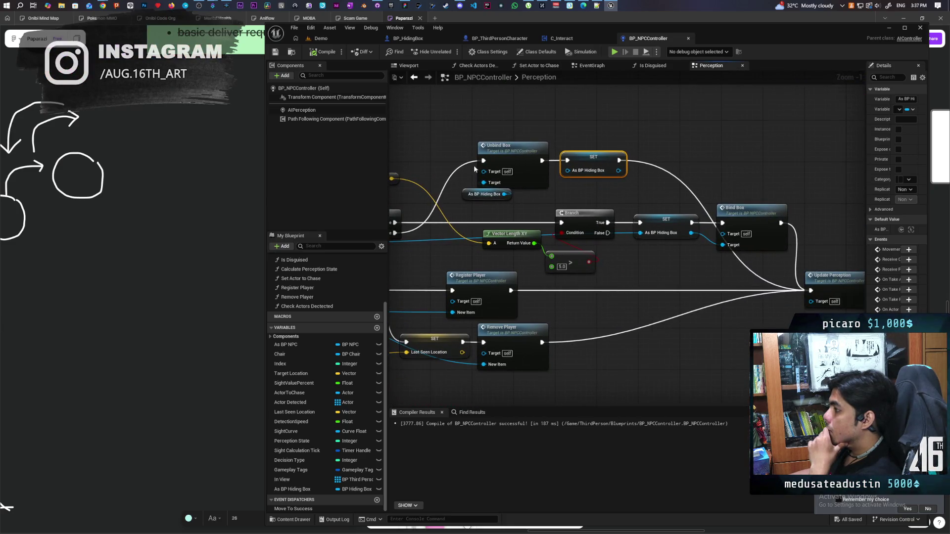
pyautogui.moveTo(469, 195); pyautogui.dragTo(479, 200)
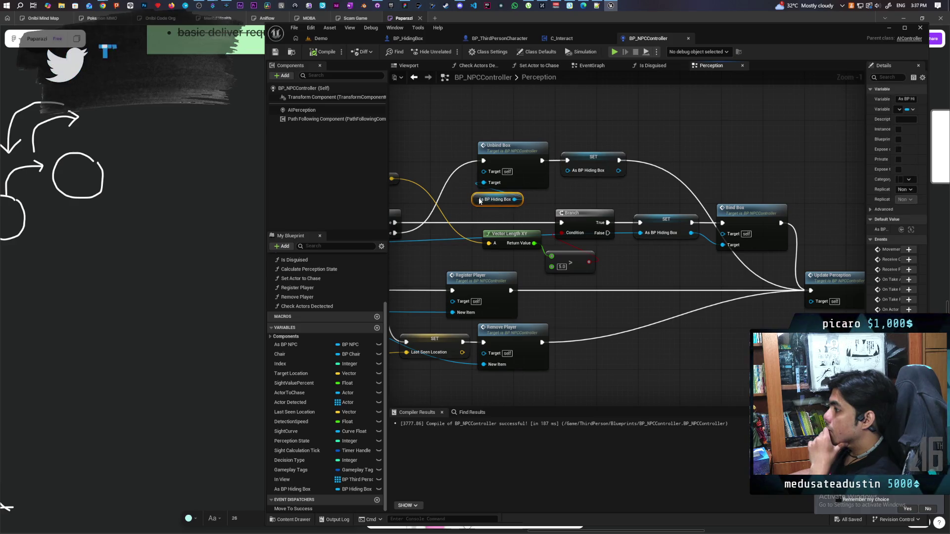
pyautogui.moveTo(625, 187); pyautogui.dragTo(588, 172)
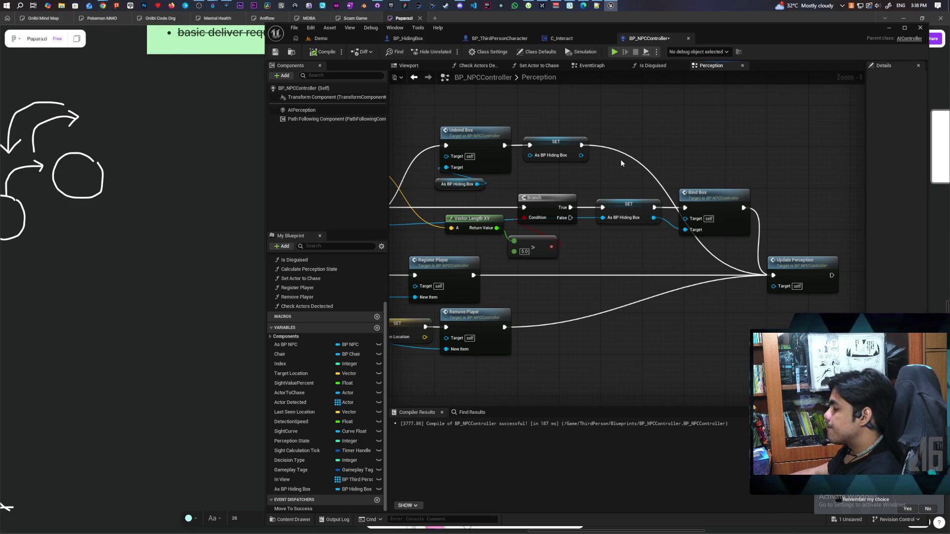
pyautogui.scroll(-1, 618, 162)
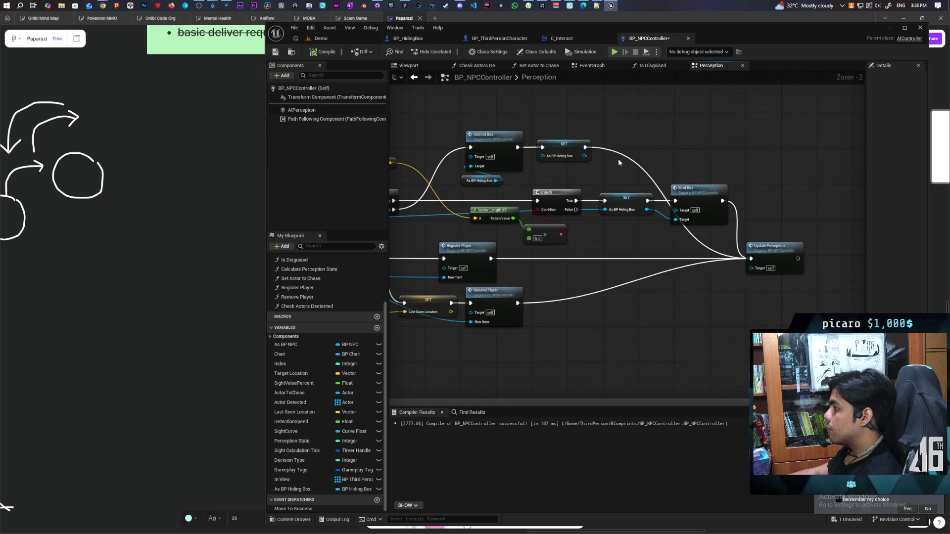
pyautogui.scroll(-1, 619, 162)
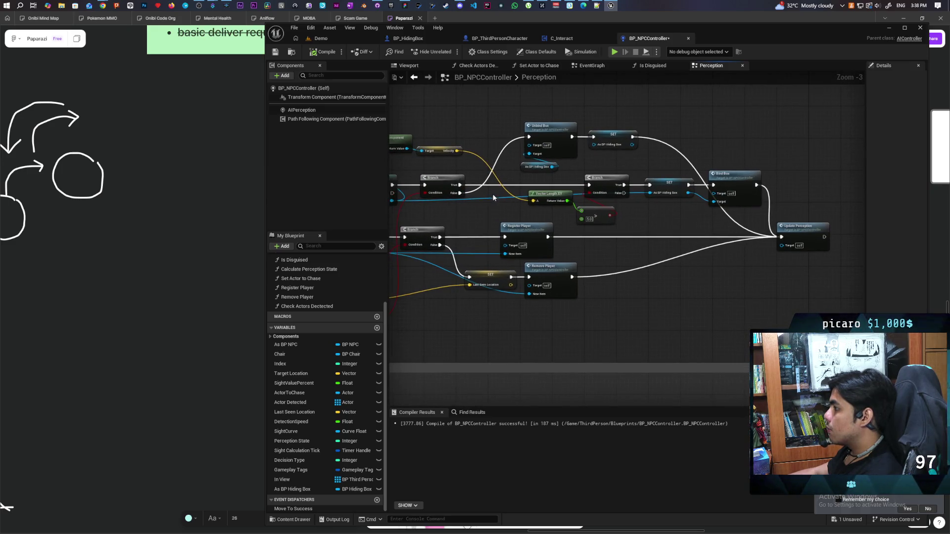
pyautogui.moveTo(459, 185); pyautogui.dragTo(524, 182)
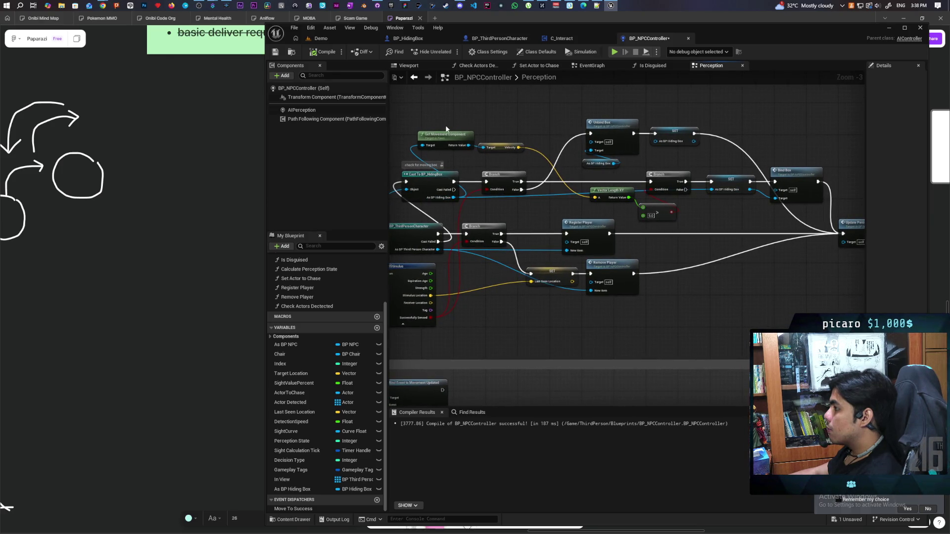
# Delete the velocity, Vector Length XY and compare nodes, wiring Branch True straight to SET
pyautogui.moveTo(445, 128); pyautogui.dragTo(497, 154)
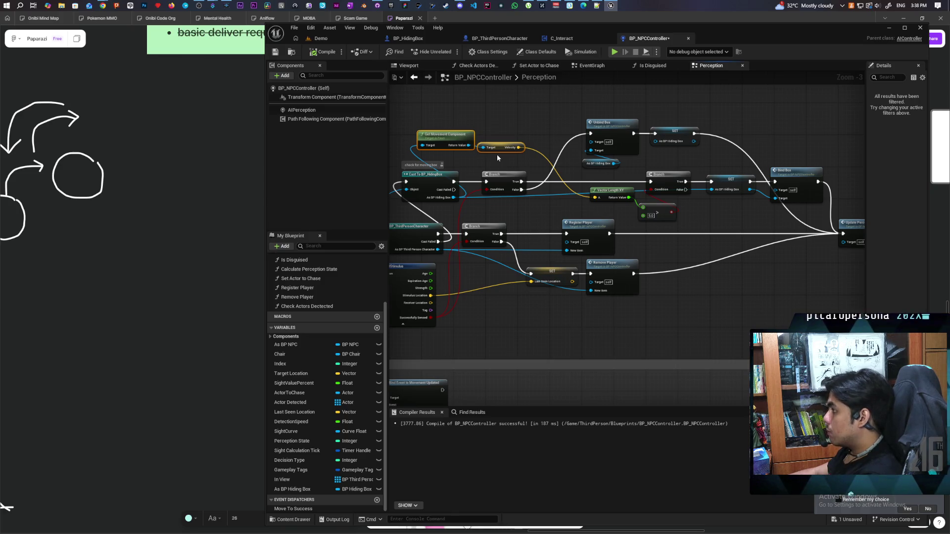
pyautogui.press('Delete')
pyautogui.moveTo(633, 220); pyautogui.dragTo(666, 184)
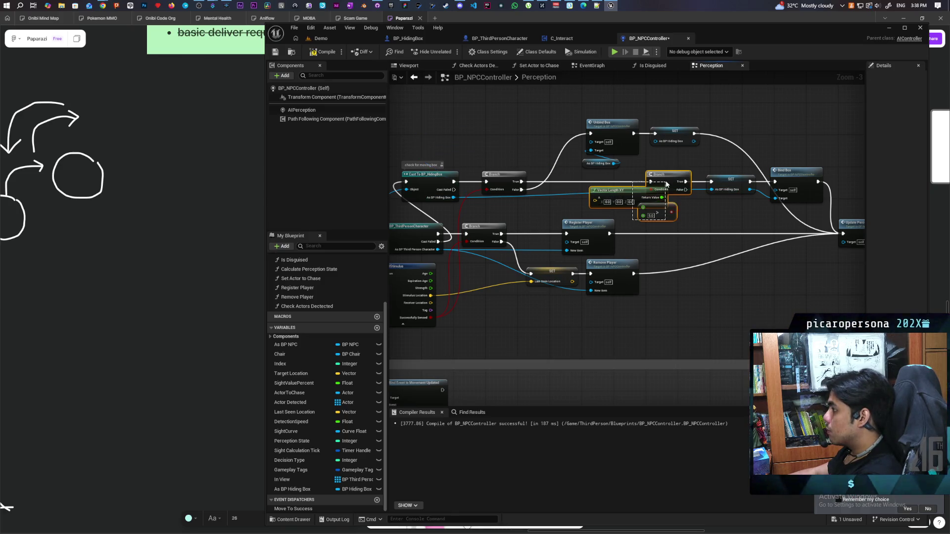
pyautogui.press('Delete')
pyautogui.moveTo(522, 182); pyautogui.dragTo(714, 185)
pyautogui.click(731, 179)
pyautogui.keyDown('shift'); pyautogui.click(796, 171); pyautogui.keyUp('shift')
pyautogui.moveTo(807, 177)
pyautogui.mouseDown()
pyautogui.moveTo(681, 184)
pyautogui.moveTo(677, 162)
pyautogui.moveTo(666, 159)
pyautogui.mouseUp()
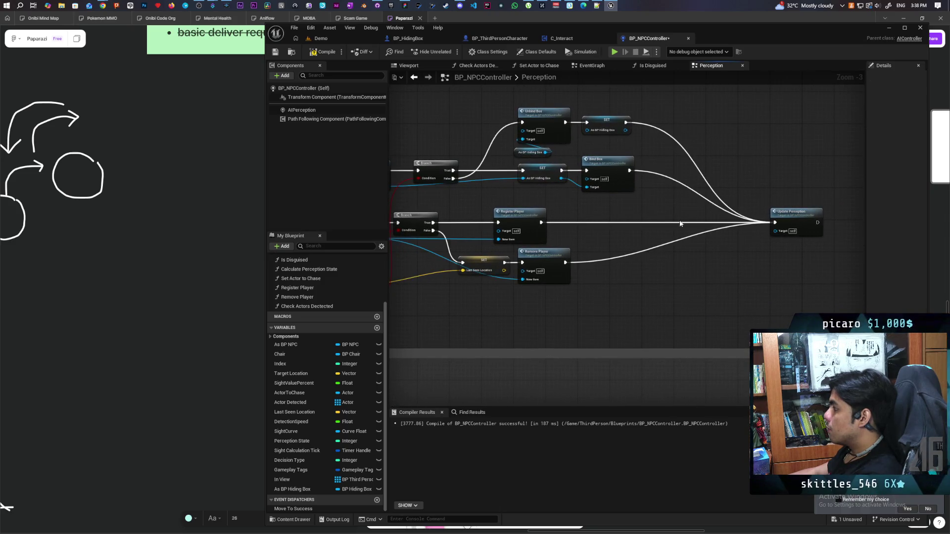
pyautogui.scroll(-1, 644, 200)
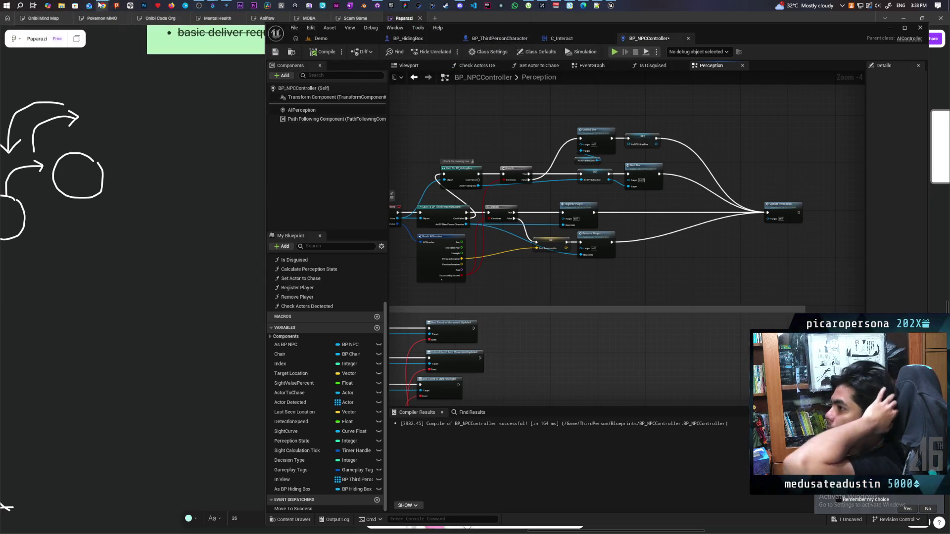
# Open a followed developer's live Twitch channel and set its volume to 18%
pyautogui.moveTo(102, 5)
pyautogui.click(485, 47)
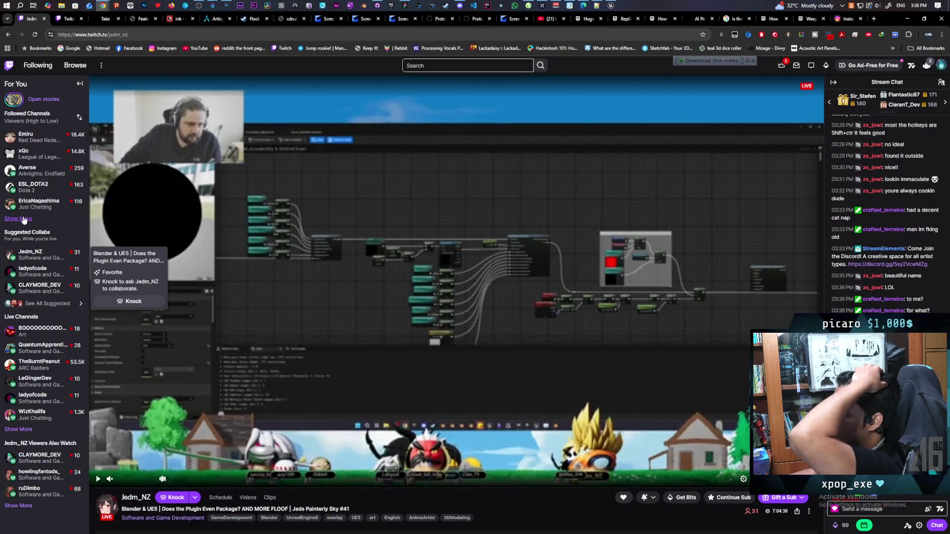
pyautogui.click(18, 218)
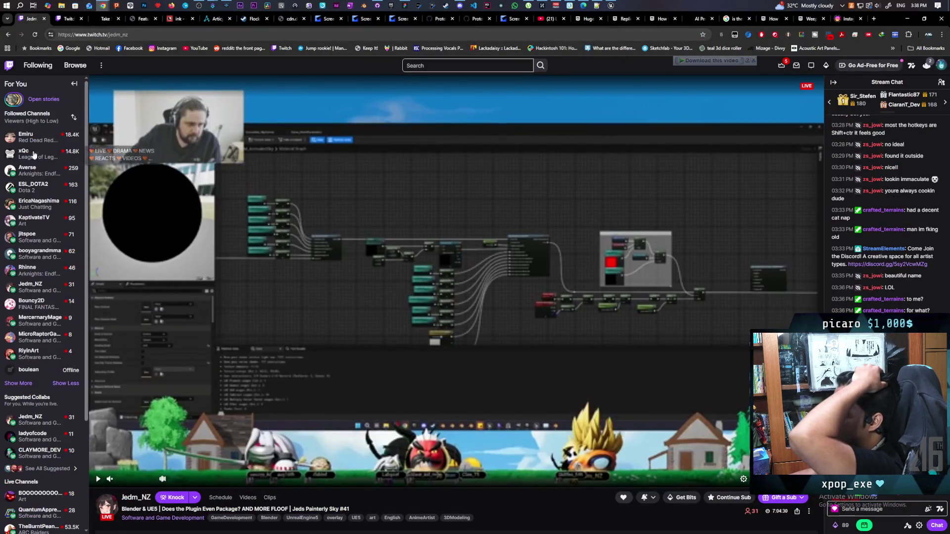
pyautogui.click(45, 256)
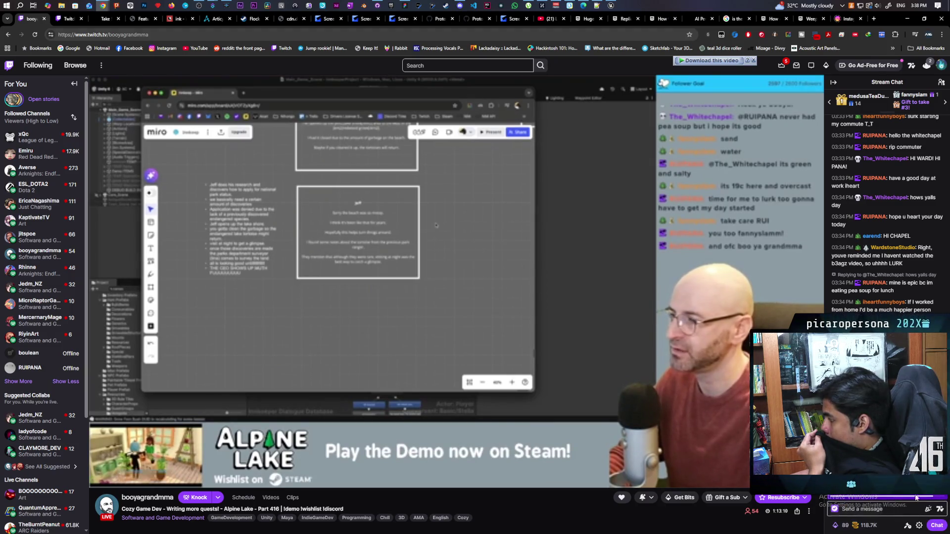
pyautogui.moveTo(128, 482)
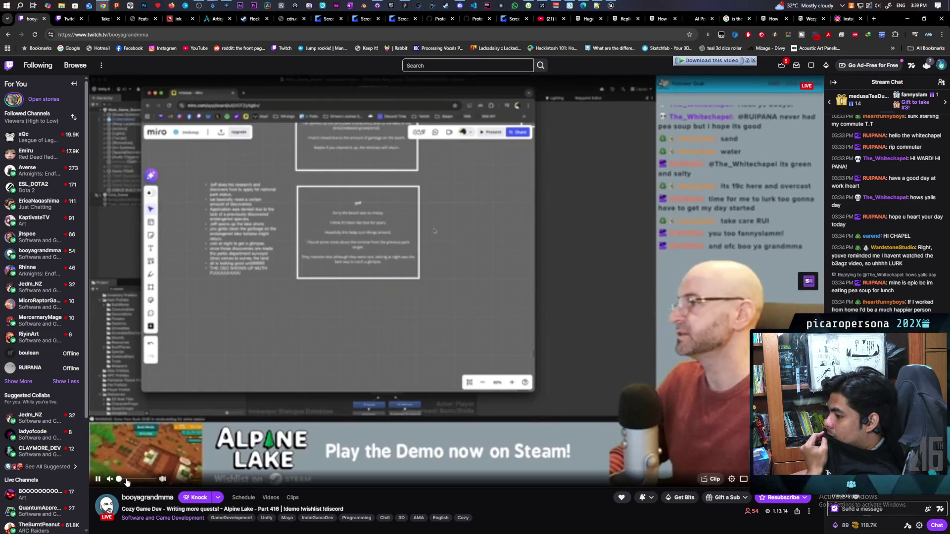
pyautogui.click(132, 480)
pyautogui.moveTo(133, 480); pyautogui.dragTo(127, 481)
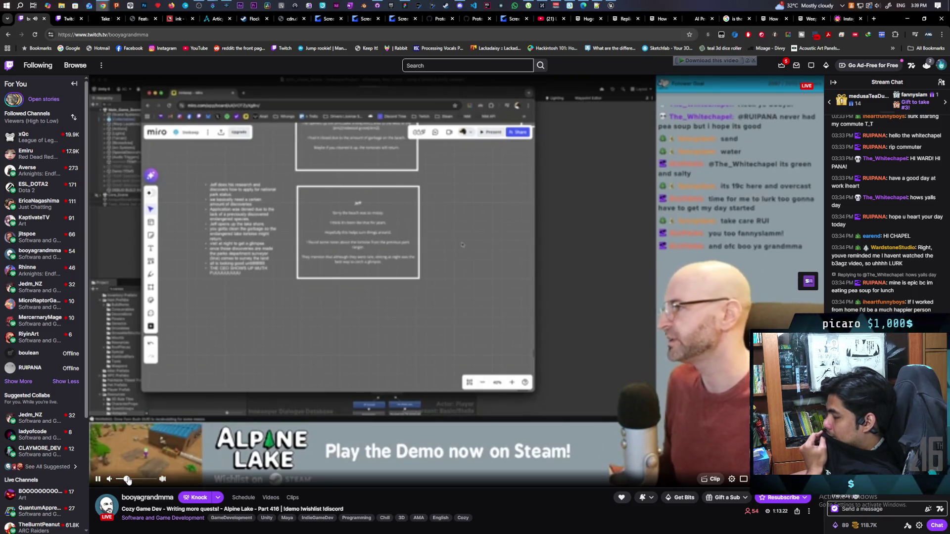
# Send a greeting to the streamer in chat, then start a message with a hype emote
pyautogui.click(878, 510)
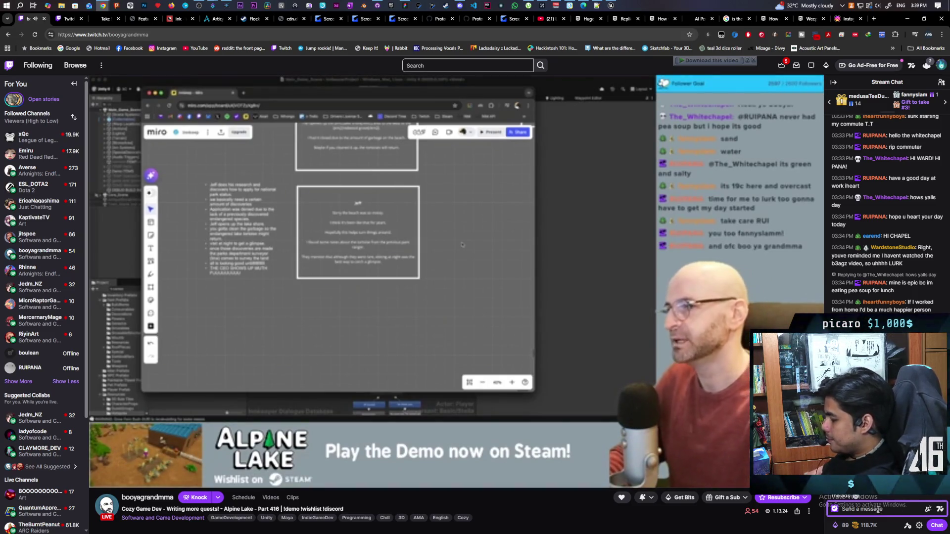
pyautogui.write('omg its booya')
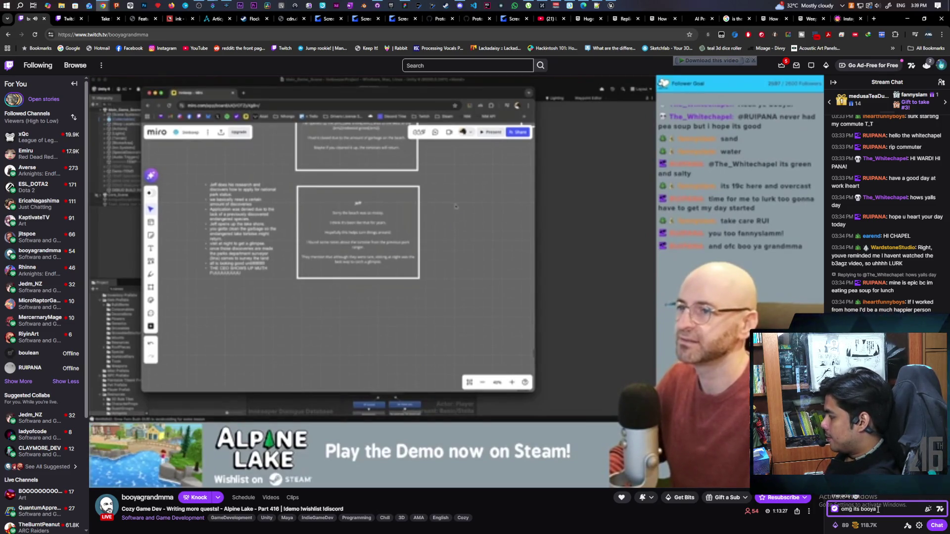
pyautogui.press('Return')
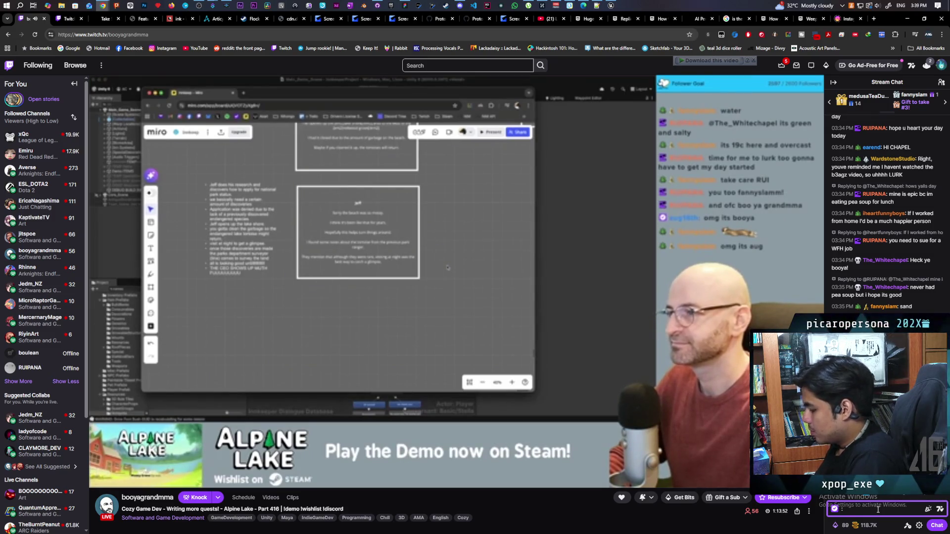
pyautogui.write('hy')
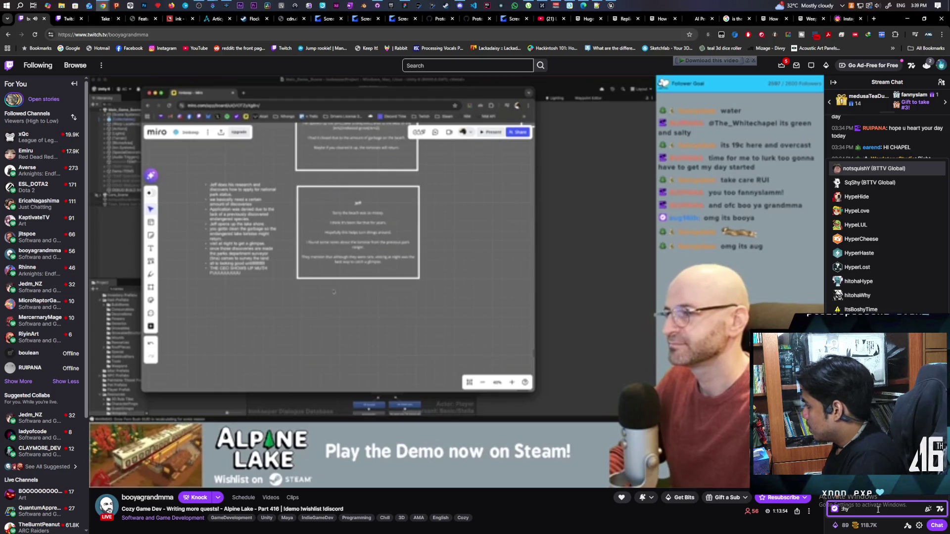
pyautogui.click(854, 280)
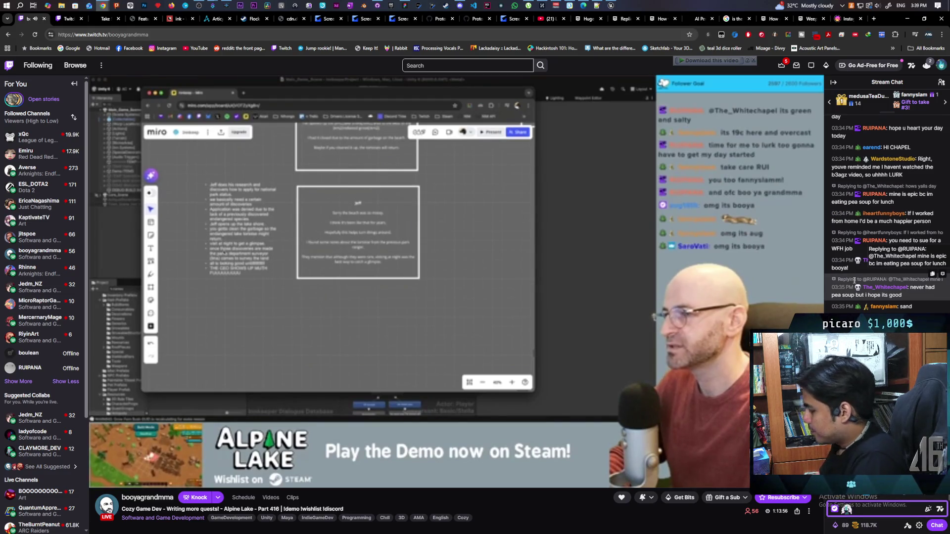
# Send the second chat message and a :pog emote reply to a viewer
pyautogui.write('hes alive')
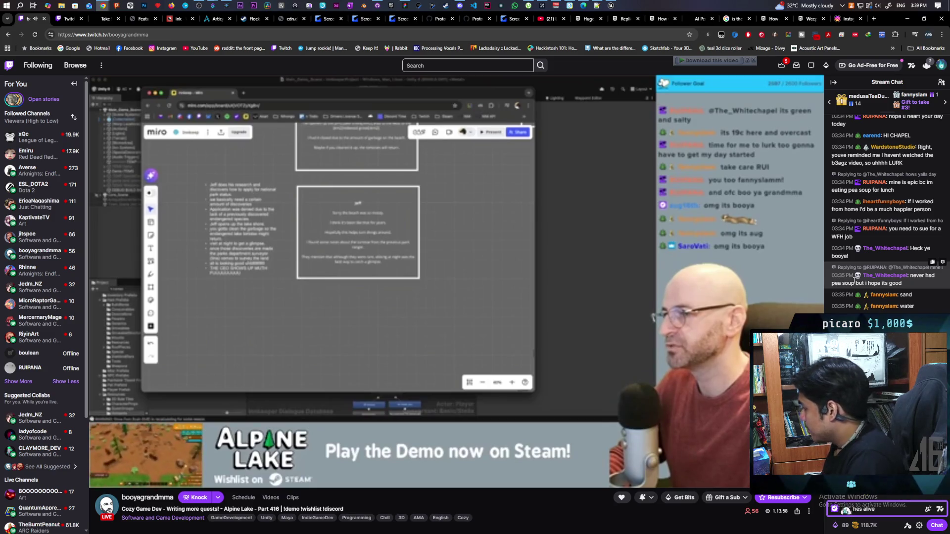
pyautogui.press('Return')
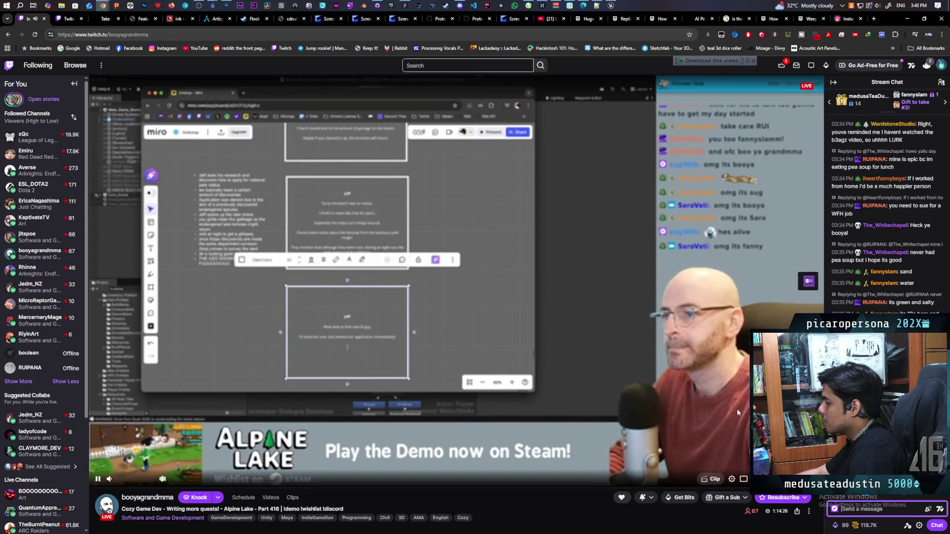
pyautogui.moveTo(737, 408)
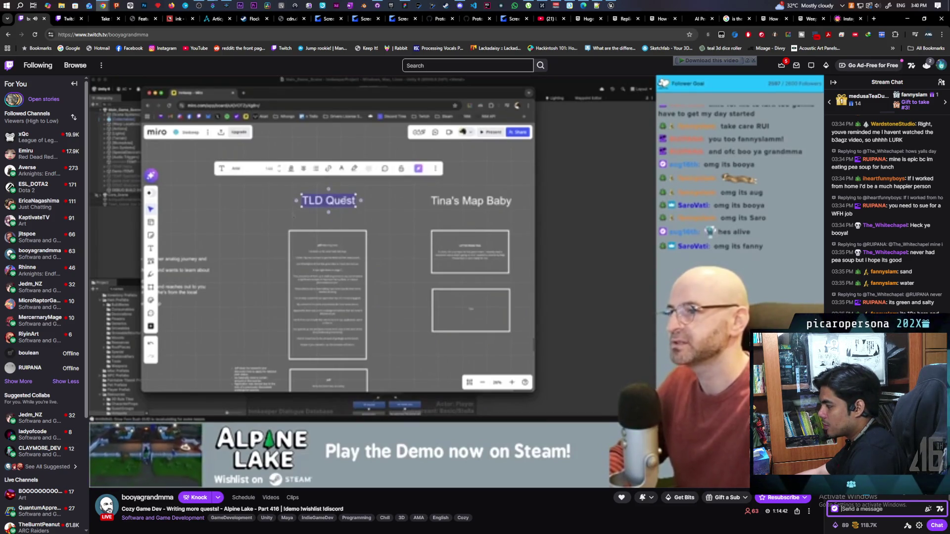
pyautogui.click(936, 283)
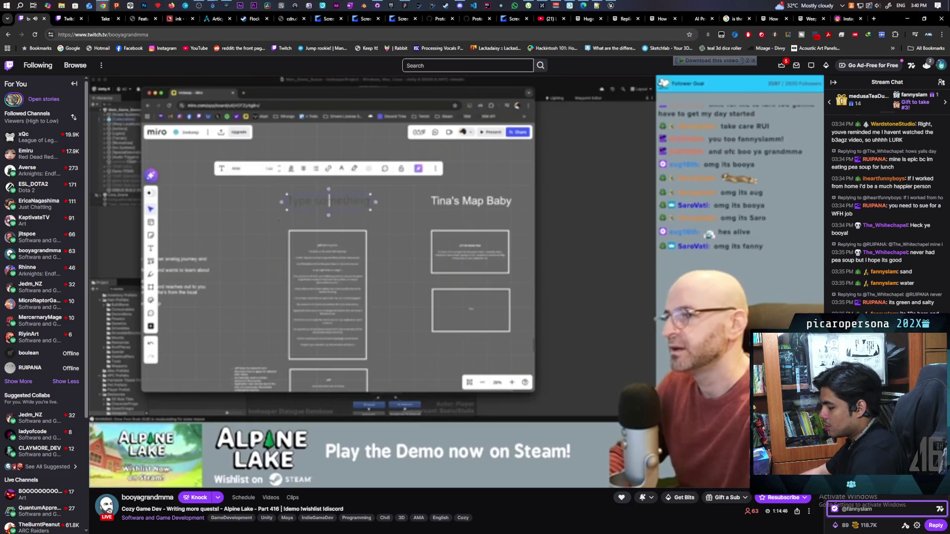
pyautogui.write(':pog')
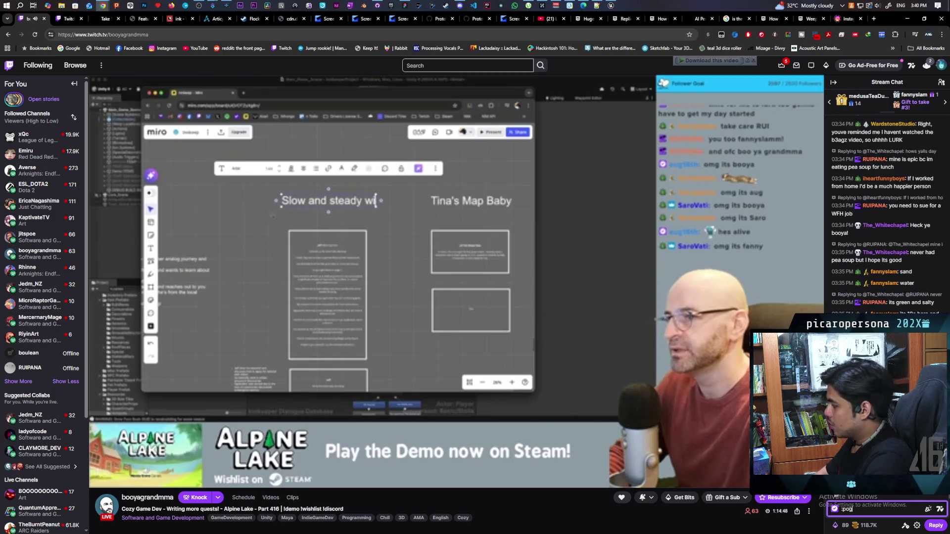
pyautogui.press('Return')
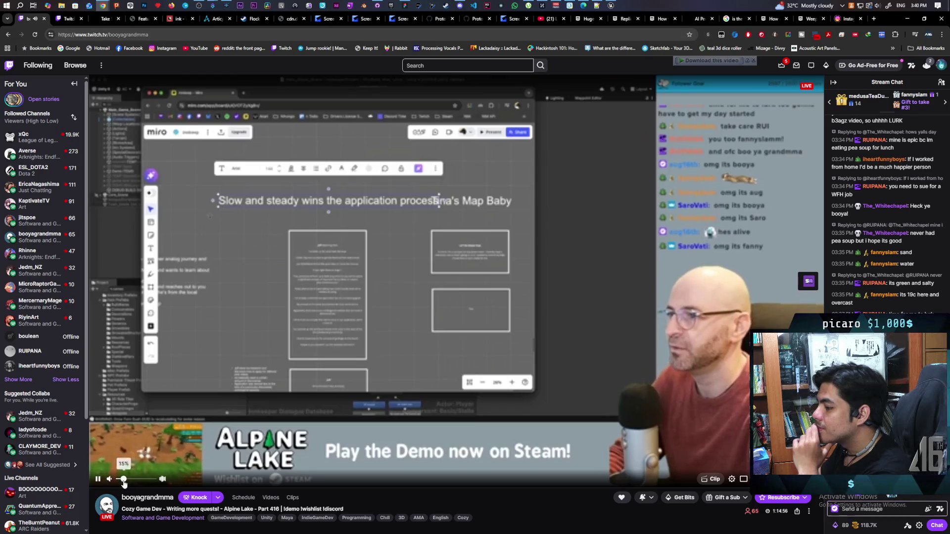
# Mute and pause the stream and minimize the browser to return to Unreal Engine
pyautogui.moveTo(122, 484)
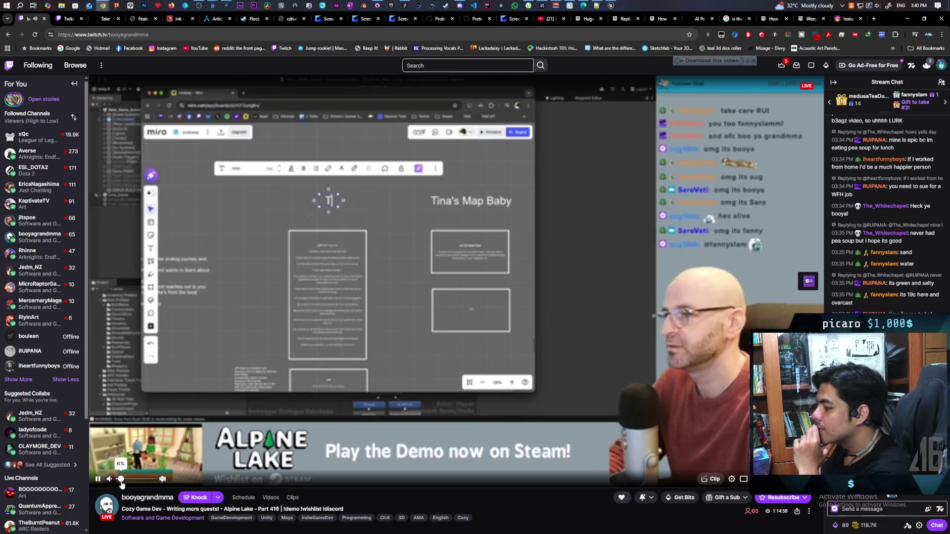
pyautogui.moveTo(123, 484); pyautogui.dragTo(121, 485)
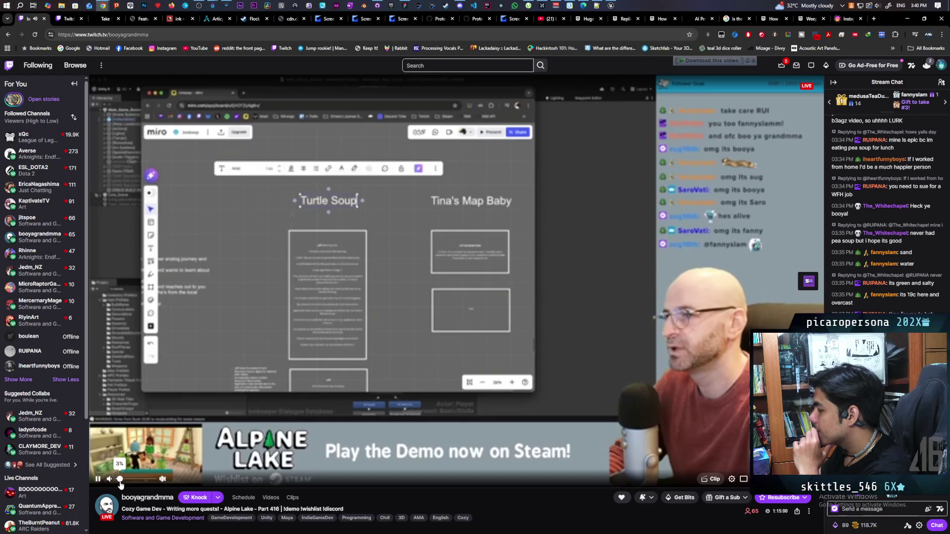
pyautogui.moveTo(120, 482); pyautogui.dragTo(122, 485)
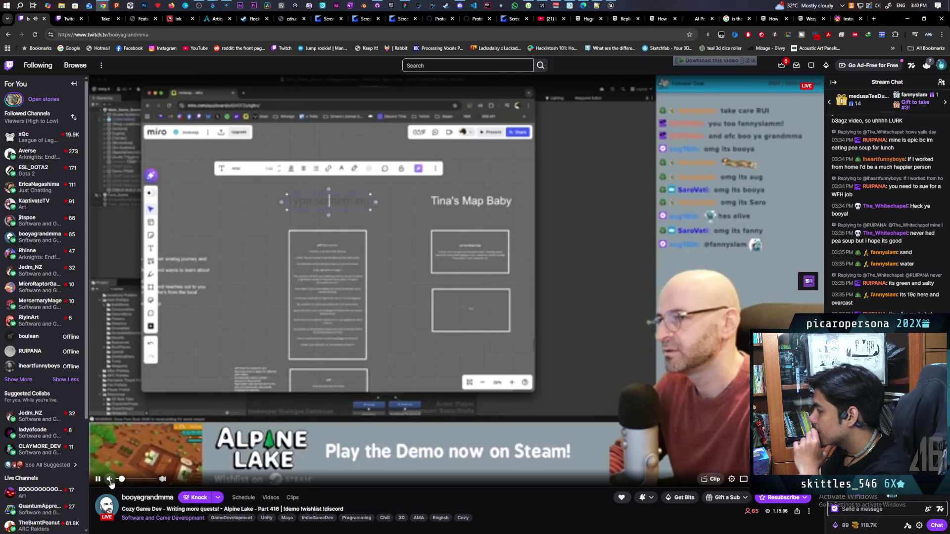
pyautogui.click(111, 483)
pyautogui.click(392, 346)
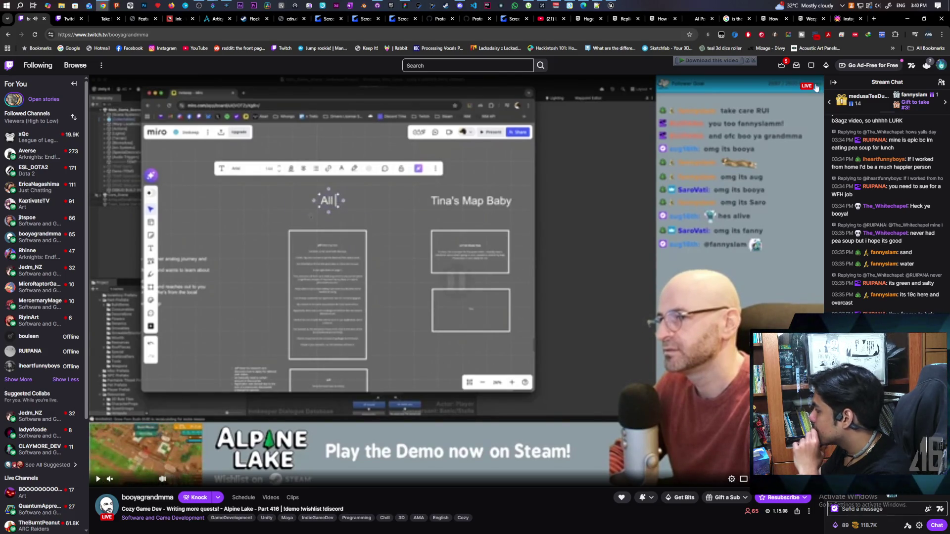
pyautogui.click(908, 23)
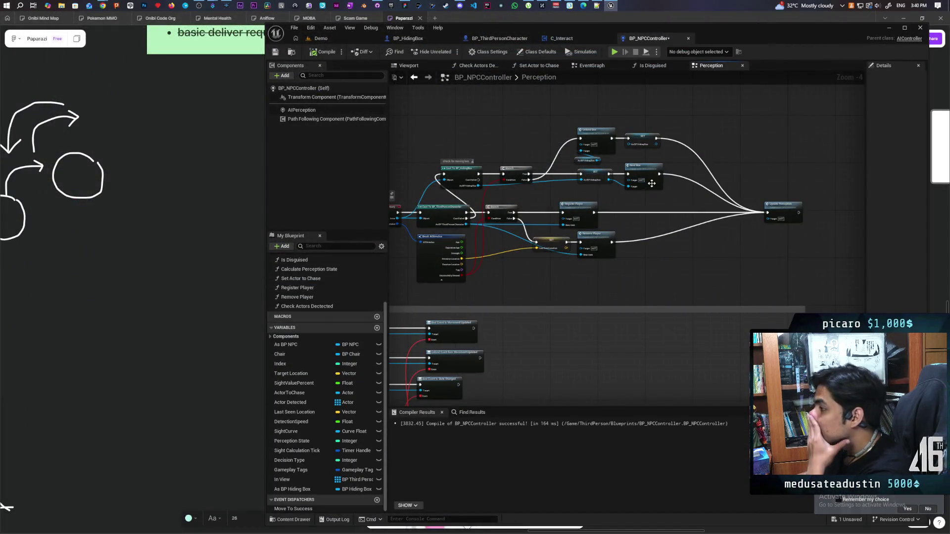
pyautogui.scroll(2, 597, 269)
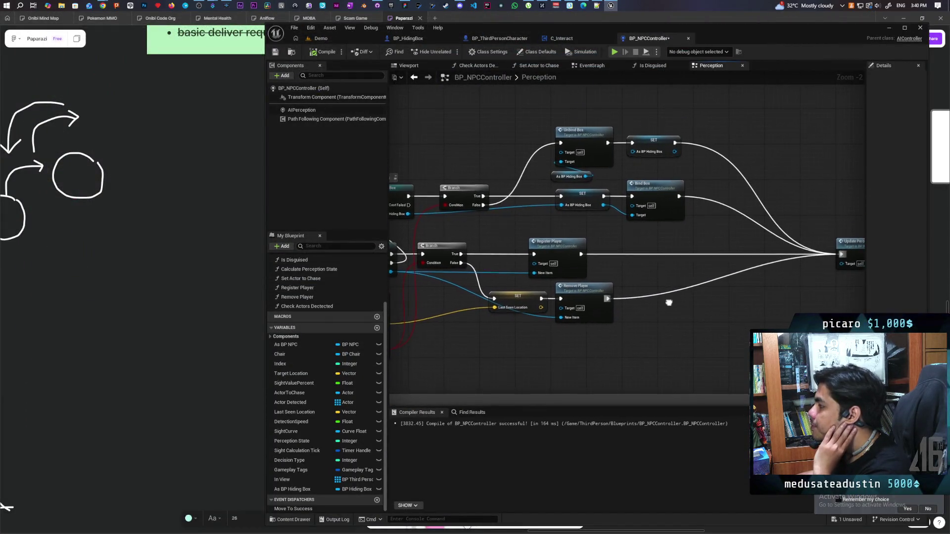
pyautogui.scroll(-5, 604, 171)
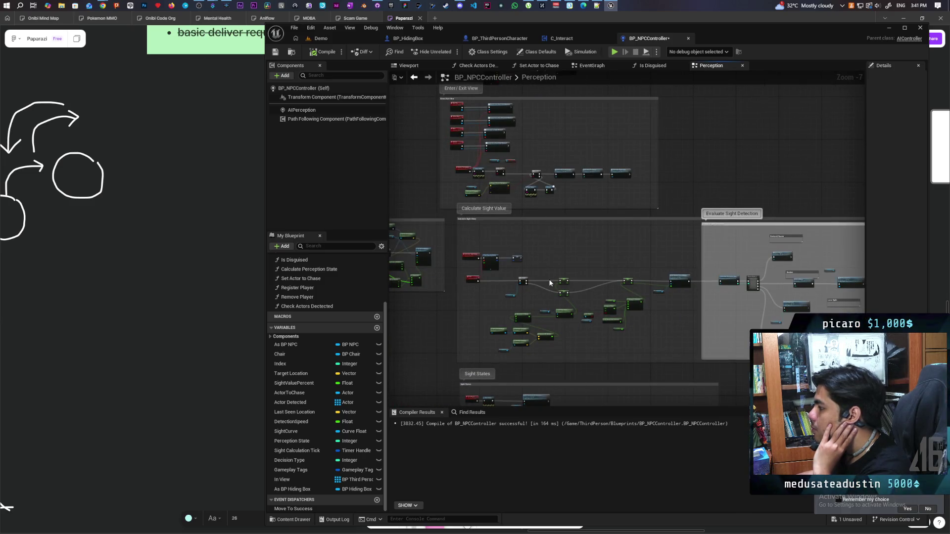
pyautogui.scroll(5, 549, 283)
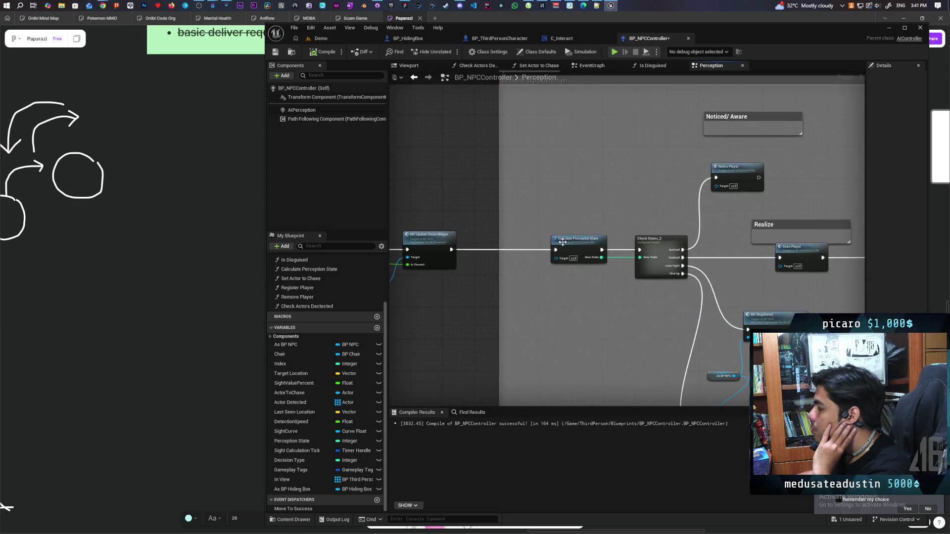
pyautogui.moveTo(556, 274); pyautogui.dragTo(602, 258)
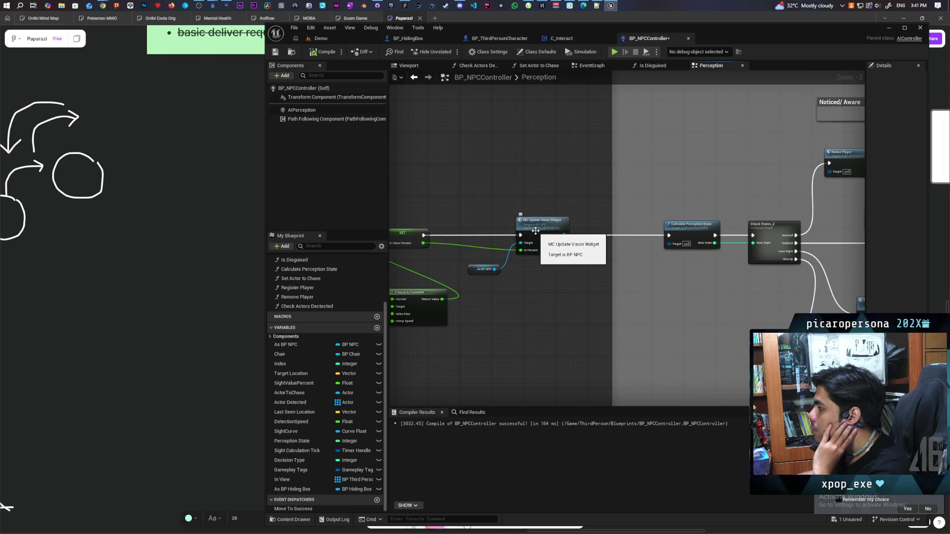
pyautogui.doubleClick(536, 231)
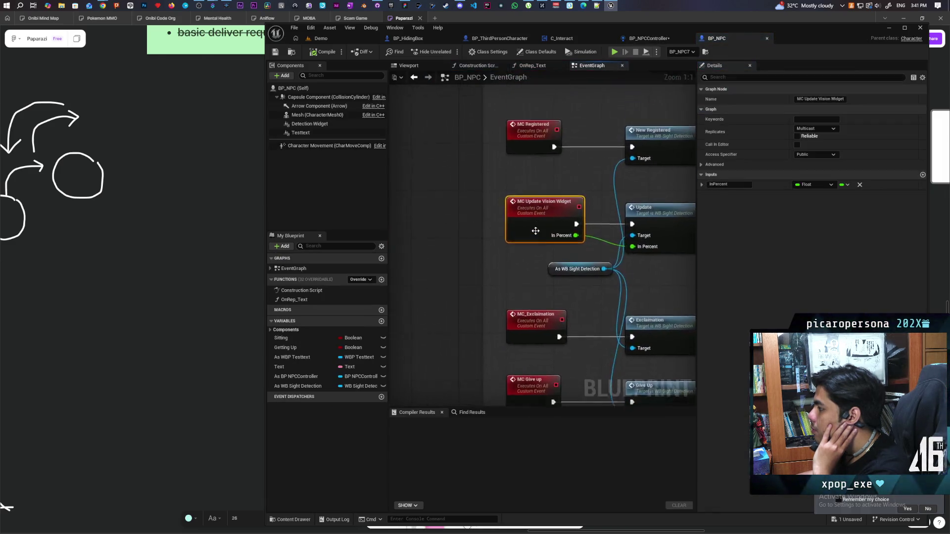
pyautogui.scroll(-4, 535, 231)
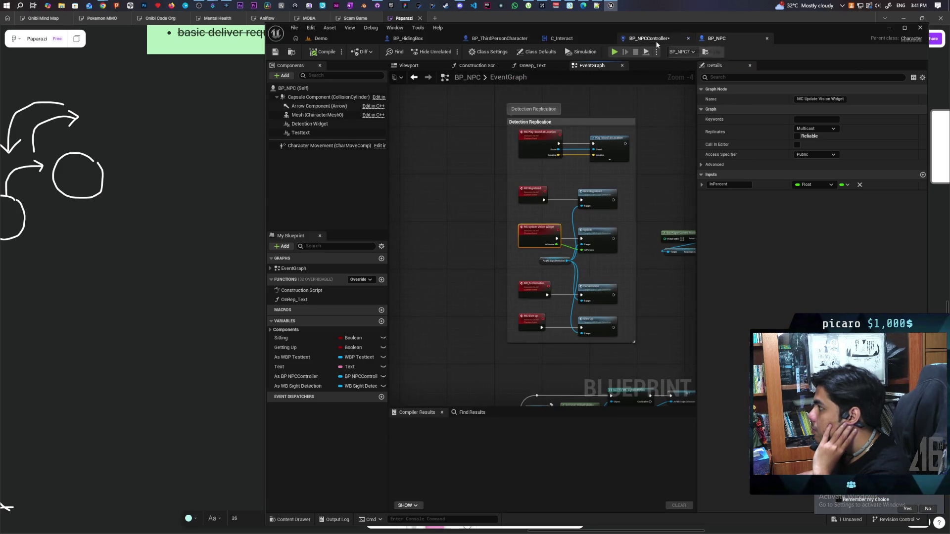
pyautogui.click(638, 42)
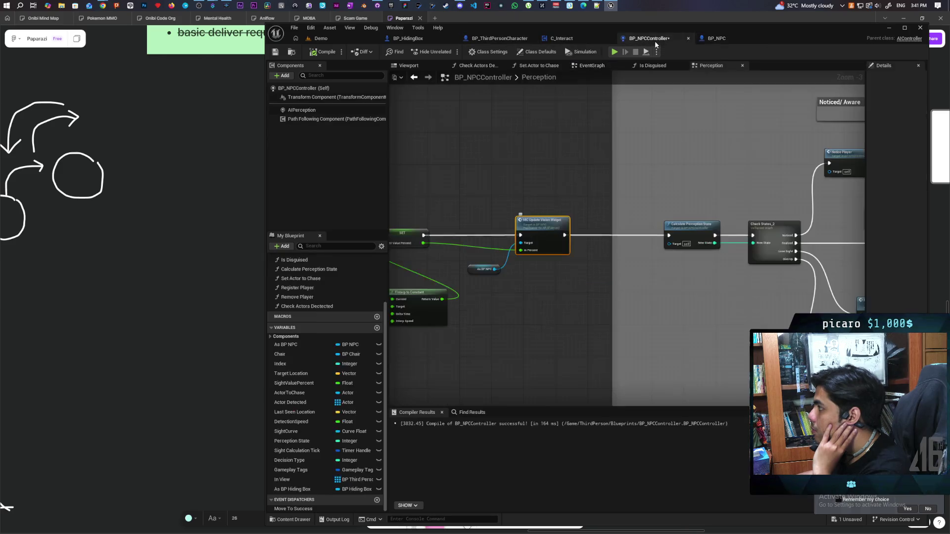
pyautogui.scroll(-3, 555, 253)
pyautogui.scroll(3, 563, 251)
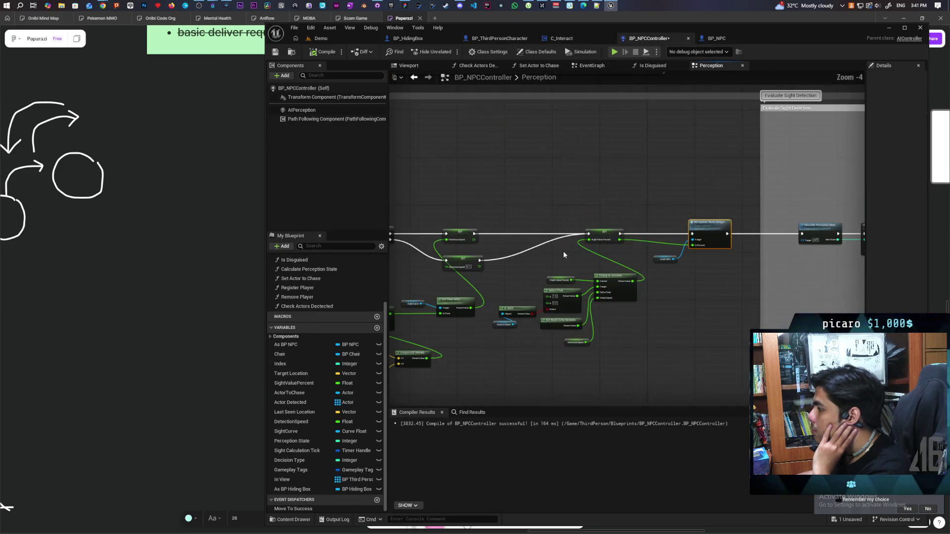
pyautogui.scroll(-4, 525, 258)
pyautogui.scroll(2, 515, 233)
pyautogui.scroll(-2, 515, 233)
pyautogui.scroll(3, 506, 259)
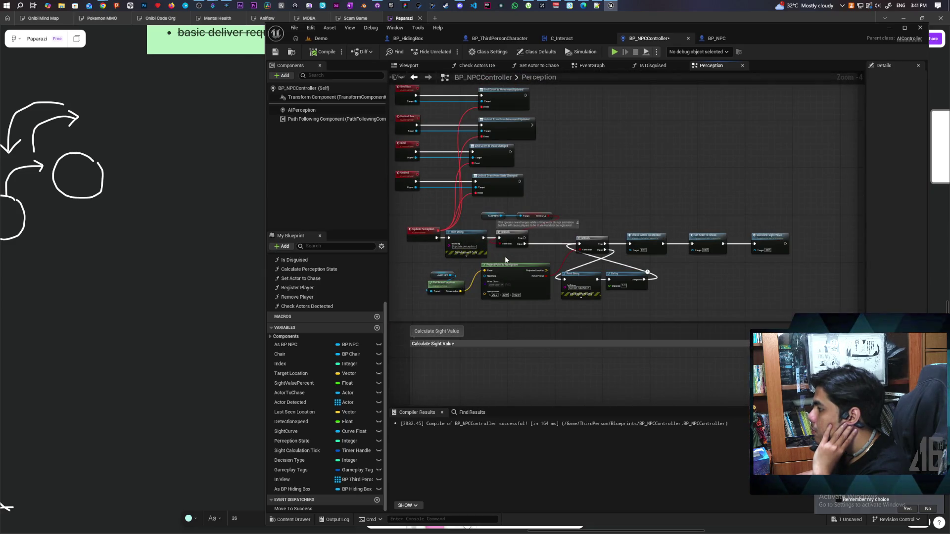
pyautogui.scroll(3, 506, 259)
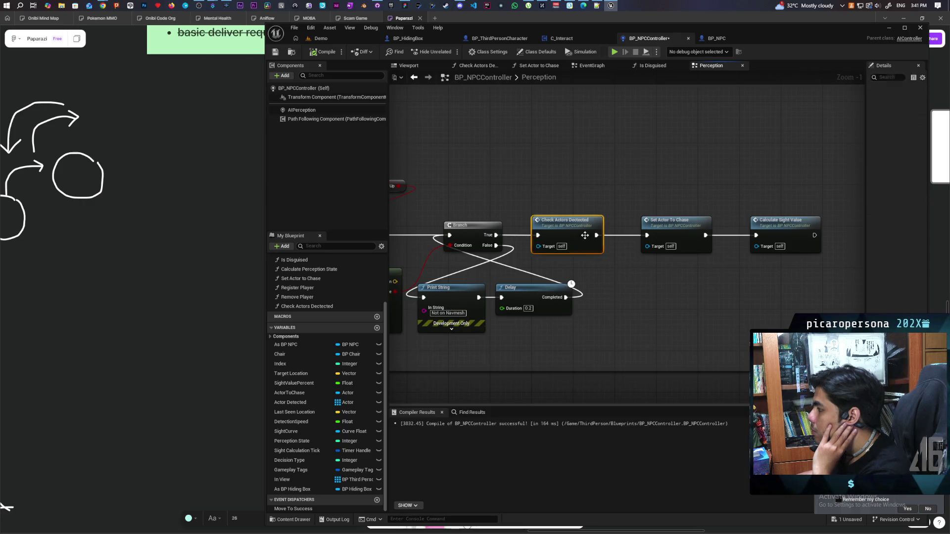
# In the Check Actors Detected graph, make room and add Get Movement Component for the hiding box
pyautogui.doubleClick(585, 236)
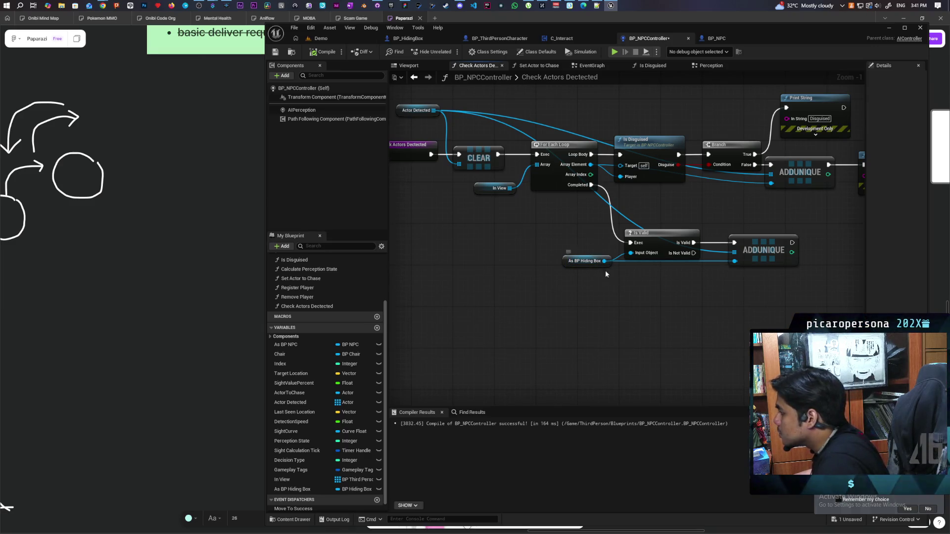
pyautogui.moveTo(657, 242)
pyautogui.mouseDown()
pyautogui.moveTo(586, 244)
pyautogui.moveTo(600, 243)
pyautogui.mouseUp()
pyautogui.moveTo(755, 246); pyautogui.dragTo(802, 246)
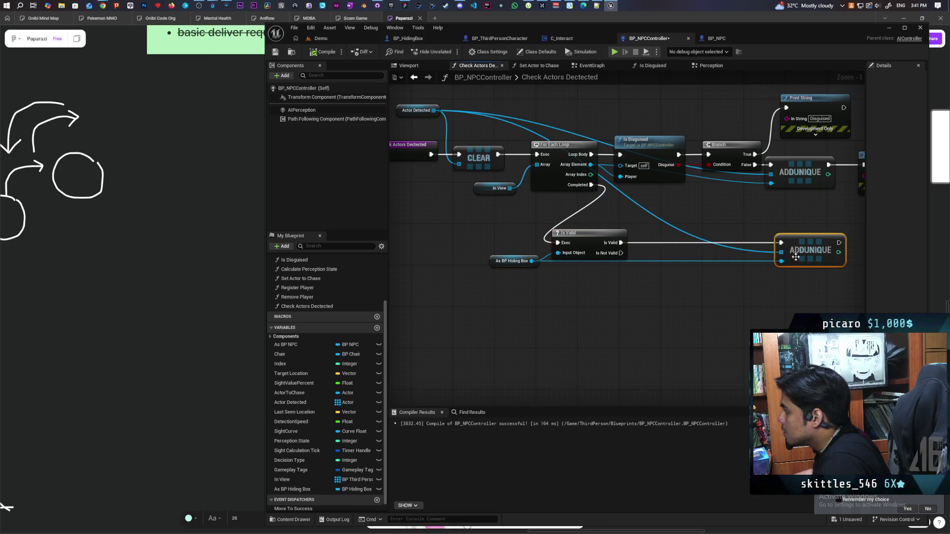
pyautogui.moveTo(532, 260); pyautogui.dragTo(549, 309)
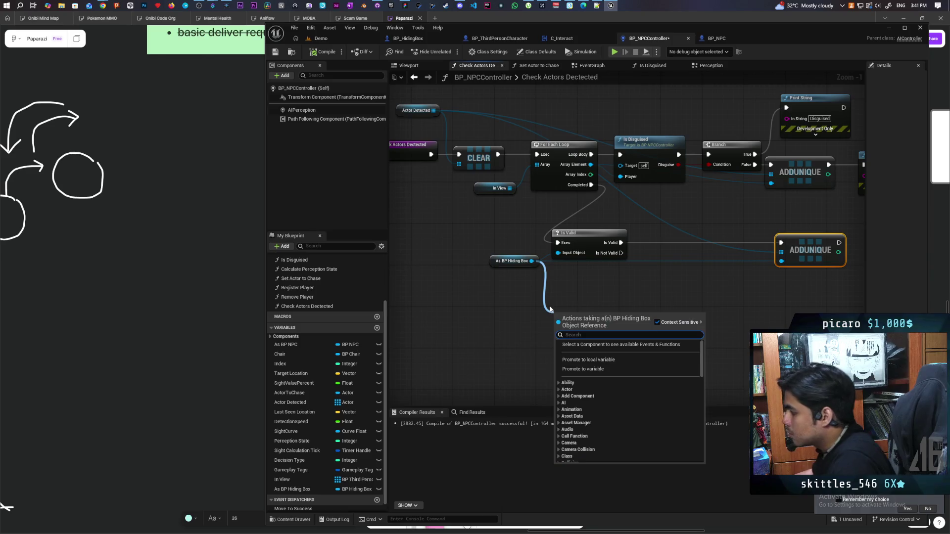
pyautogui.write('get moveme')
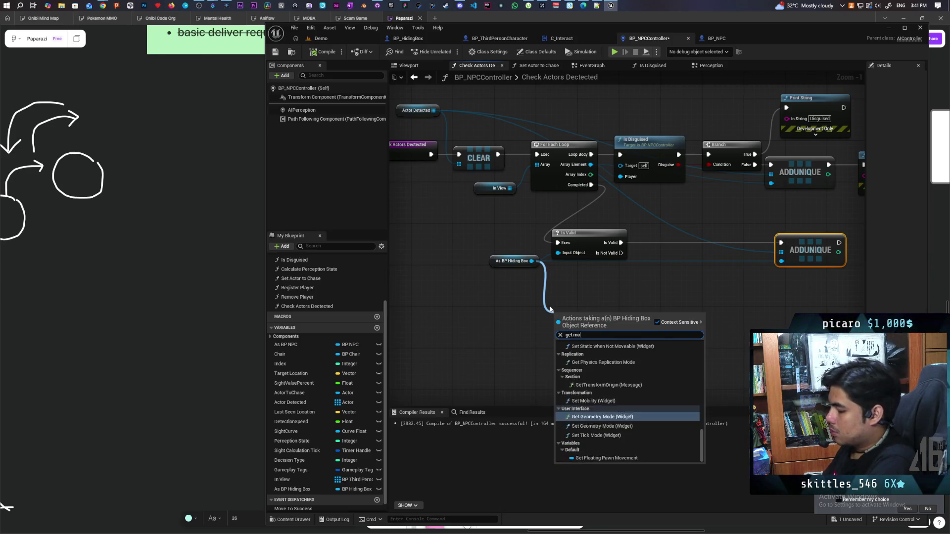
pyautogui.press('Return')
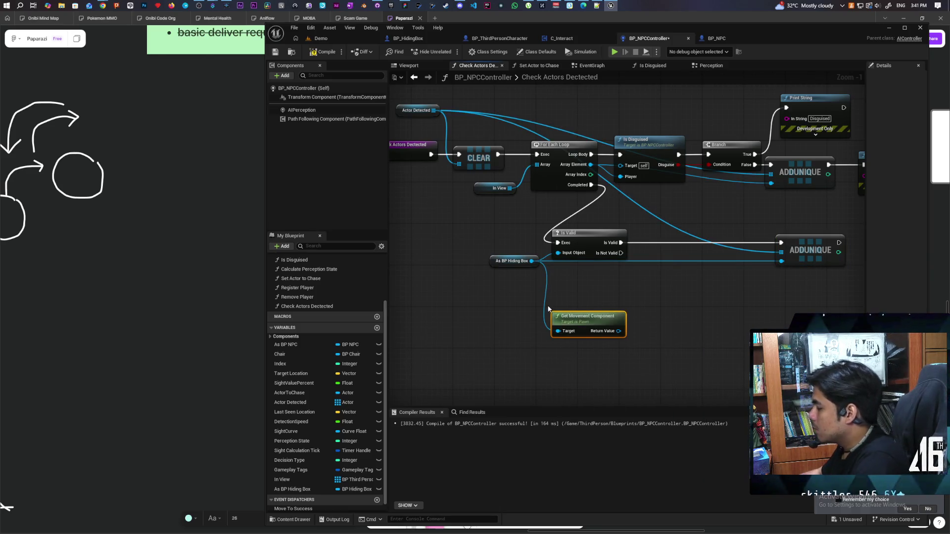
# Get the movement component's Velocity and feed it into a Vector Length XY node
pyautogui.moveTo(623, 332)
pyautogui.mouseDown()
pyautogui.moveTo(670, 334)
pyautogui.moveTo(571, 329)
pyautogui.moveTo(609, 326)
pyautogui.mouseUp()
pyautogui.write('get')
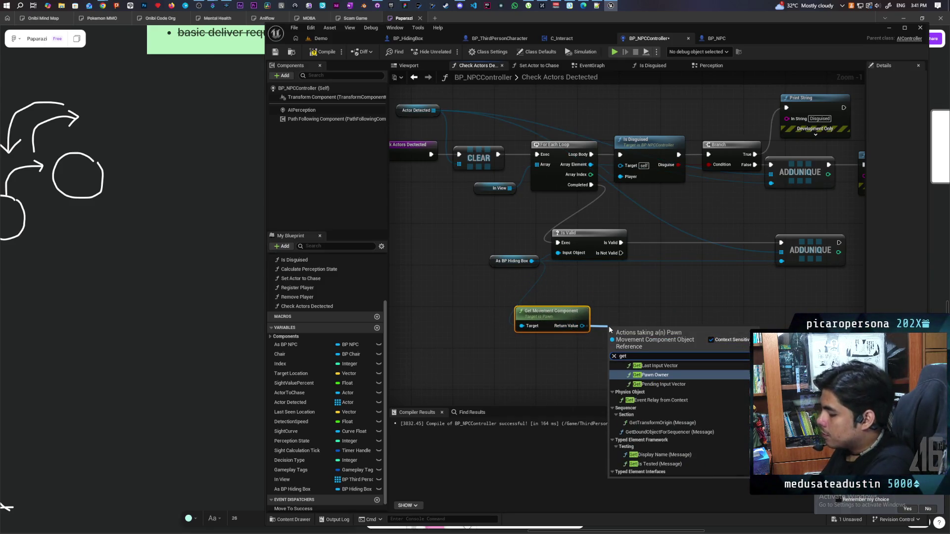
pyautogui.write(' veloci')
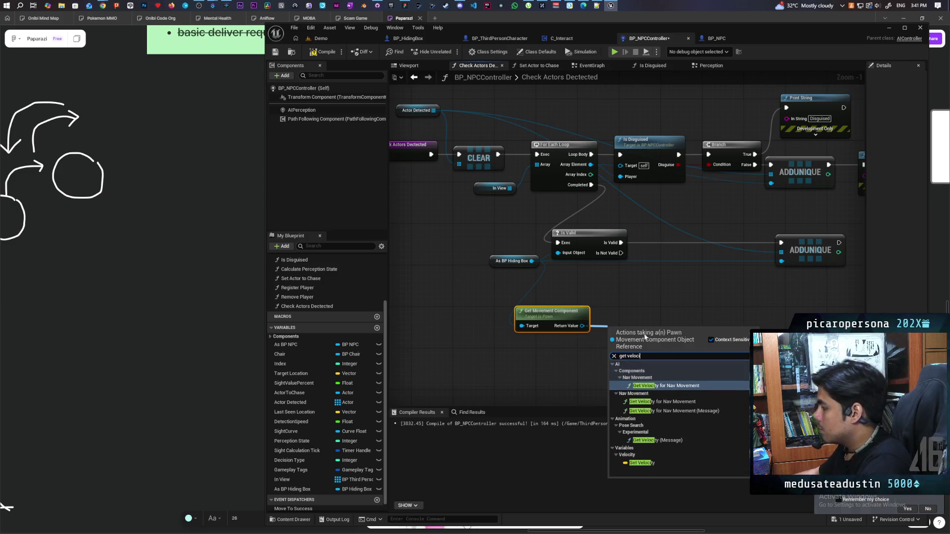
pyautogui.click(653, 464)
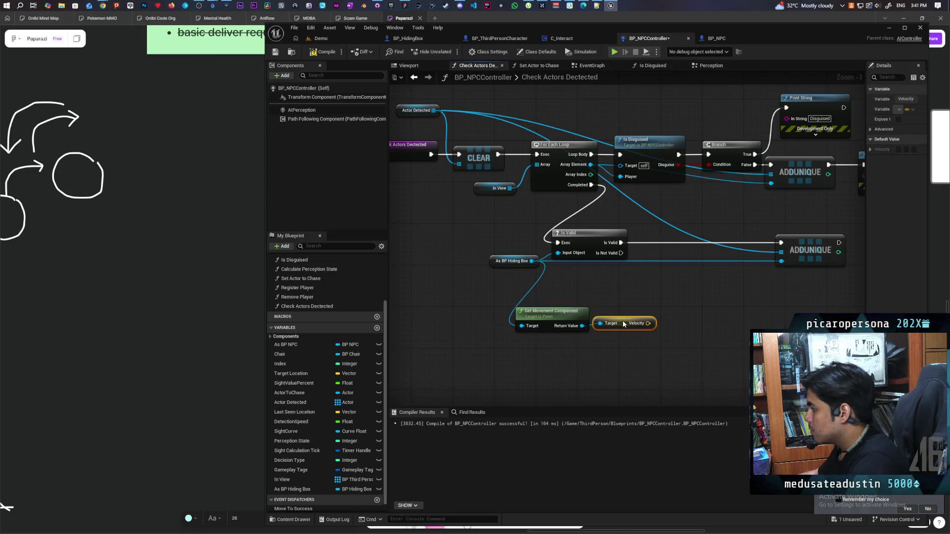
pyautogui.moveTo(598, 326)
pyautogui.mouseDown()
pyautogui.moveTo(591, 332)
pyautogui.moveTo(614, 306)
pyautogui.mouseUp()
pyautogui.moveTo(555, 321); pyautogui.dragTo(570, 339)
pyautogui.write('lengt')
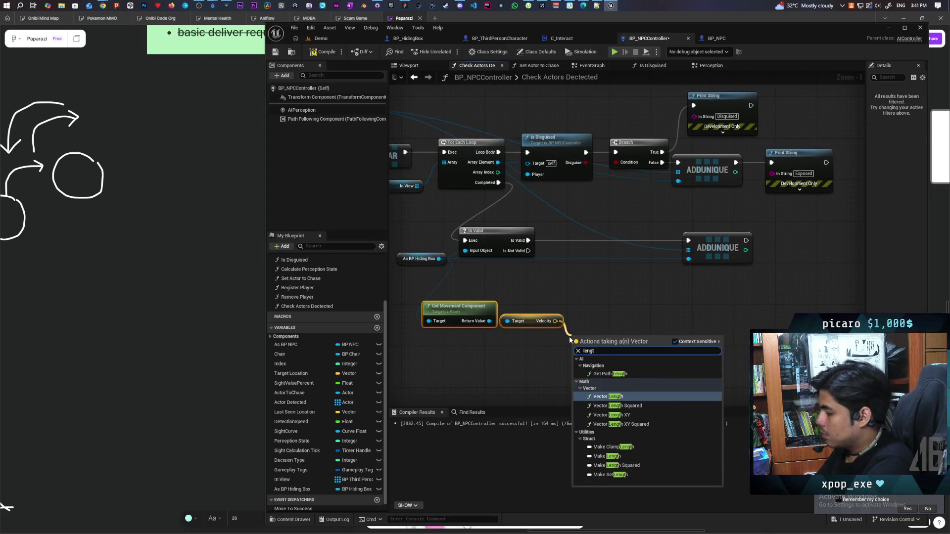
pyautogui.press('Down')
pyautogui.press('Down')
pyautogui.press('Return')
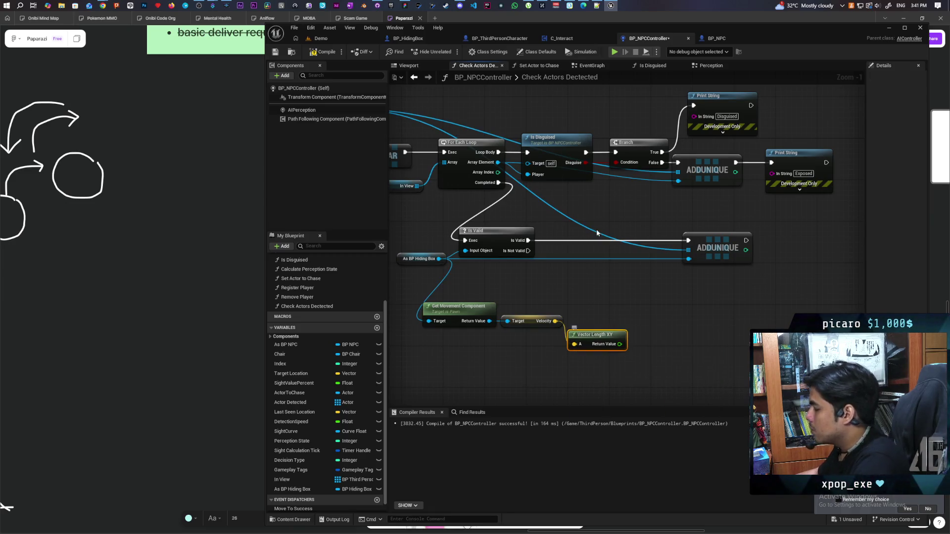
# Add a > speed check driving a Branch between Is Valid and ADDUNIQUE, then compile and save
pyautogui.moveTo(597, 338)
pyautogui.mouseDown()
pyautogui.moveTo(597, 318)
pyautogui.moveTo(676, 323)
pyautogui.mouseUp()
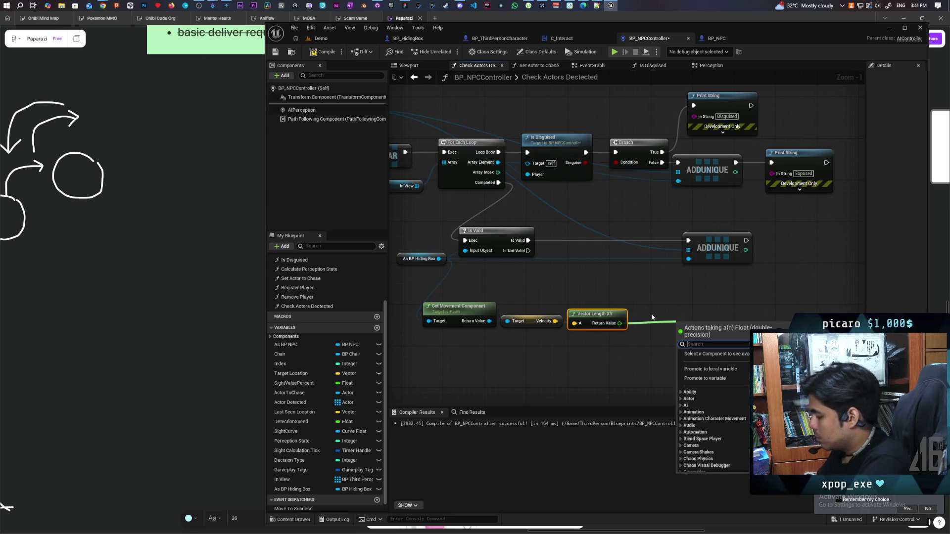
pyautogui.write('>')
pyautogui.press('Return')
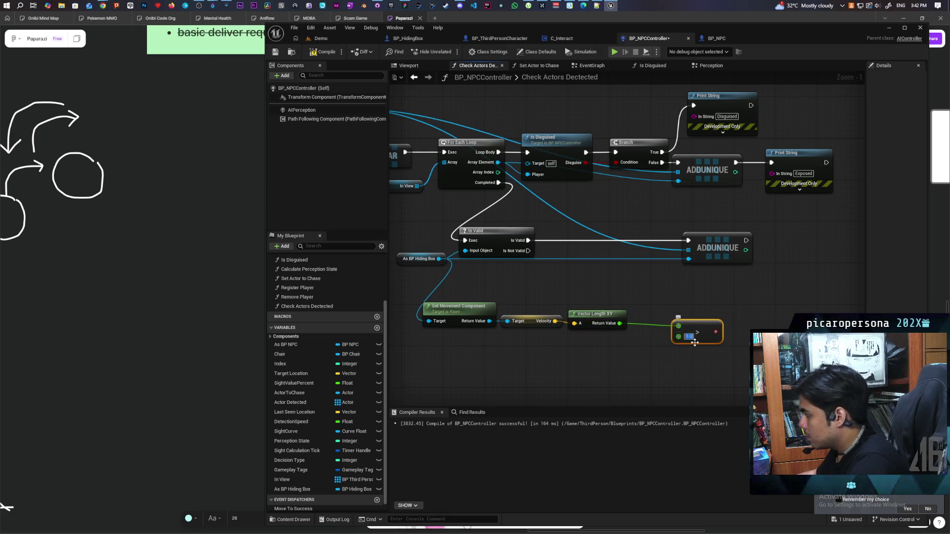
pyautogui.click(644, 275)
pyautogui.moveTo(716, 332)
pyautogui.mouseDown()
pyautogui.moveTo(652, 297)
pyautogui.moveTo(621, 237)
pyautogui.mouseUp()
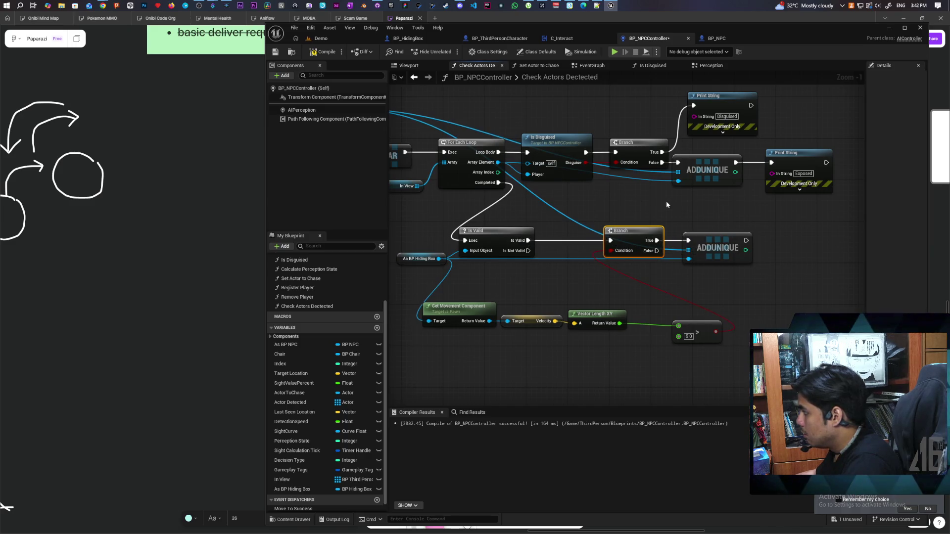
pyautogui.press('F7')
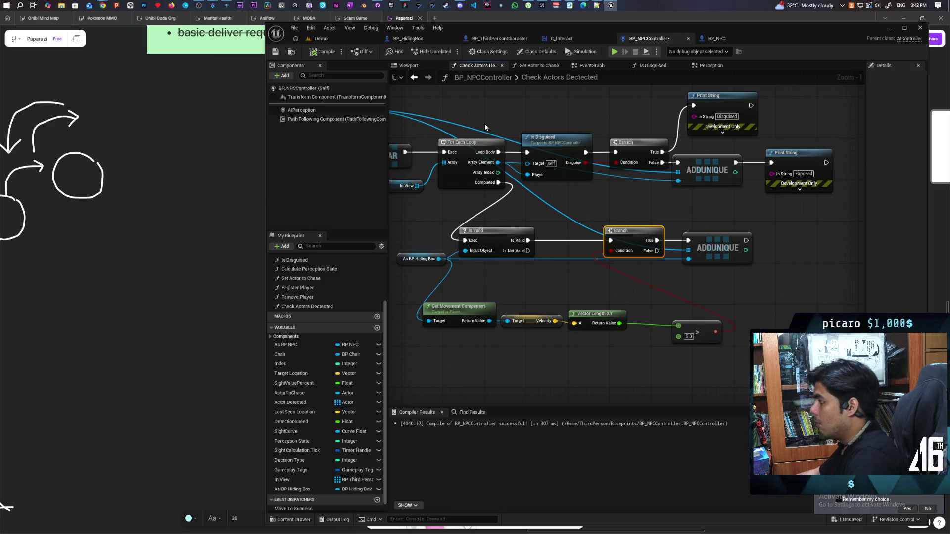
pyautogui.hotkey('ctrl', 's')
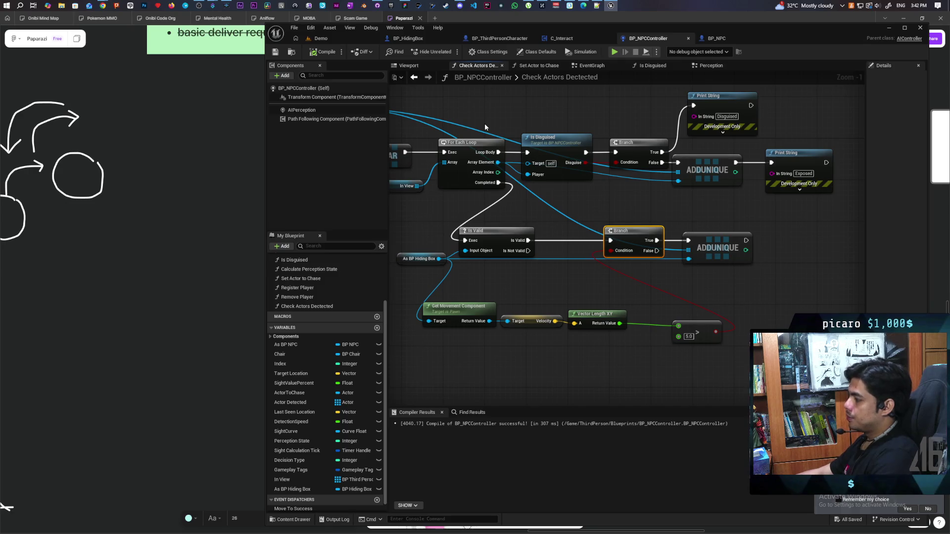
# Straighten the speed-check nodes, then start a multiplayer play test of the Demo level
pyautogui.moveTo(756, 304)
pyautogui.mouseDown()
pyautogui.moveTo(601, 340)
pyautogui.moveTo(485, 341)
pyautogui.mouseUp()
pyautogui.press('q')
pyautogui.click(726, 287)
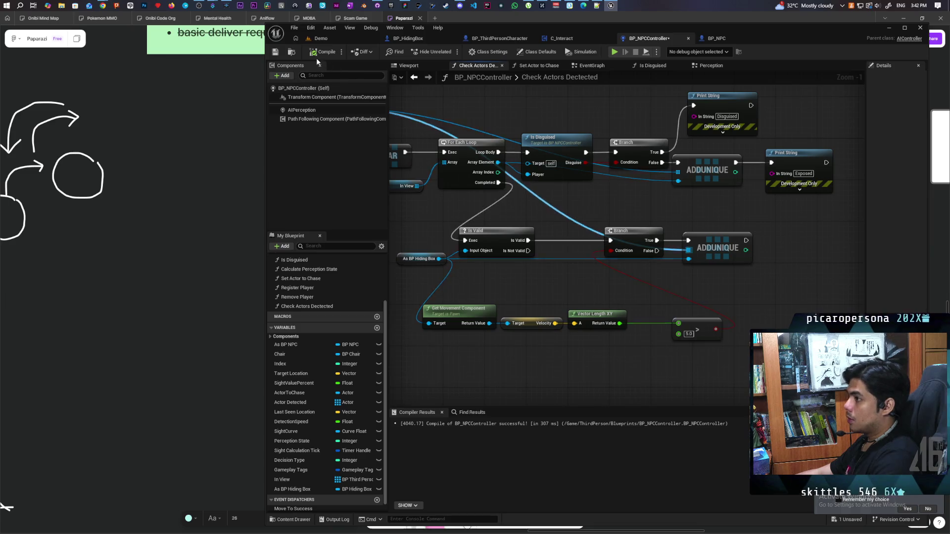
pyautogui.click(319, 40)
pyautogui.click(448, 52)
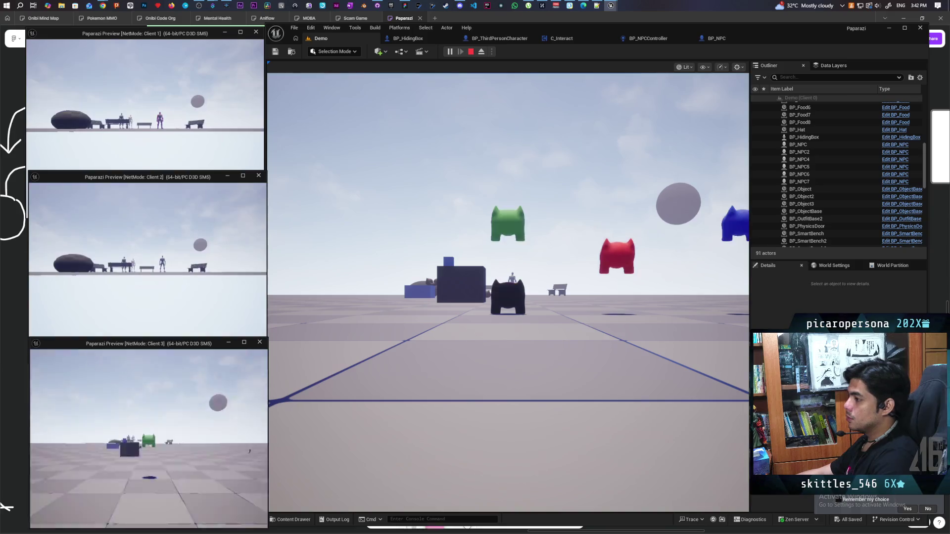
# Walk the character up to a hiding box and hide inside it with F
pyautogui.press('w')
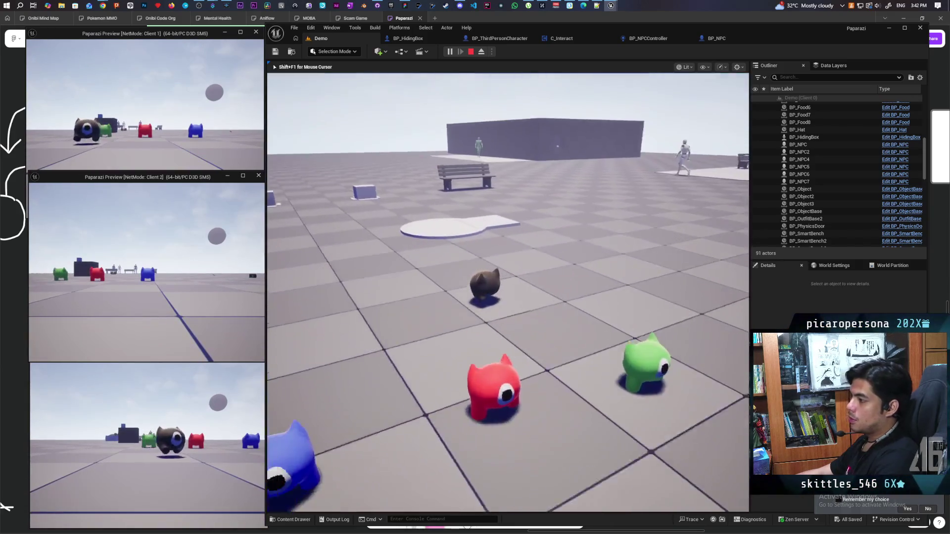
pyautogui.press('e')
pyautogui.press('w')
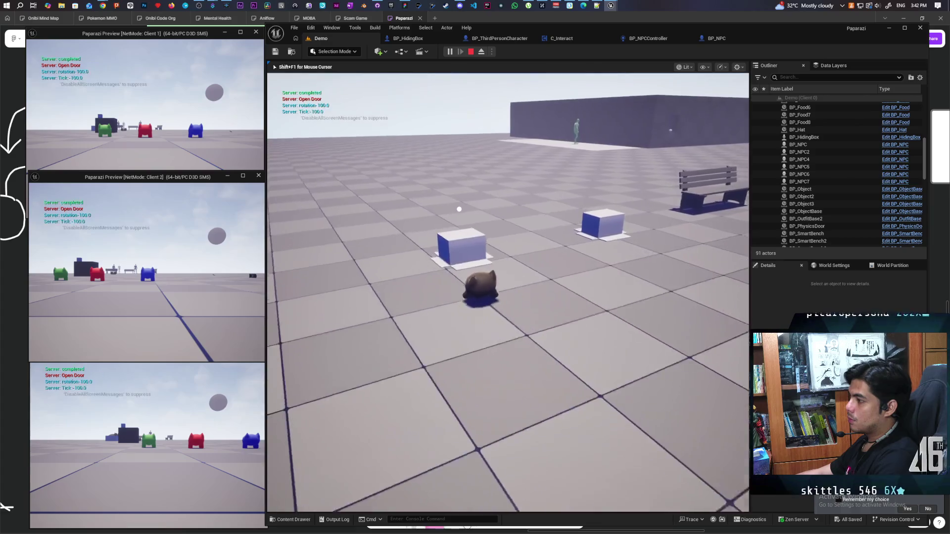
pyautogui.press('f')
pyautogui.press('w')
pyautogui.press('f')
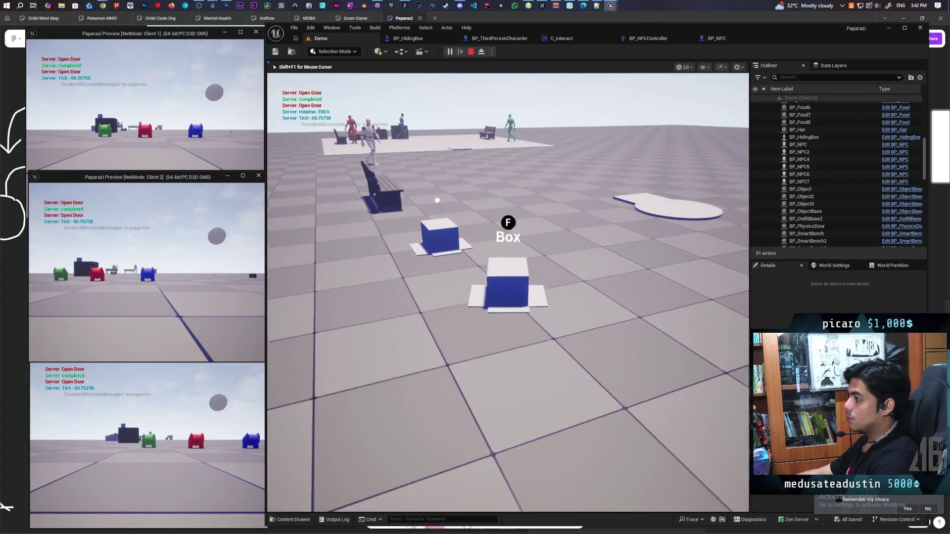
# Move the hidden box around the NPC, then stop the play test and open BP_NPC
pyautogui.press('w')
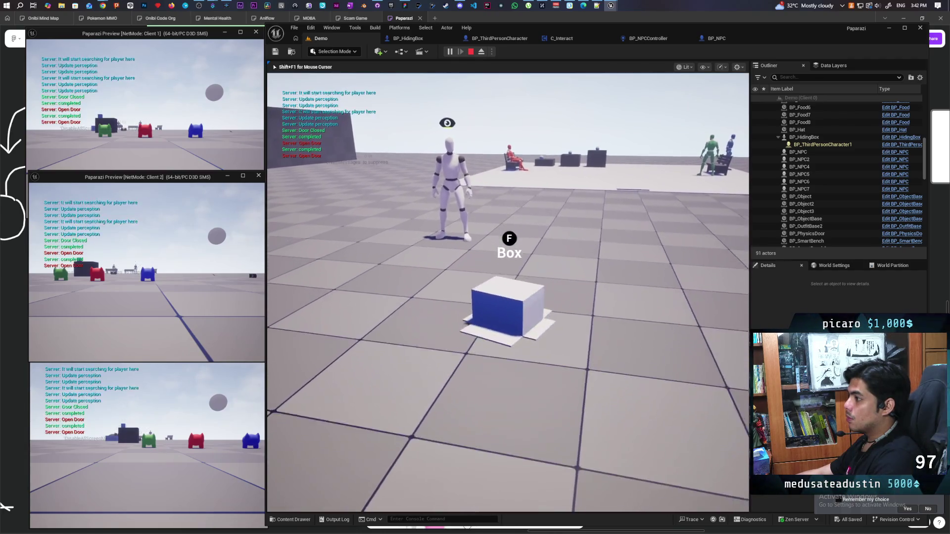
pyautogui.press('w')
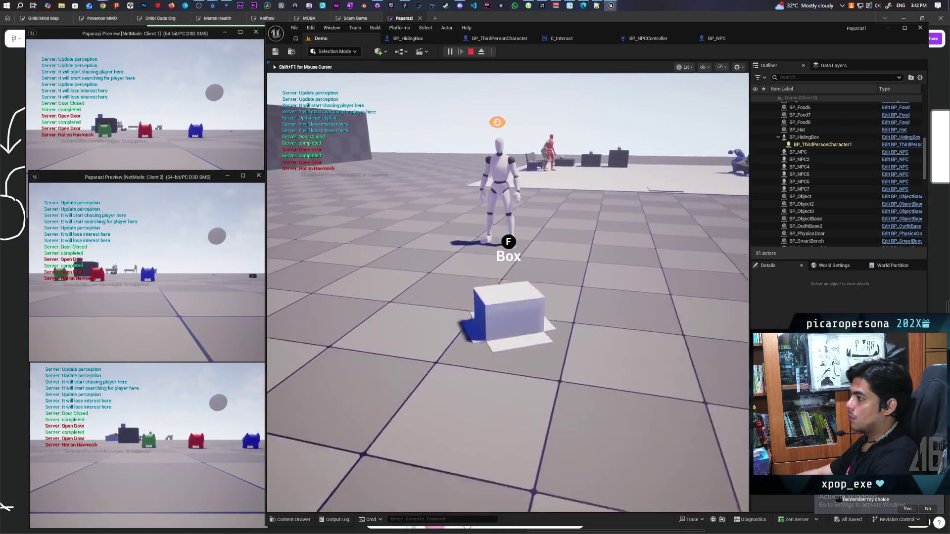
pyautogui.press('s')
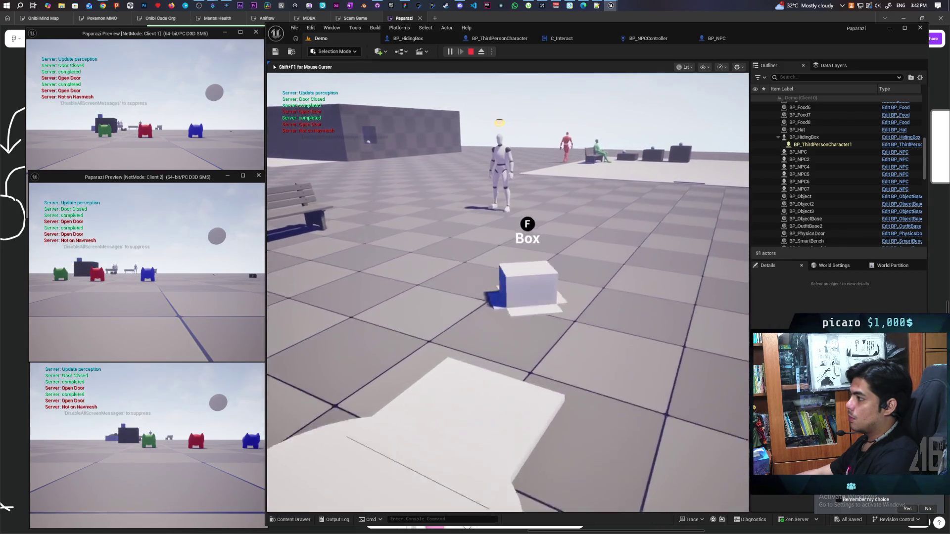
pyautogui.press('w')
pyautogui.press('a')
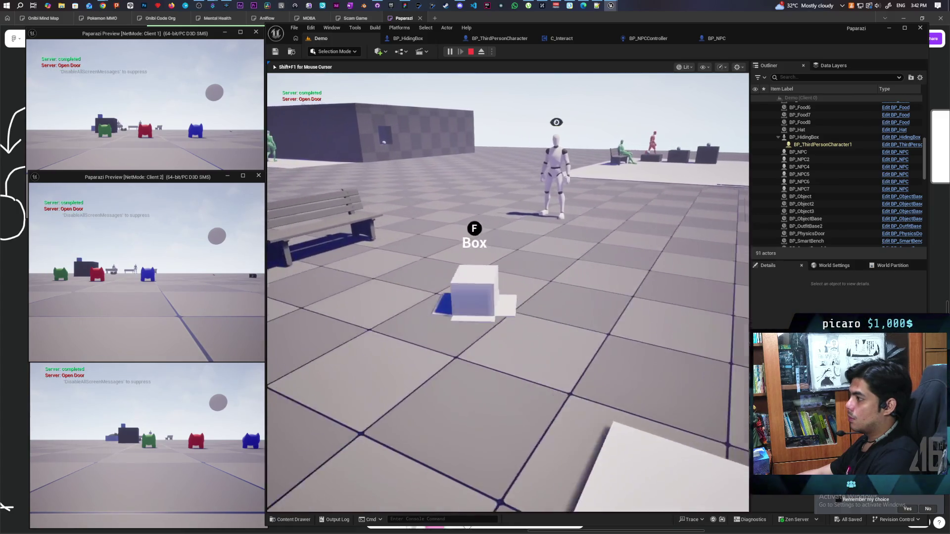
pyautogui.press('w')
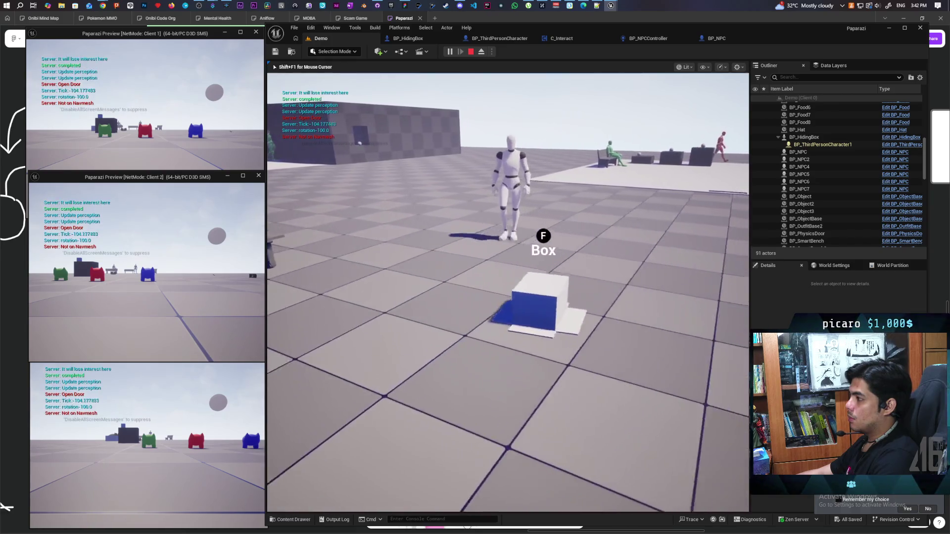
pyautogui.press('a')
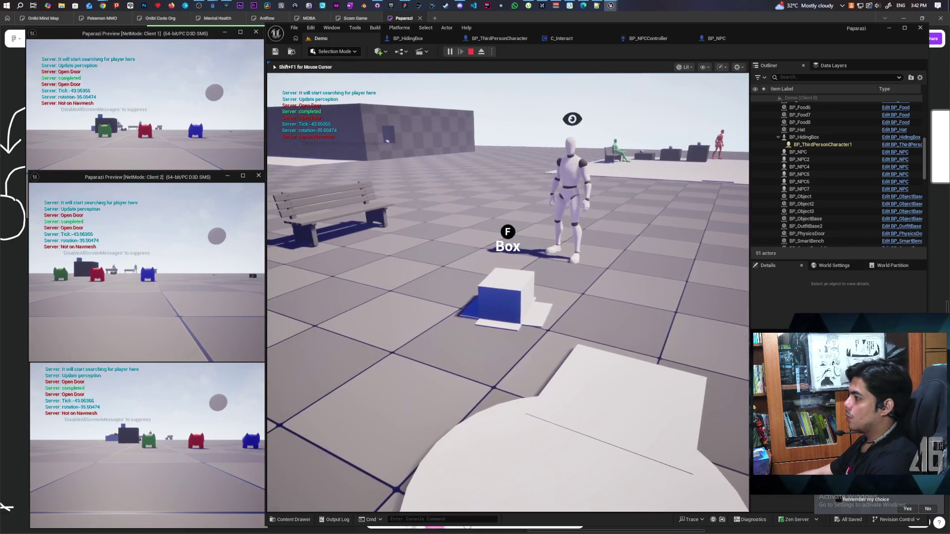
pyautogui.press('Escape')
pyautogui.click(703, 39)
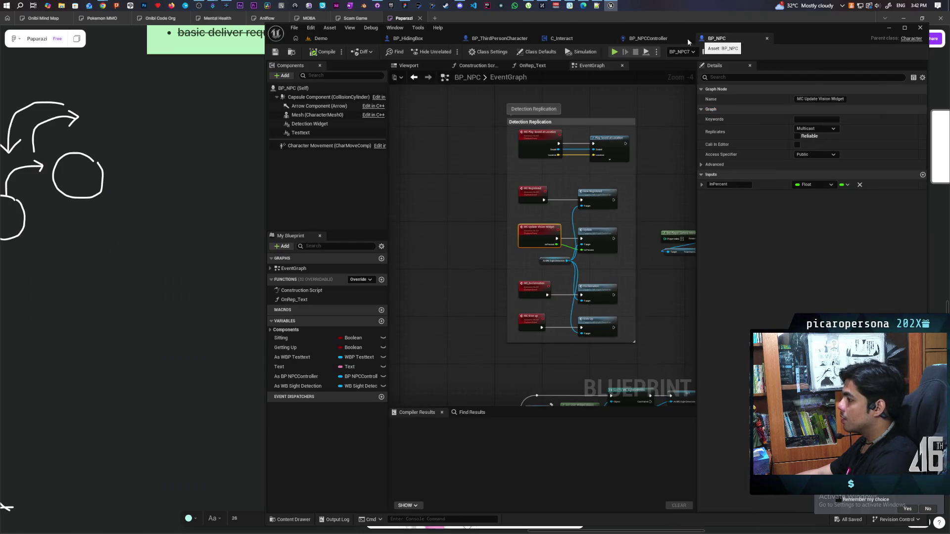
# Pan through BP_NPCController's velocity-check nodes, then start another multiplayer play test from the Demo level
pyautogui.click(643, 38)
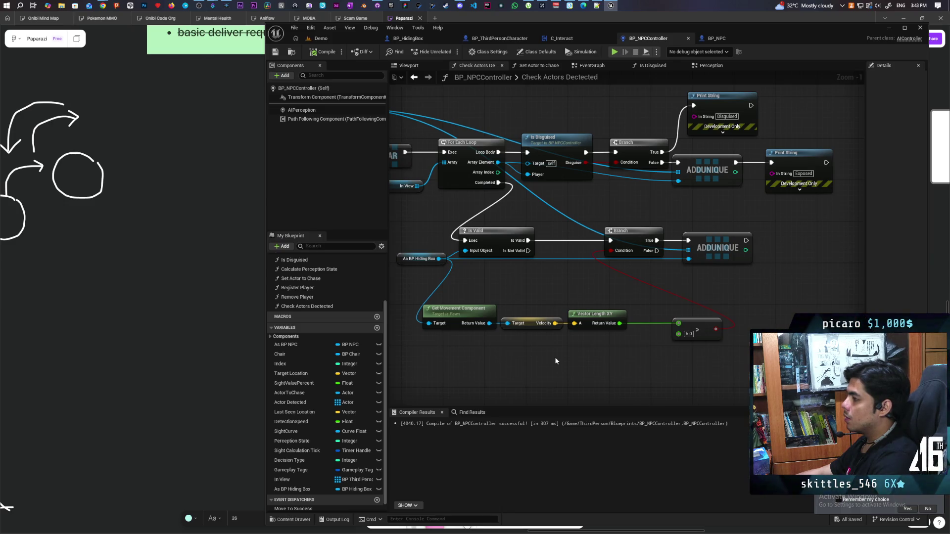
pyautogui.moveTo(556, 361)
pyautogui.mouseDown()
pyautogui.moveTo(660, 367)
pyautogui.moveTo(632, 365)
pyautogui.moveTo(682, 354)
pyautogui.moveTo(653, 350)
pyautogui.moveTo(606, 373)
pyautogui.mouseUp()
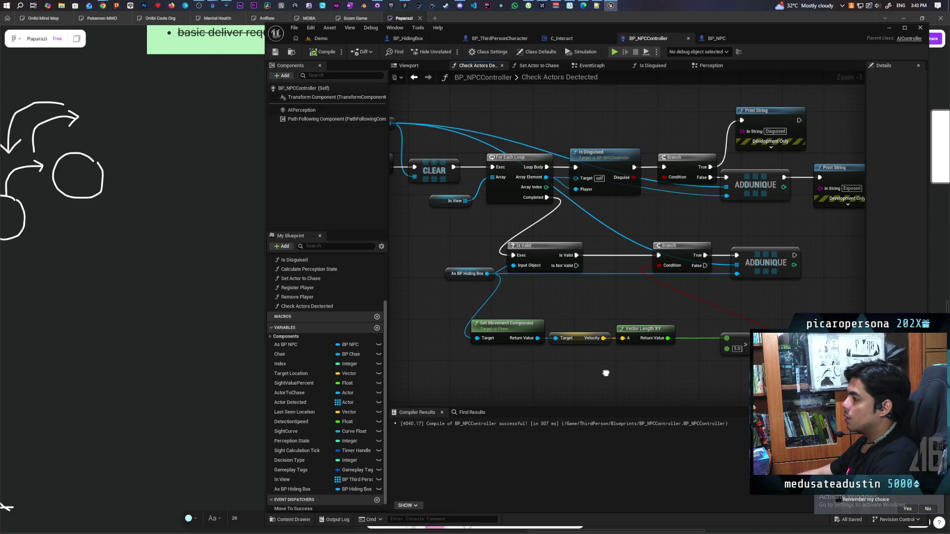
pyautogui.moveTo(605, 373); pyautogui.dragTo(605, 373)
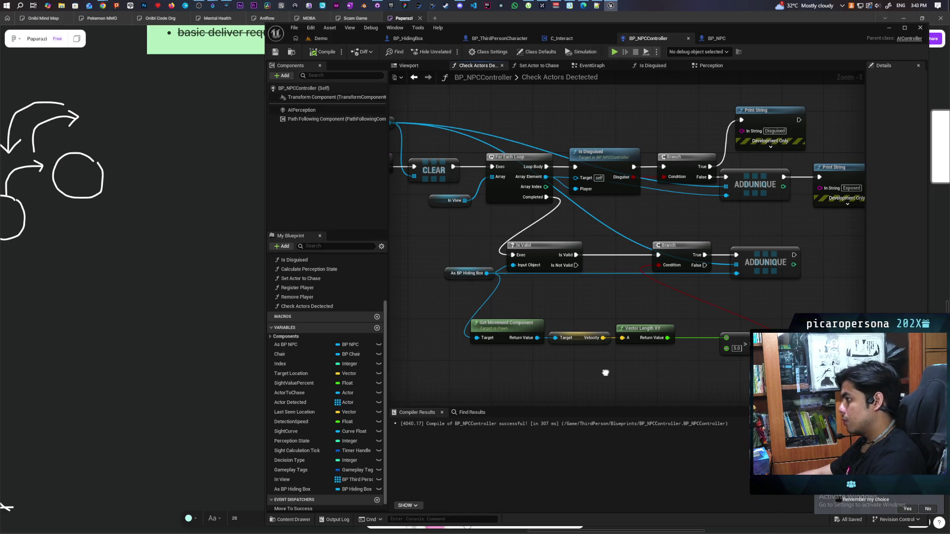
pyautogui.moveTo(605, 372); pyautogui.dragTo(507, 358)
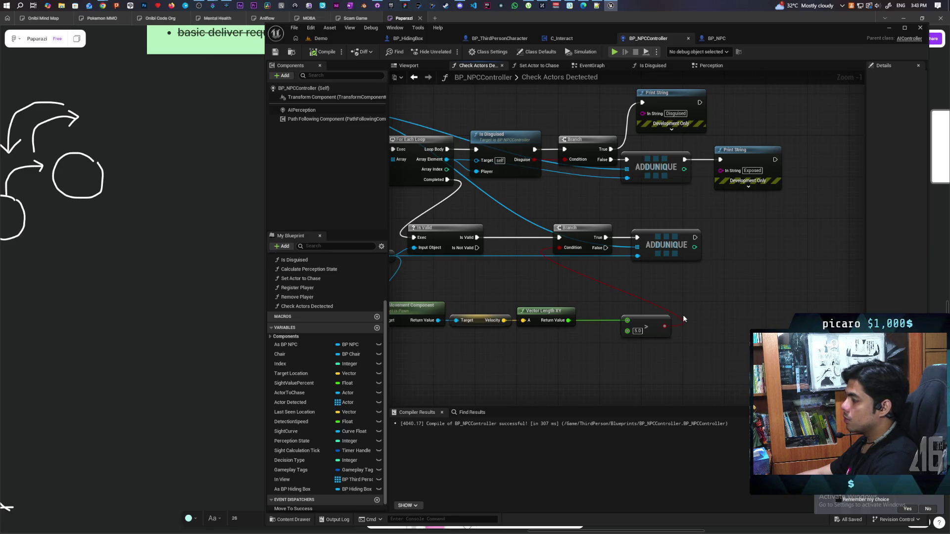
pyautogui.moveTo(683, 318)
pyautogui.mouseDown()
pyautogui.moveTo(701, 343)
pyautogui.moveTo(620, 348)
pyautogui.mouseUp()
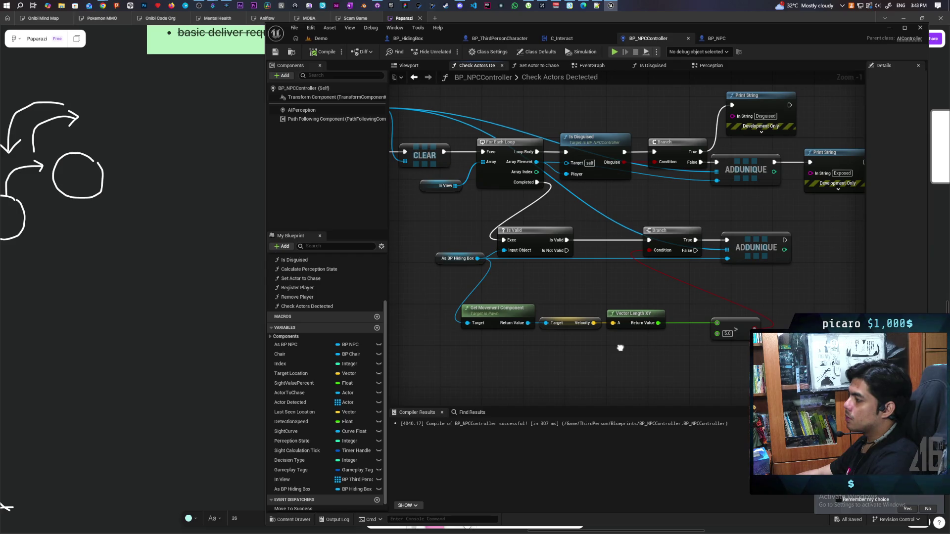
pyautogui.moveTo(530, 353)
pyautogui.mouseDown()
pyautogui.moveTo(643, 309)
pyautogui.moveTo(711, 351)
pyautogui.mouseUp()
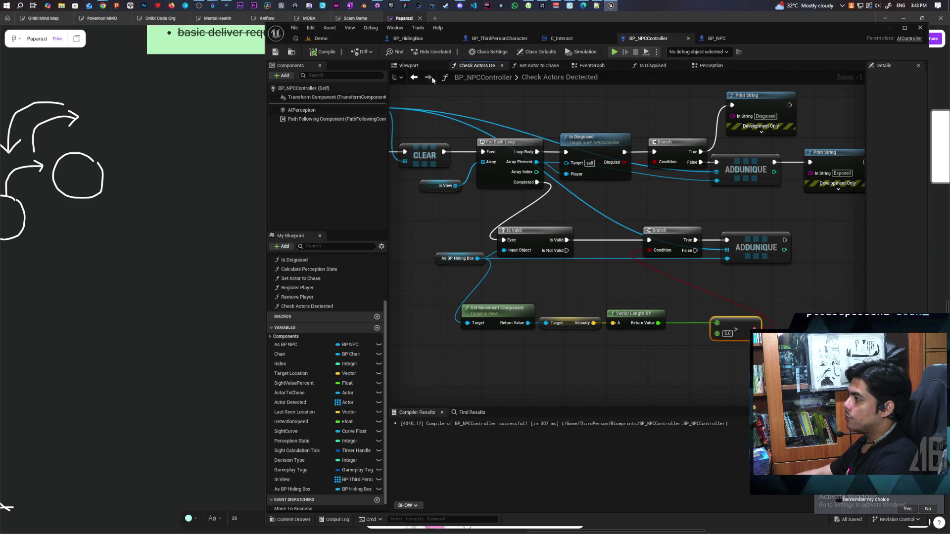
pyautogui.click(321, 38)
pyautogui.click(450, 54)
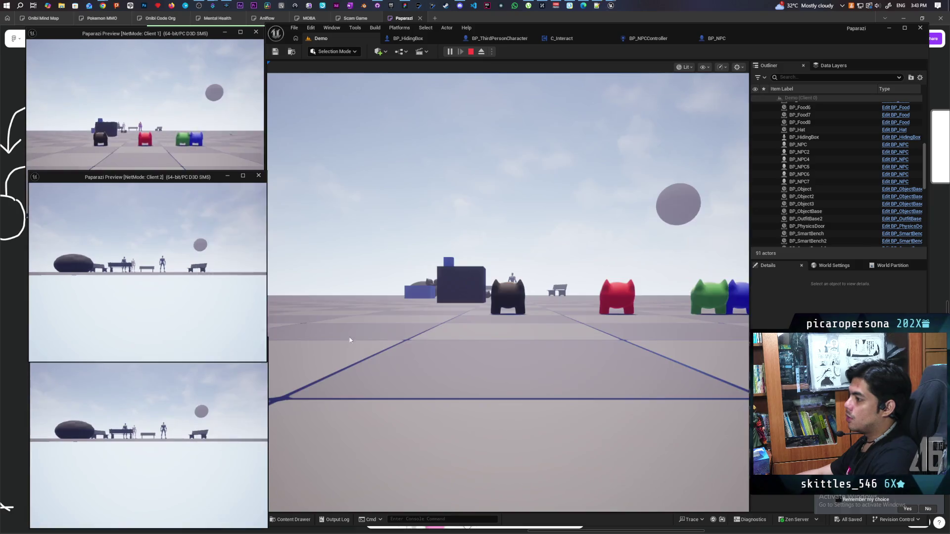
pyautogui.click(508, 292)
pyautogui.press('w')
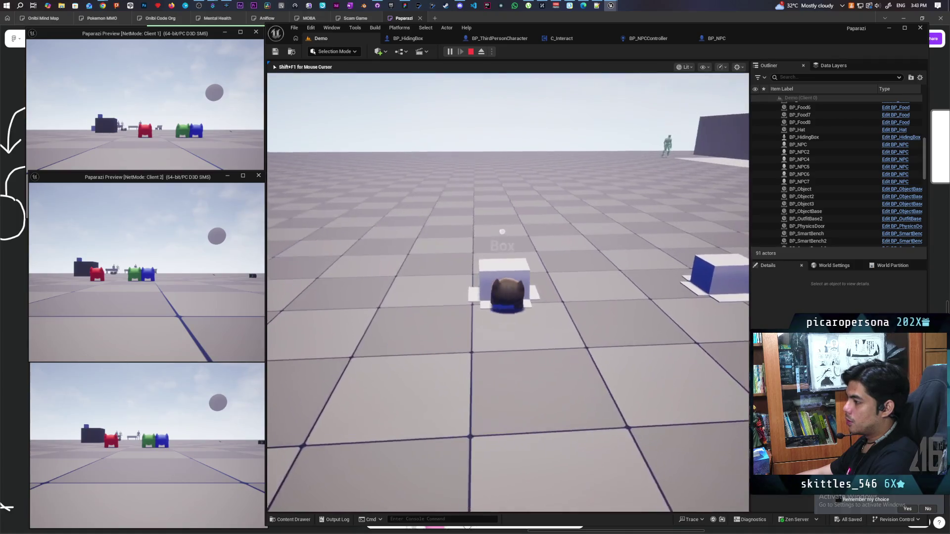
pyautogui.press('f')
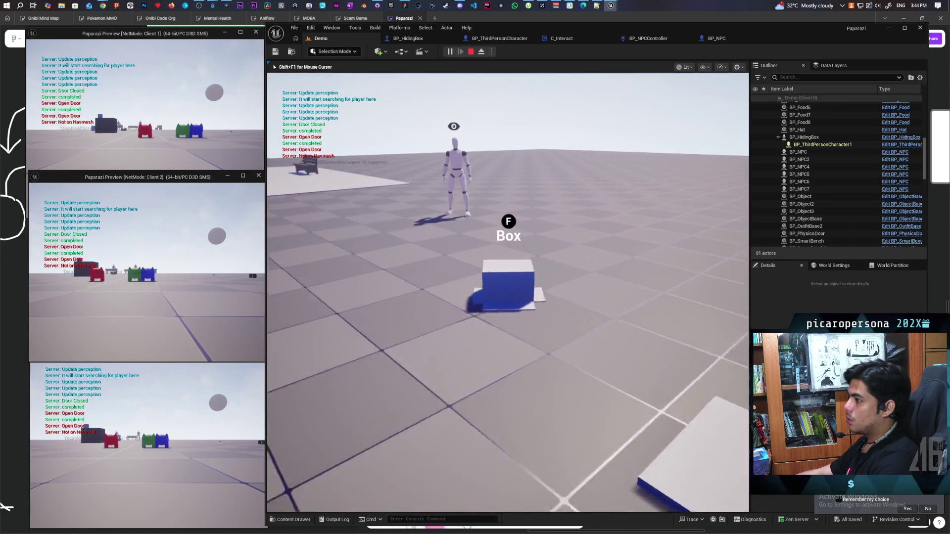
pyautogui.press('Escape')
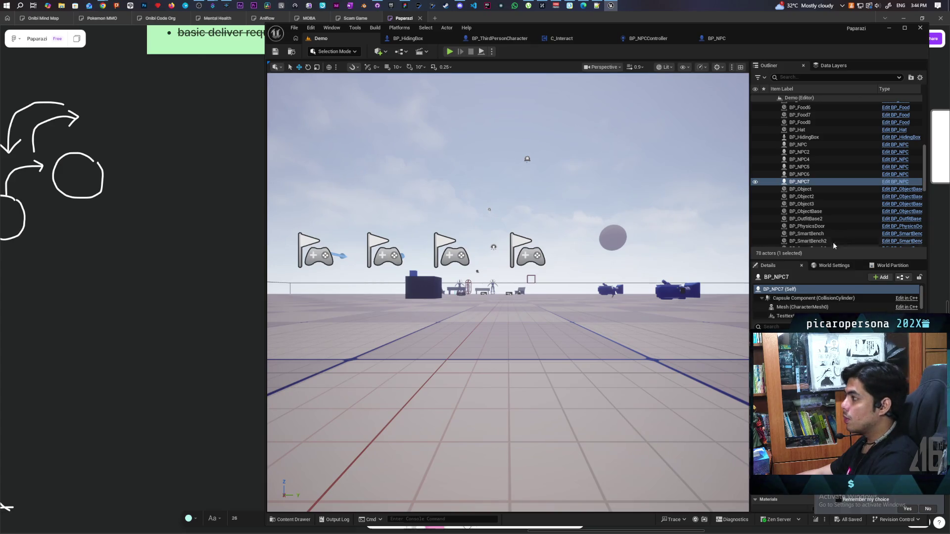
# Align the cast node with the Component node in BP_HidingBox's Interact graph
pyautogui.click(717, 39)
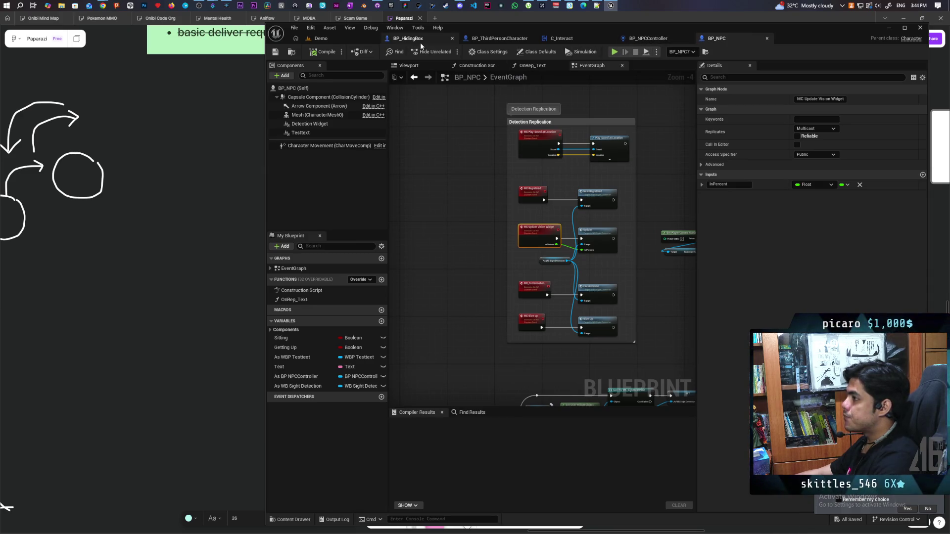
pyautogui.click(408, 38)
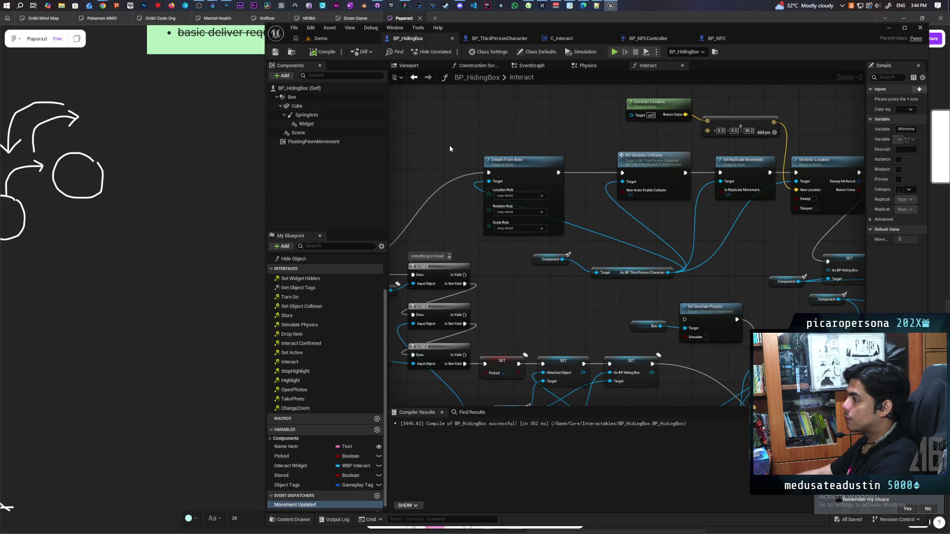
pyautogui.moveTo(536, 296); pyautogui.dragTo(638, 260)
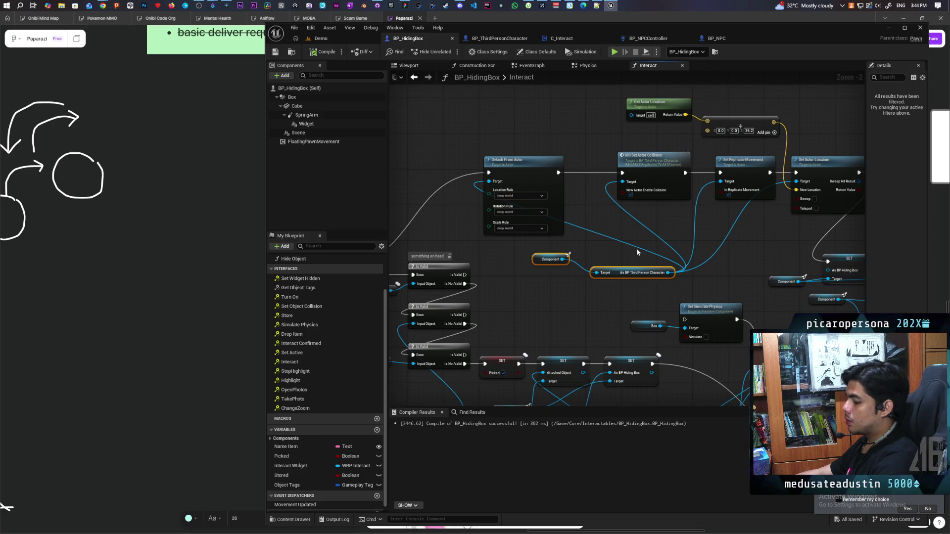
pyautogui.press('q')
pyautogui.click(628, 245)
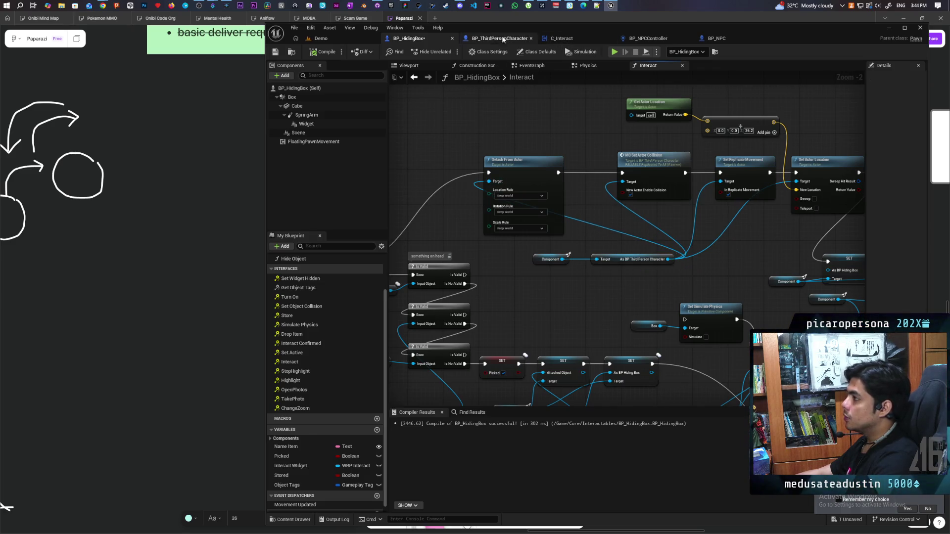
# In BP_NPCController, move the > node left and straighten the whole velocity-check row
pyautogui.click(632, 37)
pyautogui.moveTo(450, 351); pyautogui.dragTo(835, 301)
pyautogui.moveTo(476, 359)
pyautogui.mouseDown()
pyautogui.moveTo(794, 309)
pyautogui.moveTo(775, 306)
pyautogui.mouseUp()
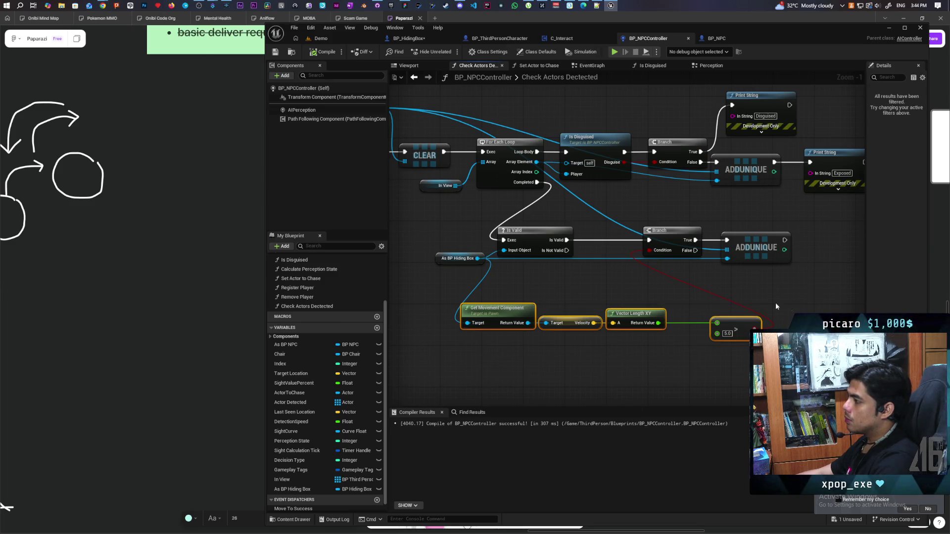
pyautogui.click(612, 304)
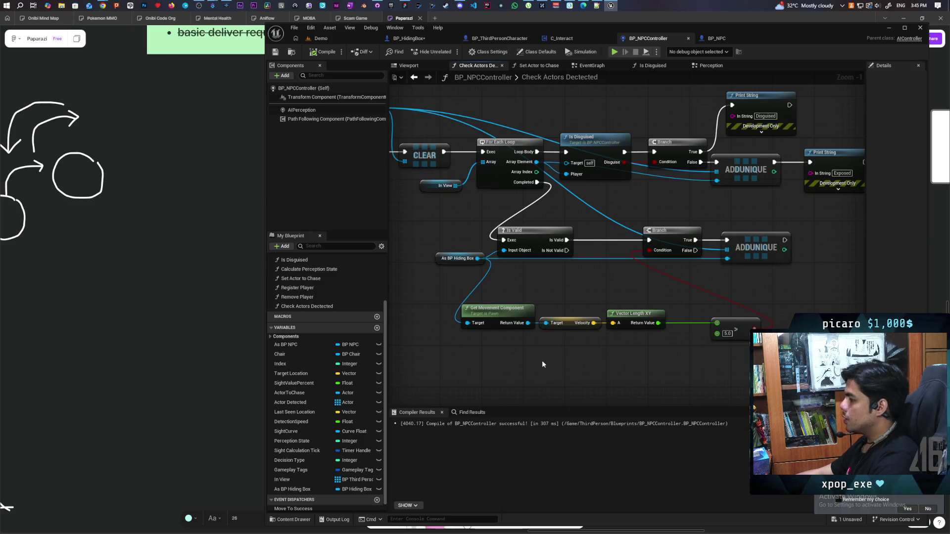
pyautogui.moveTo(542, 360); pyautogui.dragTo(488, 361)
pyautogui.moveTo(689, 330); pyautogui.dragTo(648, 332)
pyautogui.moveTo(424, 349); pyautogui.dragTo(670, 310)
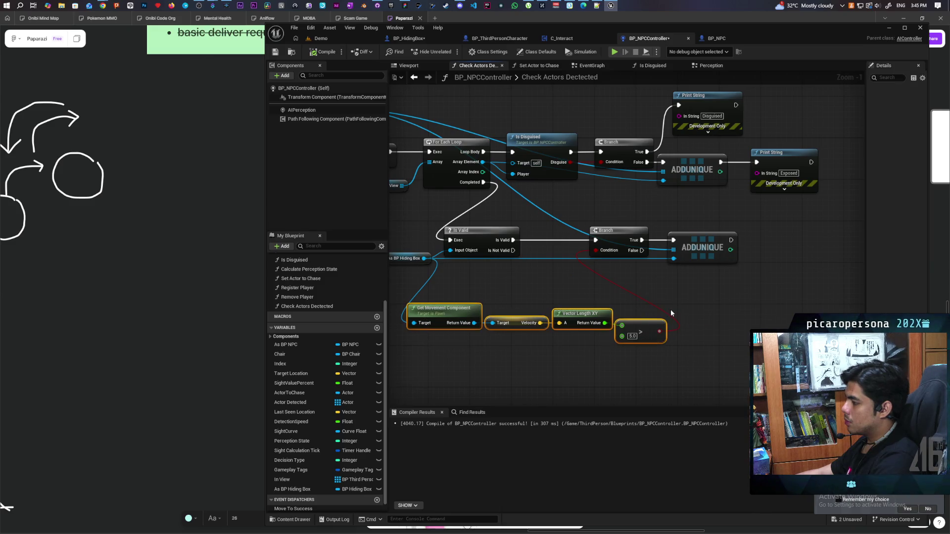
pyautogui.press('q')
pyautogui.click(709, 304)
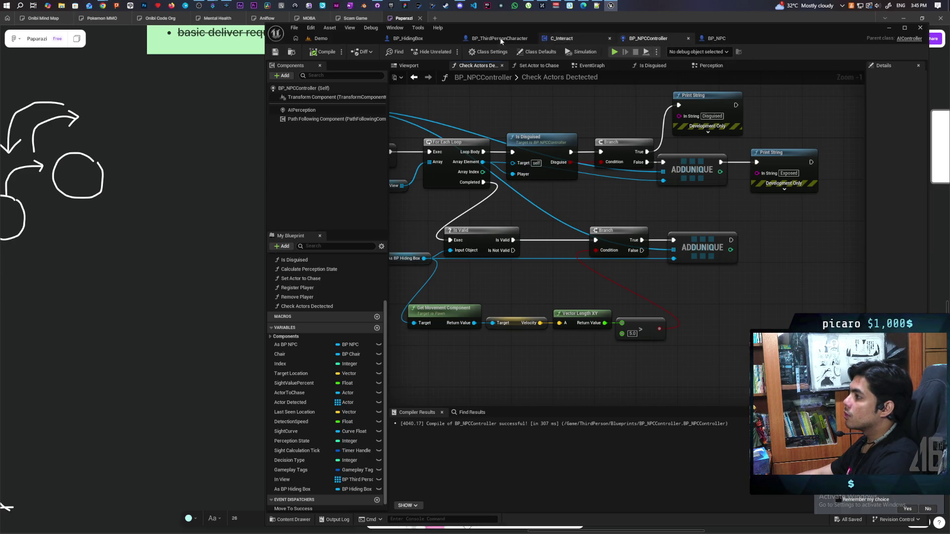
# Glance back at BP_HidingBox, then open BP_ThirdPersonCharacter's event graph
pyautogui.click(409, 39)
pyautogui.scroll(-5, 643, 203)
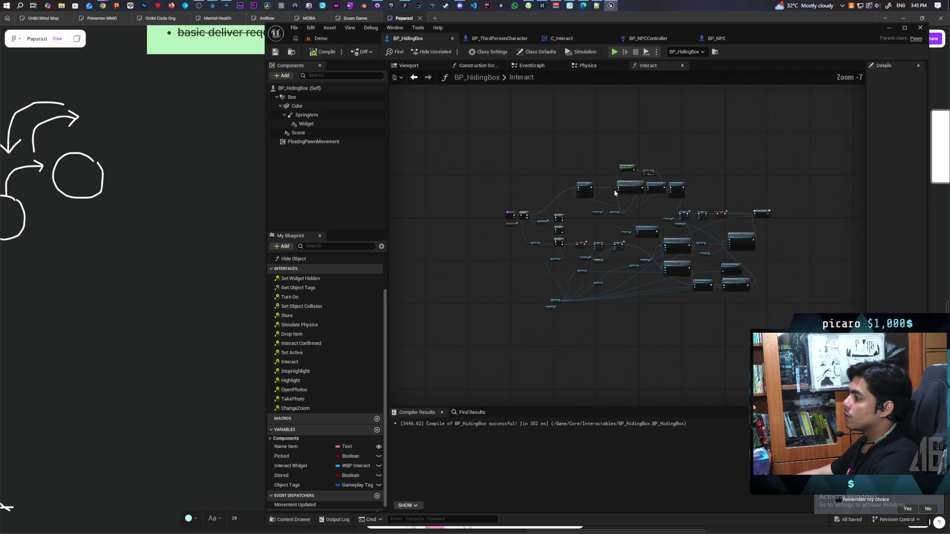
pyautogui.scroll(4, 615, 193)
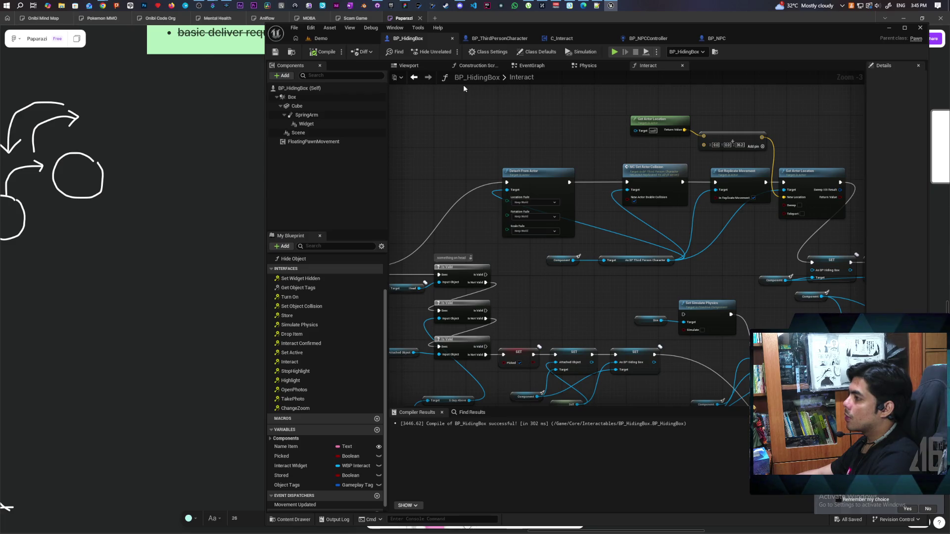
pyautogui.click(499, 38)
# Insert a Delay Until Next Tick node between Do Once and Call Movement Updated
pyautogui.scroll(-3, 548, 215)
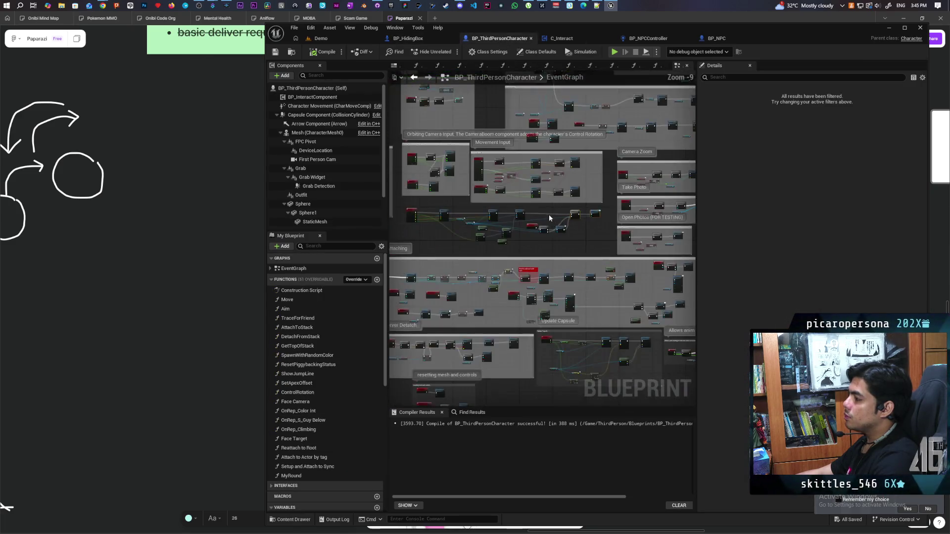
pyautogui.scroll(4, 548, 213)
pyautogui.moveTo(547, 215)
pyautogui.mouseDown()
pyautogui.moveTo(460, 205)
pyautogui.moveTo(507, 194)
pyautogui.moveTo(478, 200)
pyautogui.mouseUp()
pyautogui.moveTo(568, 199); pyautogui.dragTo(520, 199)
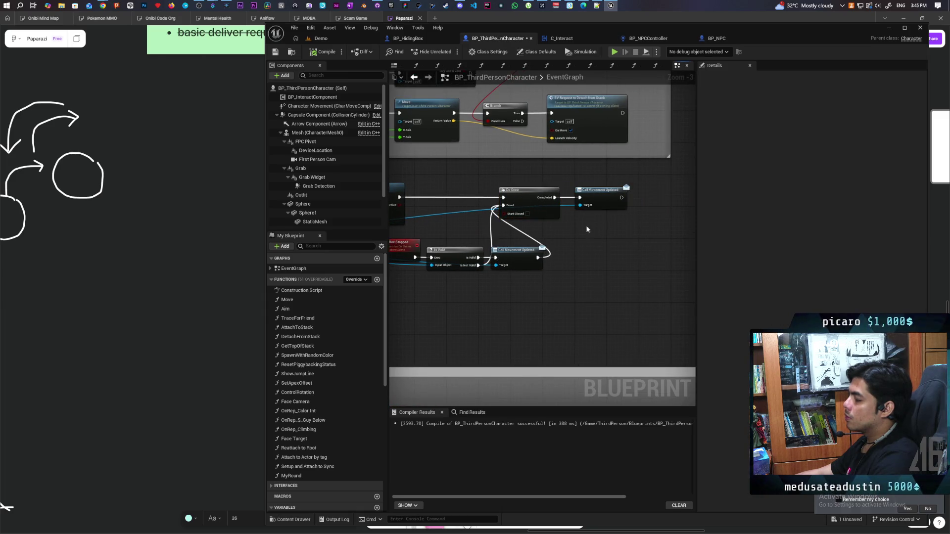
pyautogui.moveTo(610, 199); pyautogui.dragTo(633, 200)
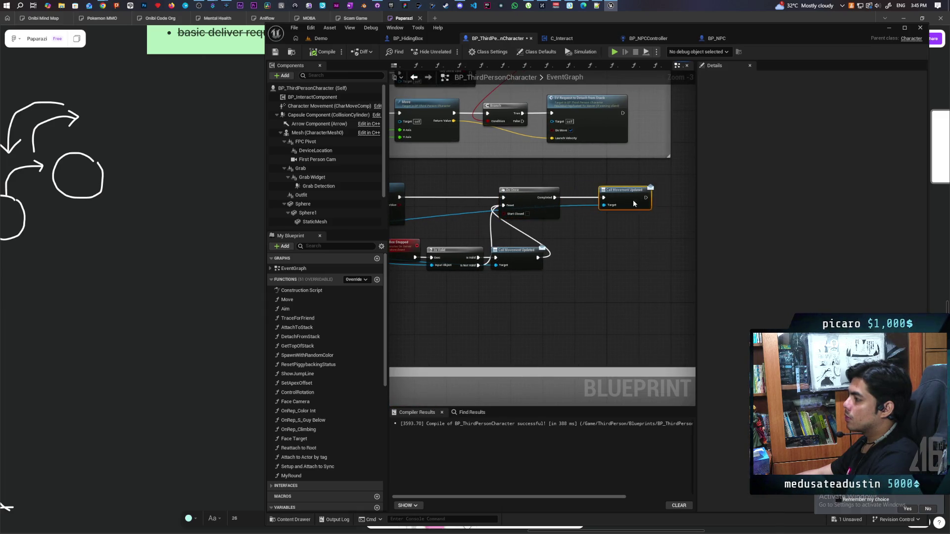
pyautogui.rightClick(588, 229)
pyautogui.write('delay')
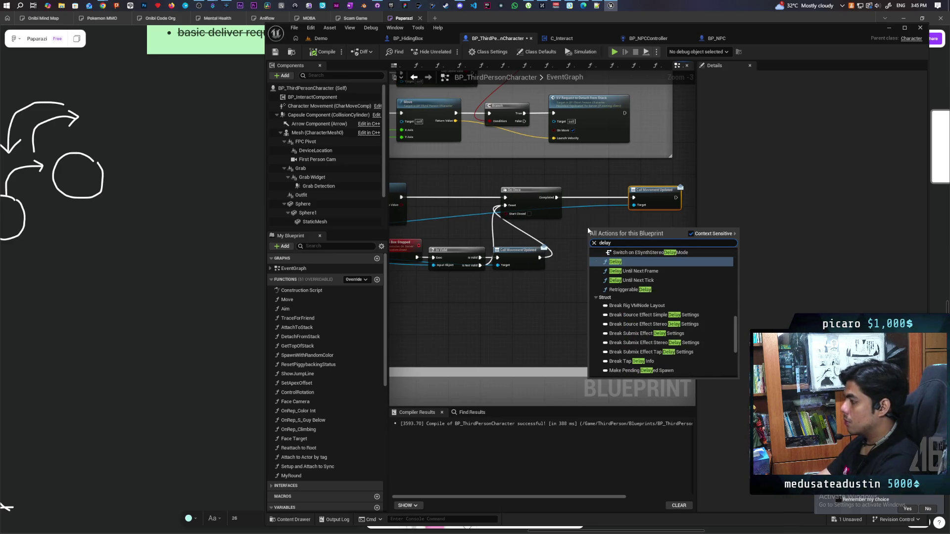
pyautogui.press('Down')
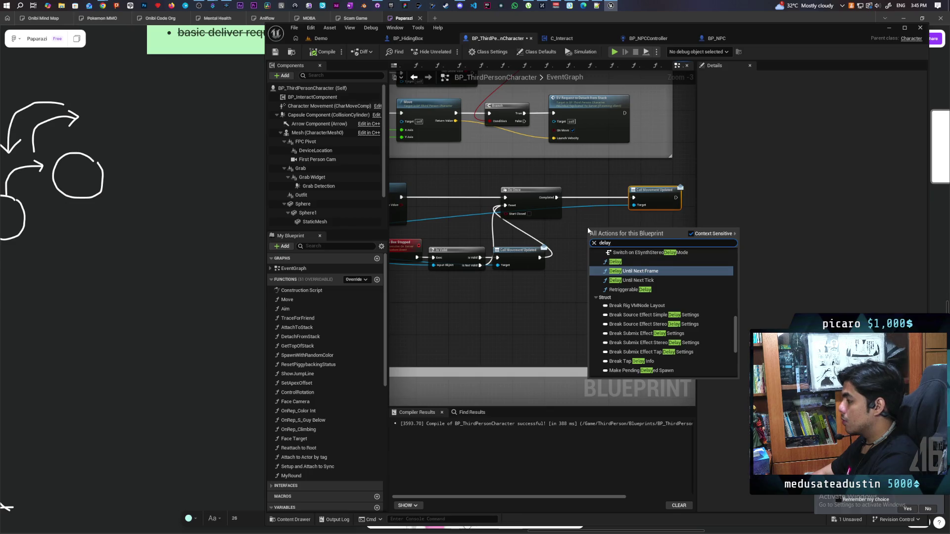
pyautogui.press('Down')
pyautogui.press('Return')
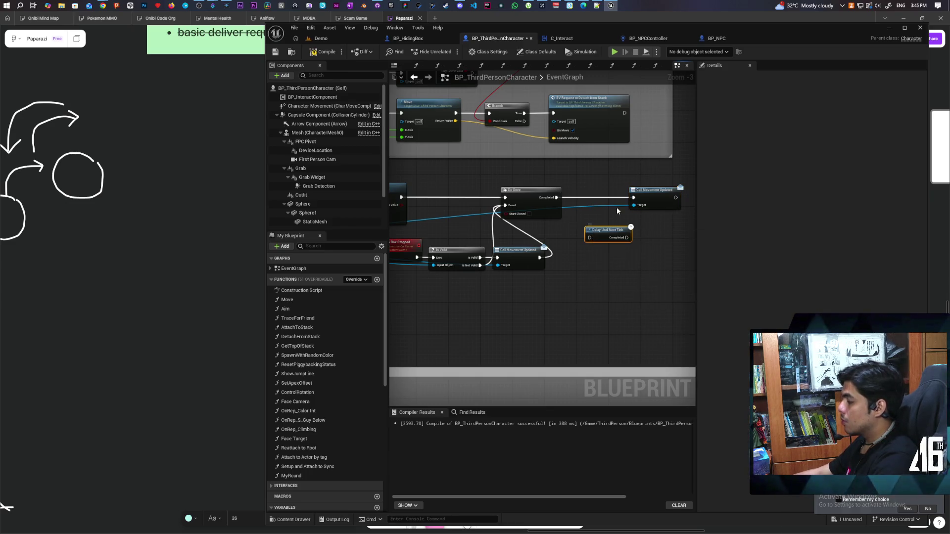
pyautogui.scroll(3, 619, 207)
pyautogui.moveTo(597, 242); pyautogui.dragTo(587, 182)
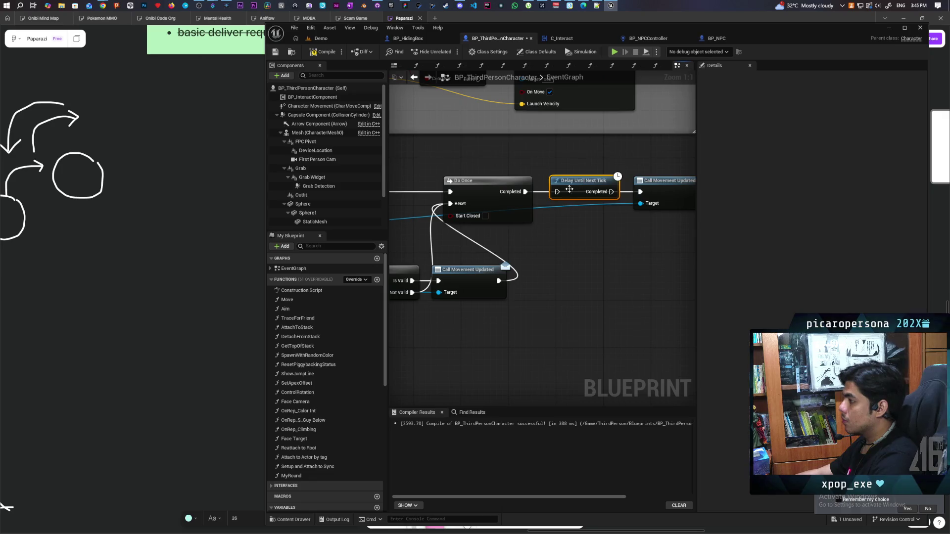
pyautogui.moveTo(525, 192); pyautogui.dragTo(639, 193)
# Paste a second Delay Until Next Tick before the lower Call Movement Updated, compile, and play-test
pyautogui.scroll(-2, 640, 196)
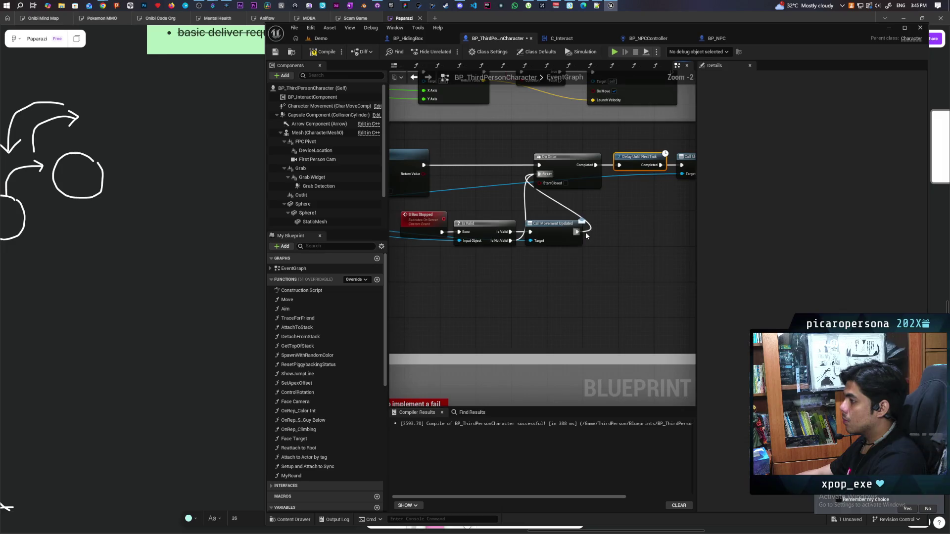
pyautogui.scroll(1, 551, 258)
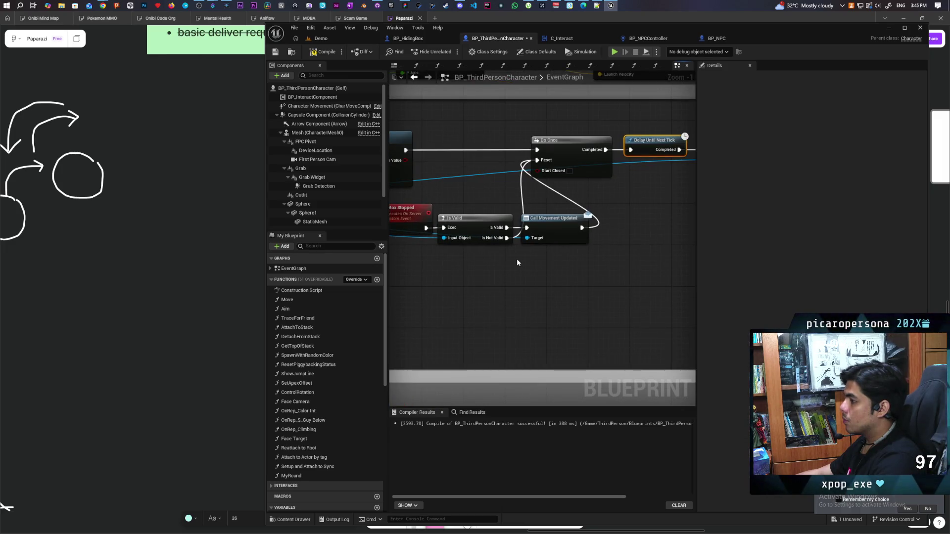
pyautogui.moveTo(553, 245); pyautogui.dragTo(639, 230)
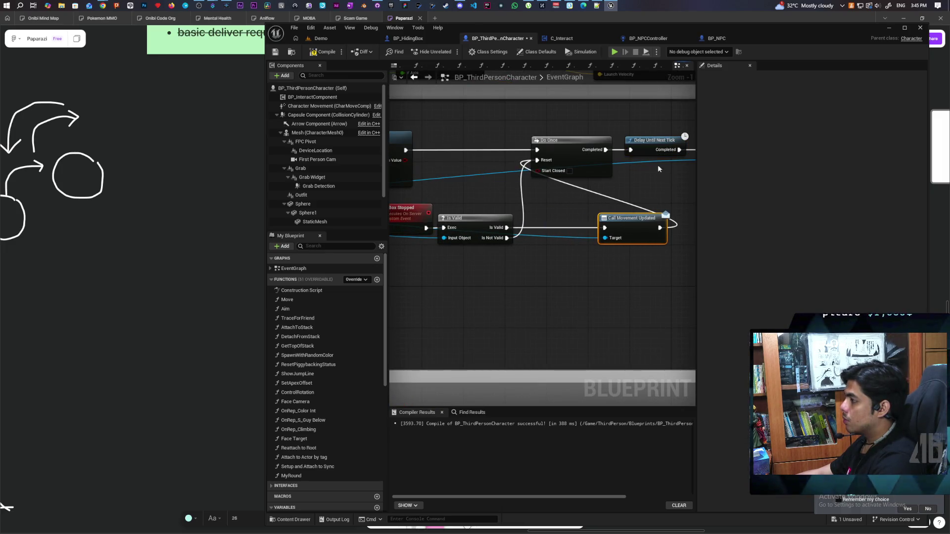
pyautogui.hotkey('ctrl', 'v')
pyautogui.moveTo(541, 267)
pyautogui.mouseDown()
pyautogui.moveTo(533, 222)
pyautogui.moveTo(605, 227)
pyautogui.mouseUp()
pyautogui.click(323, 52)
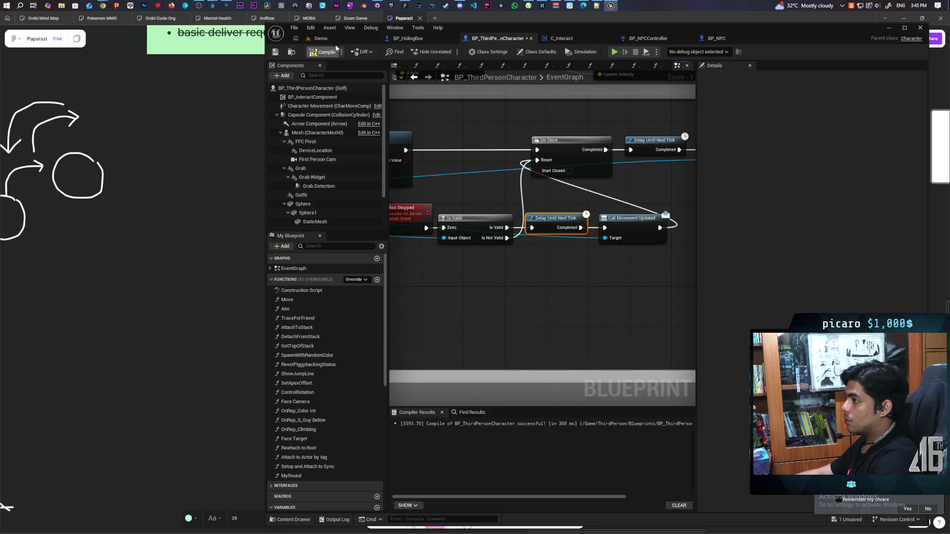
pyautogui.click(333, 38)
pyautogui.click(447, 52)
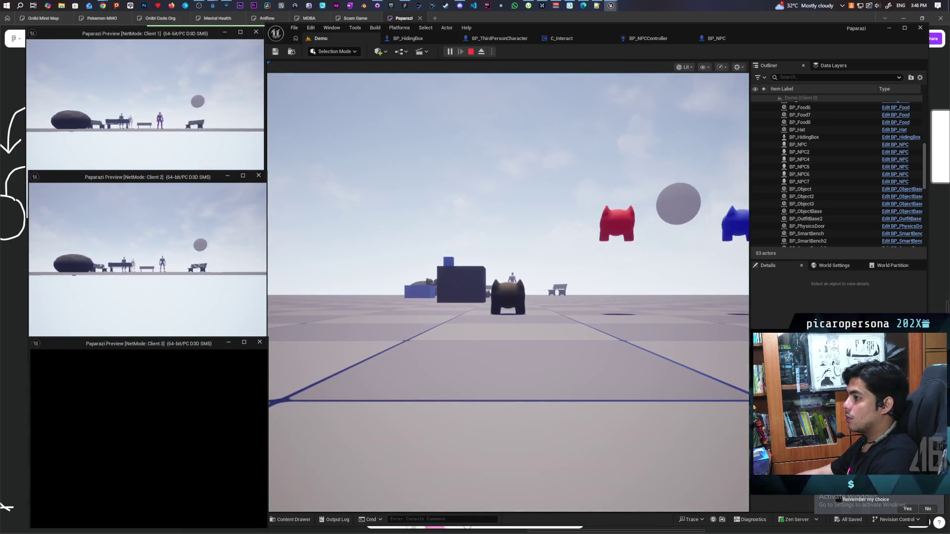
# Hide in the box and steer it around the NPCs with WASD, then end play
pyautogui.click(508, 292)
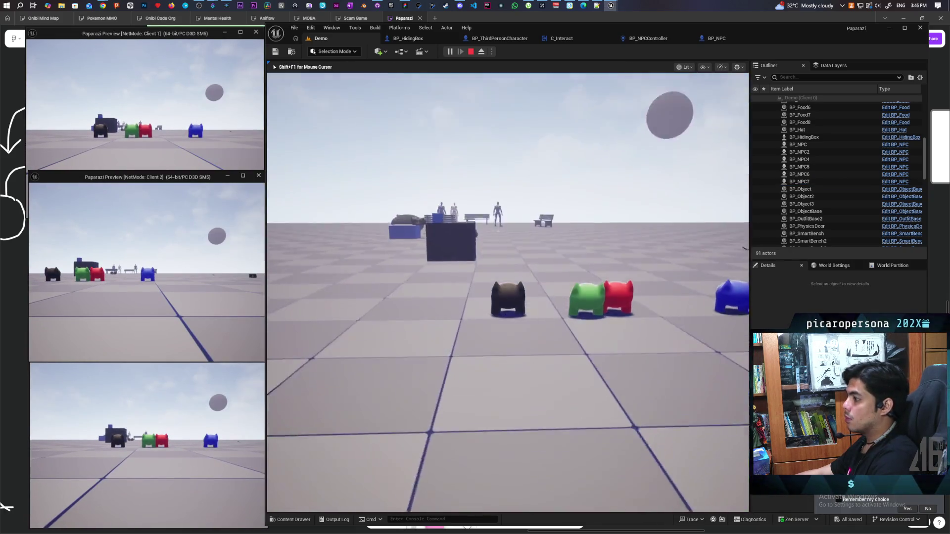
pyautogui.press('w')
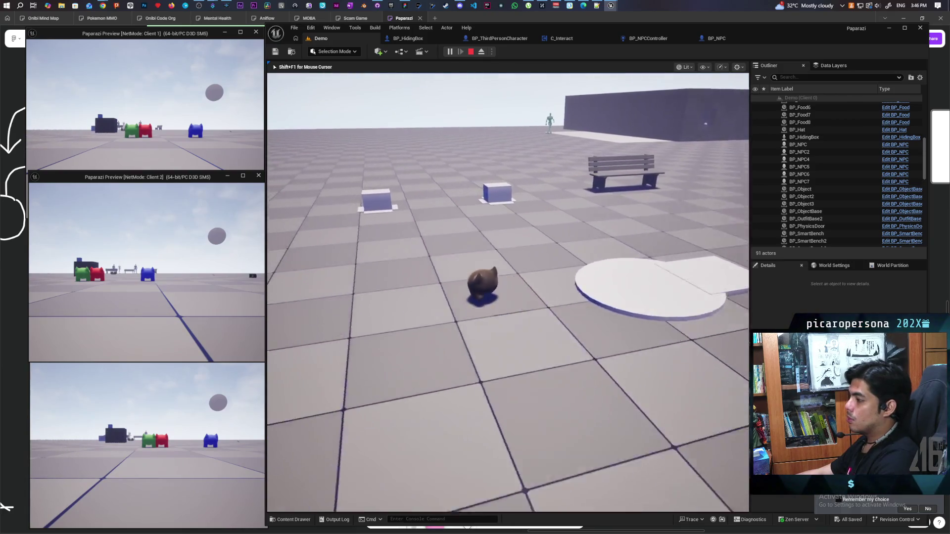
pyautogui.press('w')
pyautogui.press('f')
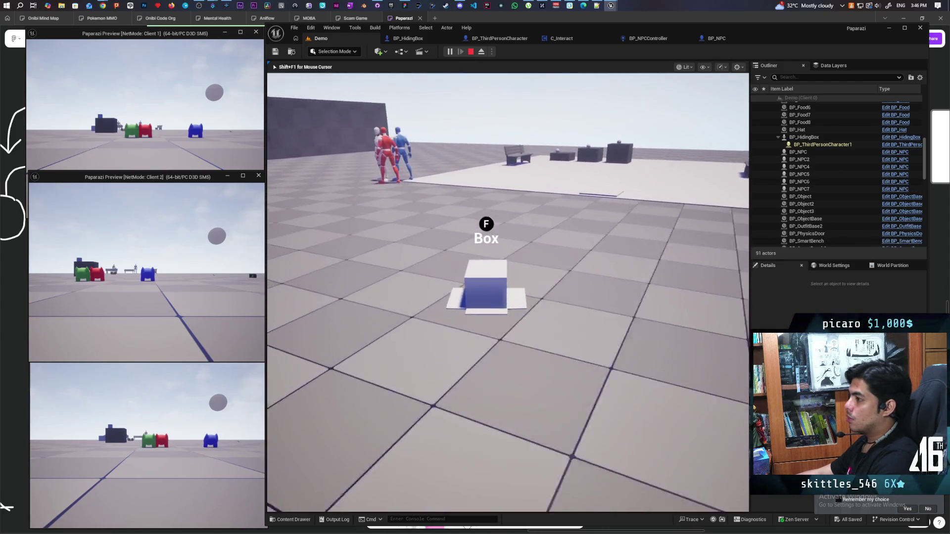
pyautogui.press('w')
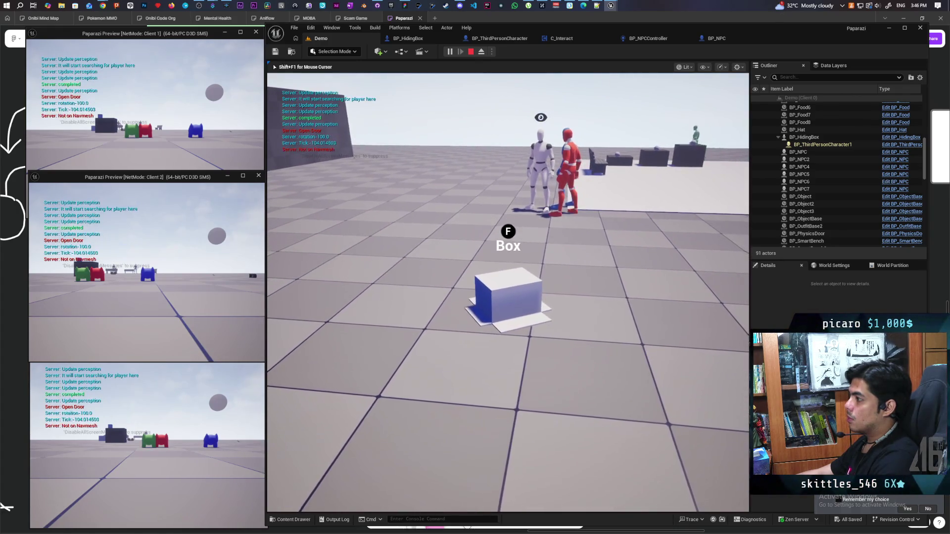
pyautogui.press('w')
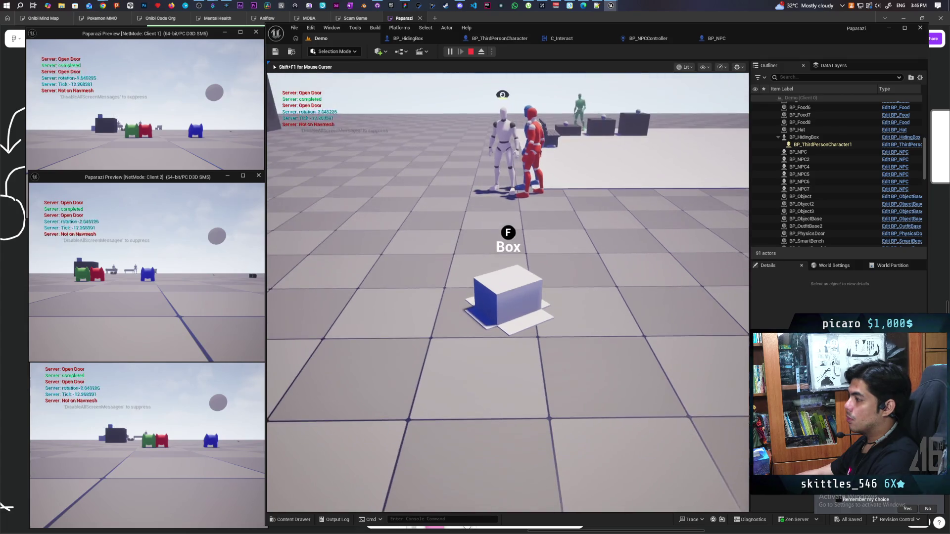
pyautogui.press('a')
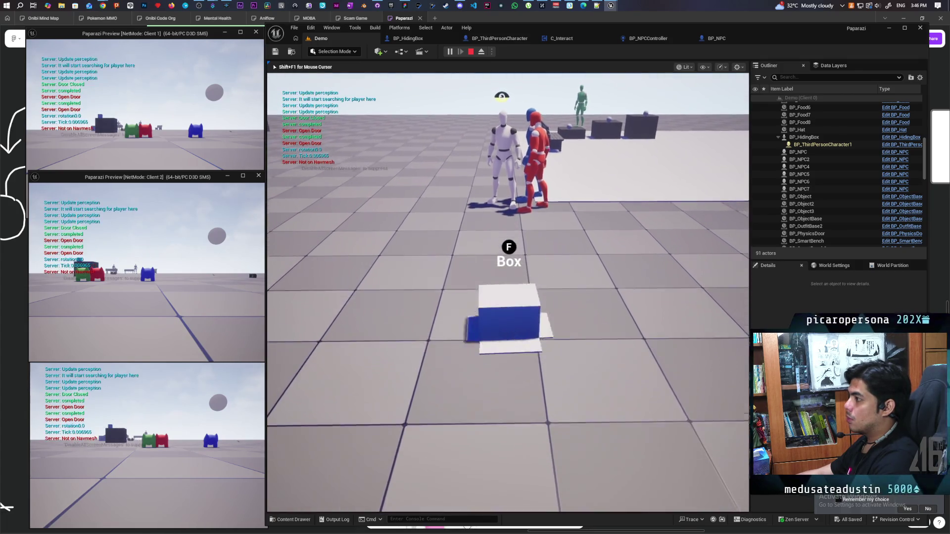
pyautogui.press('s')
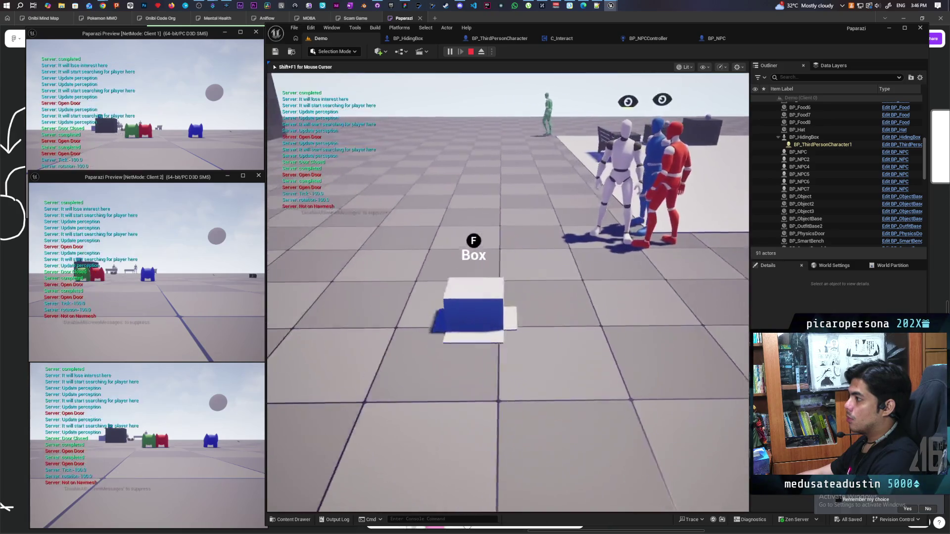
pyautogui.press('d')
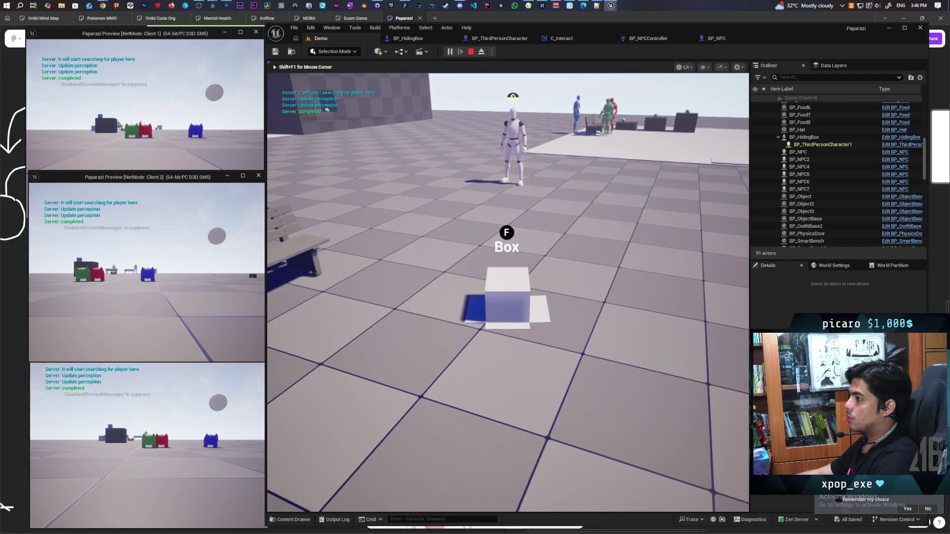
pyautogui.press('Escape')
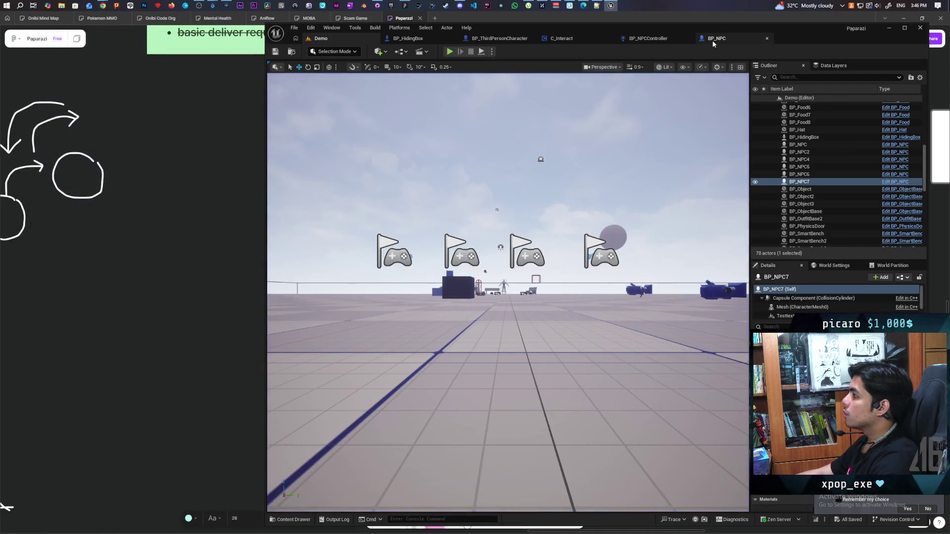
# Replace the lower Delay Until Next Tick with a 0.2-second Delay after Is Valid
pyautogui.click(713, 40)
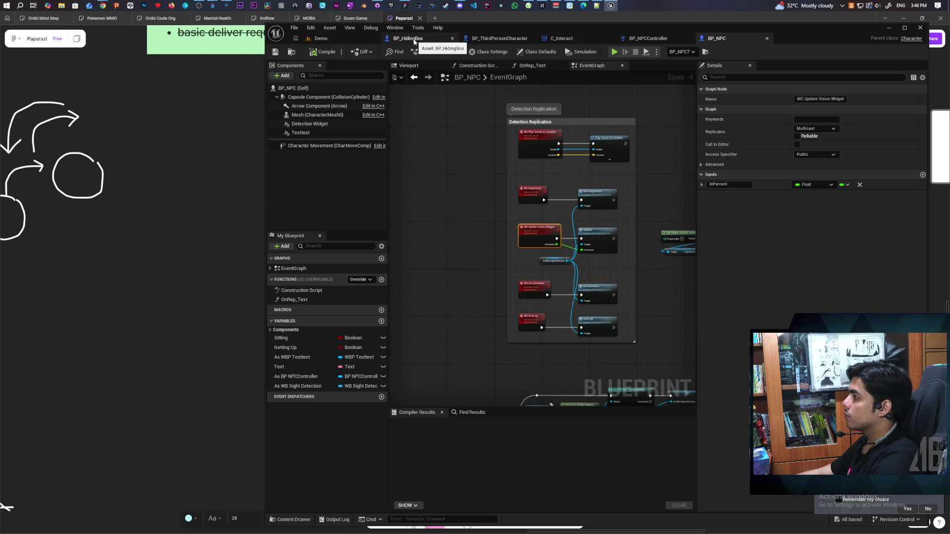
pyautogui.click(428, 40)
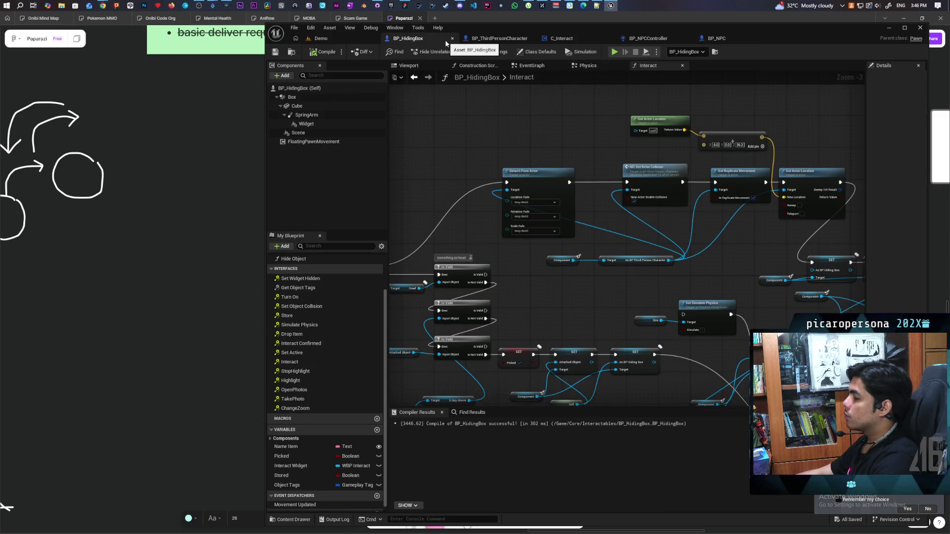
pyautogui.click(495, 40)
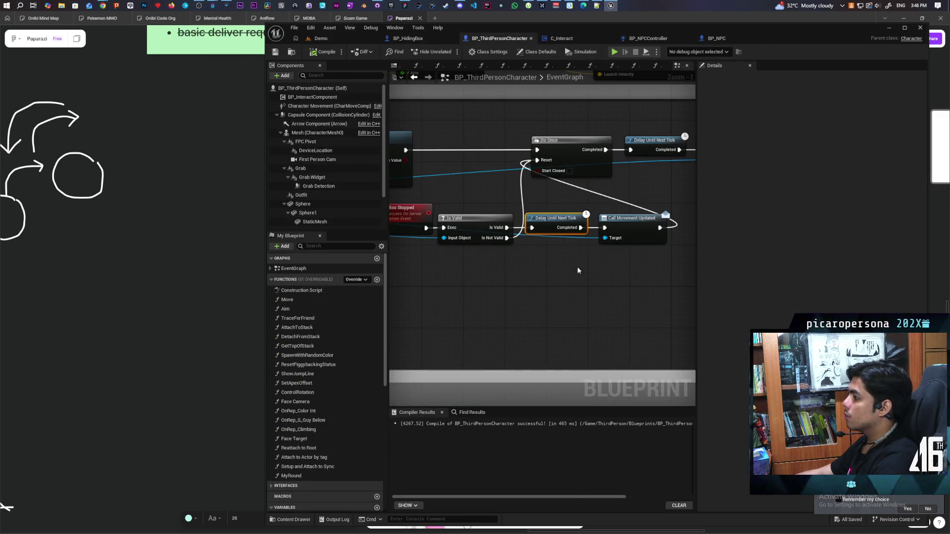
pyautogui.click(546, 273)
pyautogui.moveTo(547, 273); pyautogui.dragTo(526, 263)
pyautogui.moveTo(507, 227); pyautogui.dragTo(532, 269)
pyautogui.moveTo(596, 269); pyautogui.dragTo(605, 228)
pyautogui.click(569, 231)
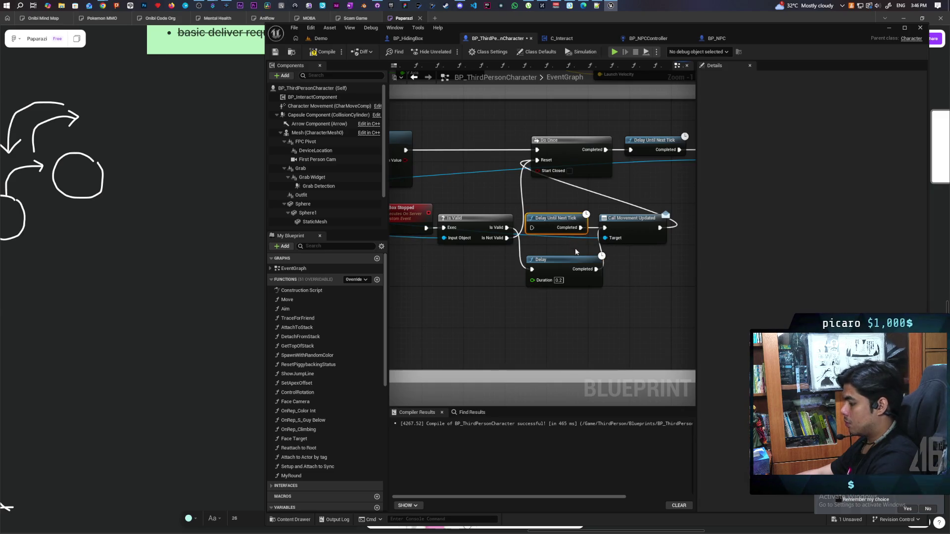
pyautogui.press('Delete')
pyautogui.moveTo(565, 267); pyautogui.dragTo(553, 225)
# Swap the upper Delay Until Next Tick for a pasted 0.2-second Delay after Do Once
pyautogui.moveTo(585, 270); pyautogui.dragTo(429, 339)
pyautogui.hotkey('ctrl', 'v')
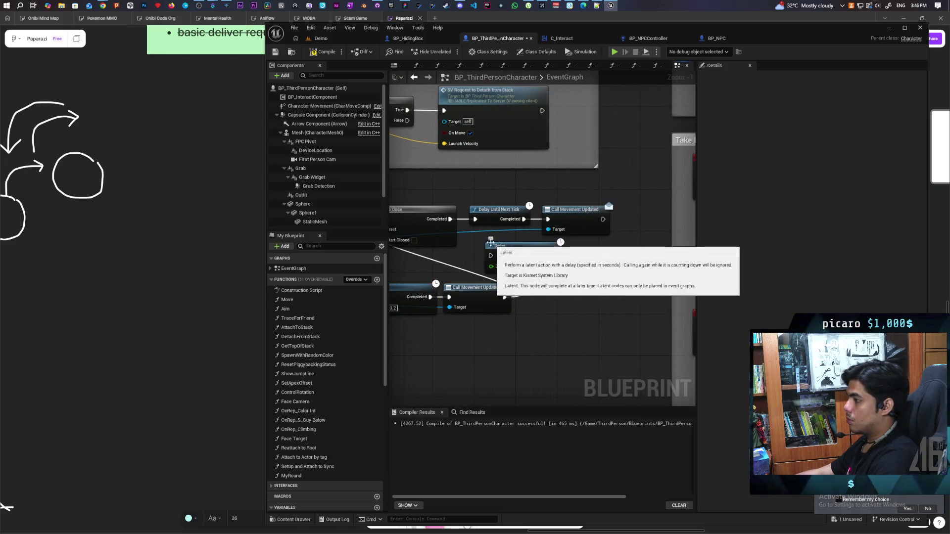
pyautogui.moveTo(451, 219); pyautogui.dragTo(491, 255)
pyautogui.moveTo(555, 255); pyautogui.dragTo(547, 220)
pyautogui.press('Delete')
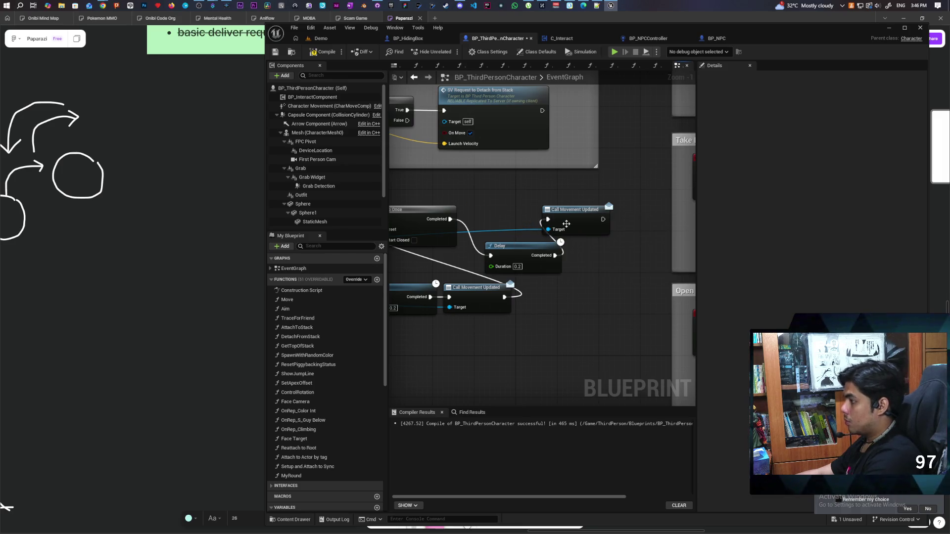
pyautogui.moveTo(516, 250); pyautogui.dragTo(500, 213)
pyautogui.moveTo(568, 216); pyautogui.dragTo(594, 217)
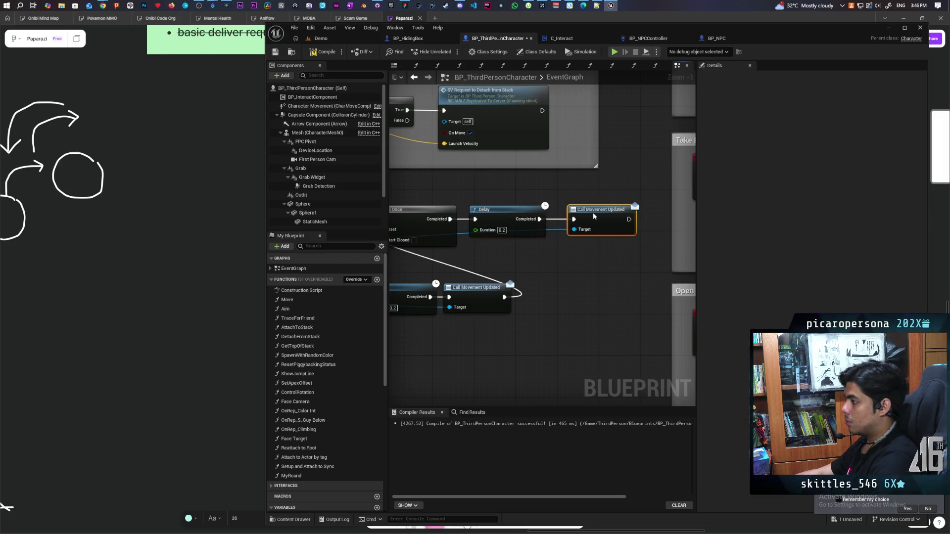
pyautogui.scroll(-2, 568, 263)
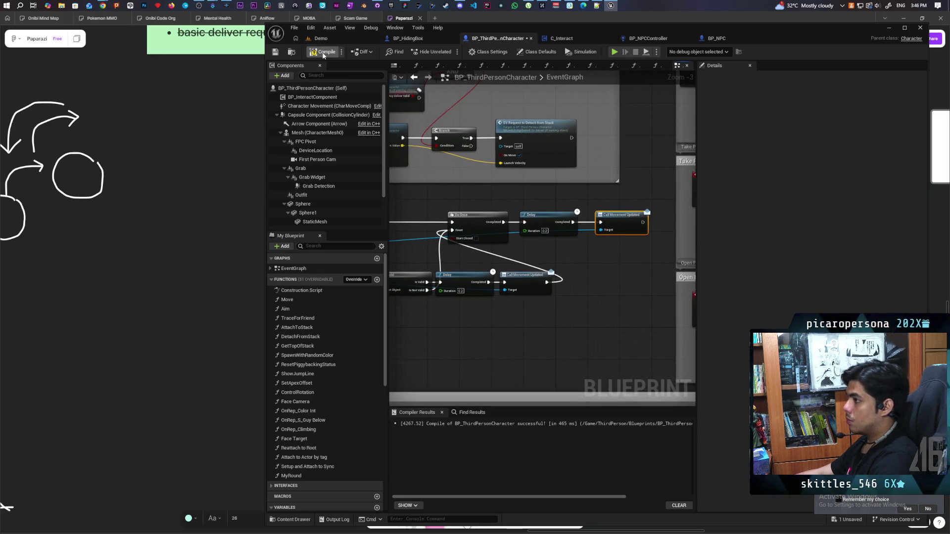
# Start a multiplayer play test with Alt+P, walk to the blue box and hide inside it
pyautogui.click(339, 39)
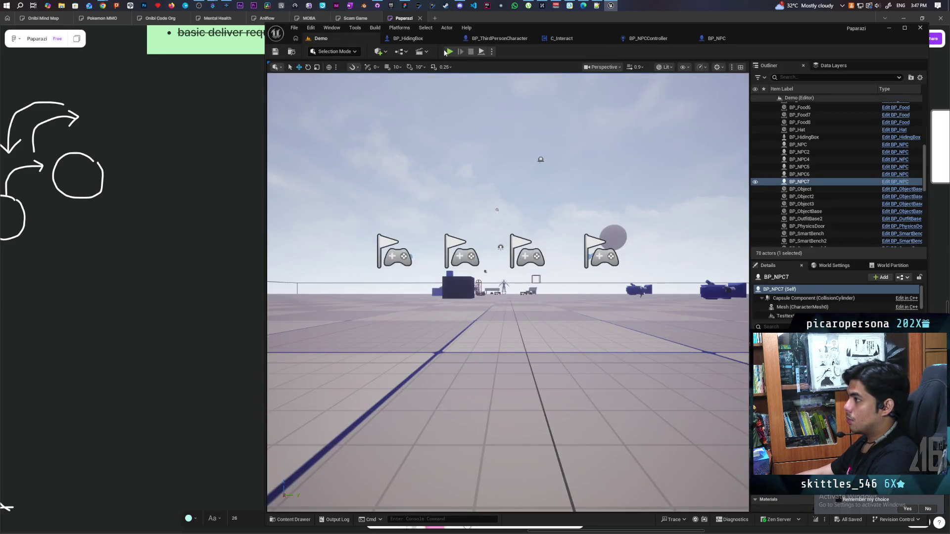
pyautogui.hotkey('alt', 'p')
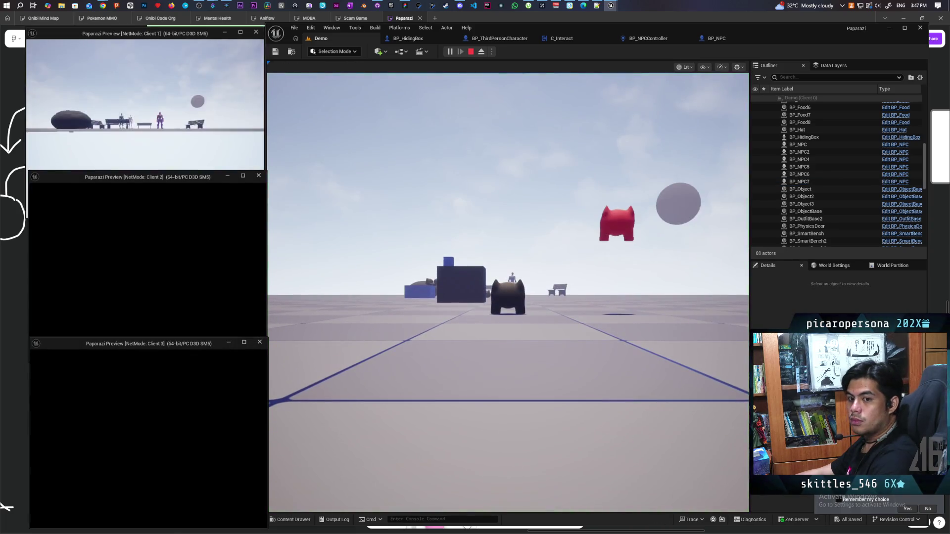
pyautogui.hotkey('alt', 'Tab')
pyautogui.click(307, 326)
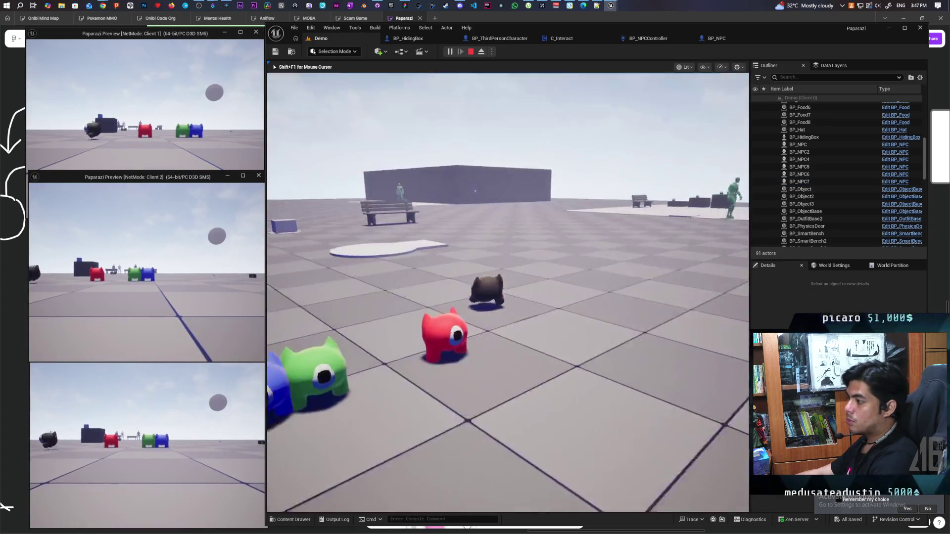
pyautogui.press('w')
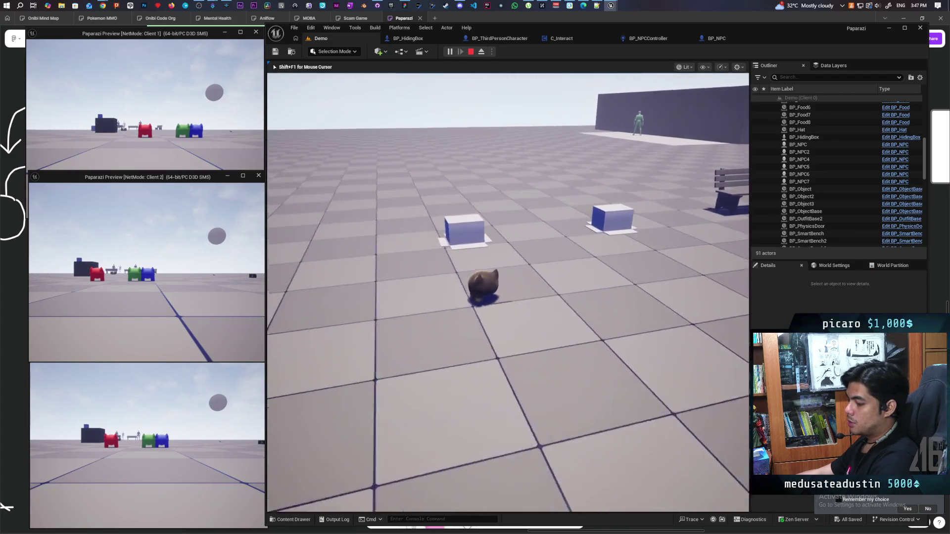
pyautogui.press('f')
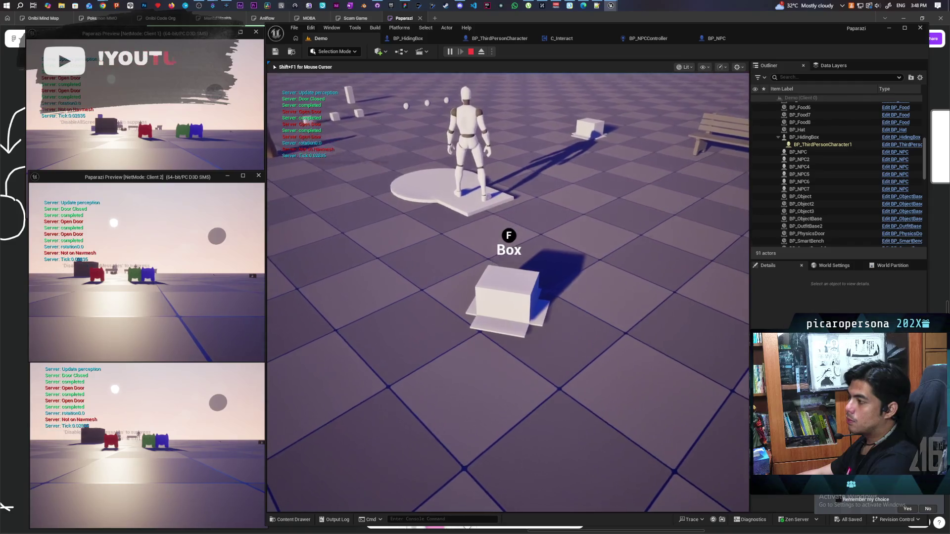
# Stop play and begin typing a comment on BP_ThirdPersonCharacter's 0.2-second Delay node
pyautogui.press('Escape')
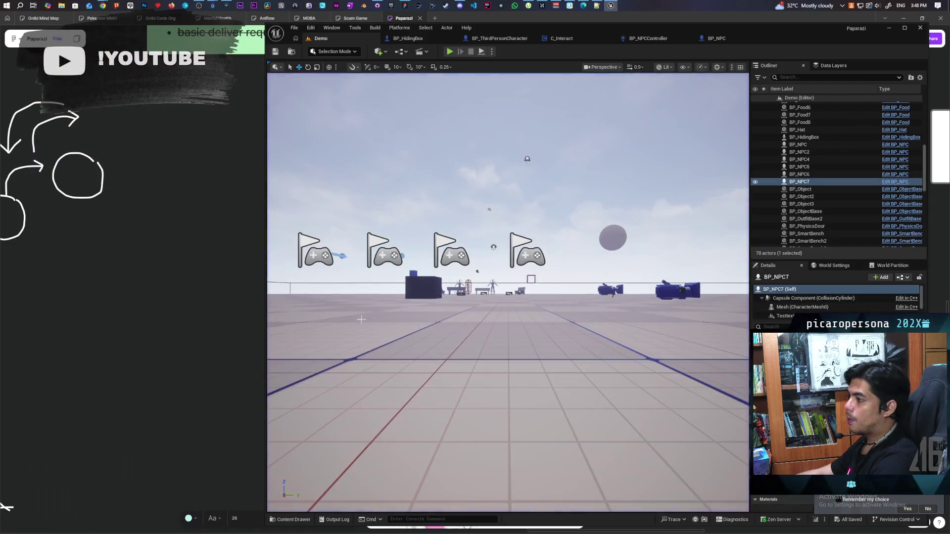
pyautogui.moveTo(377, 5)
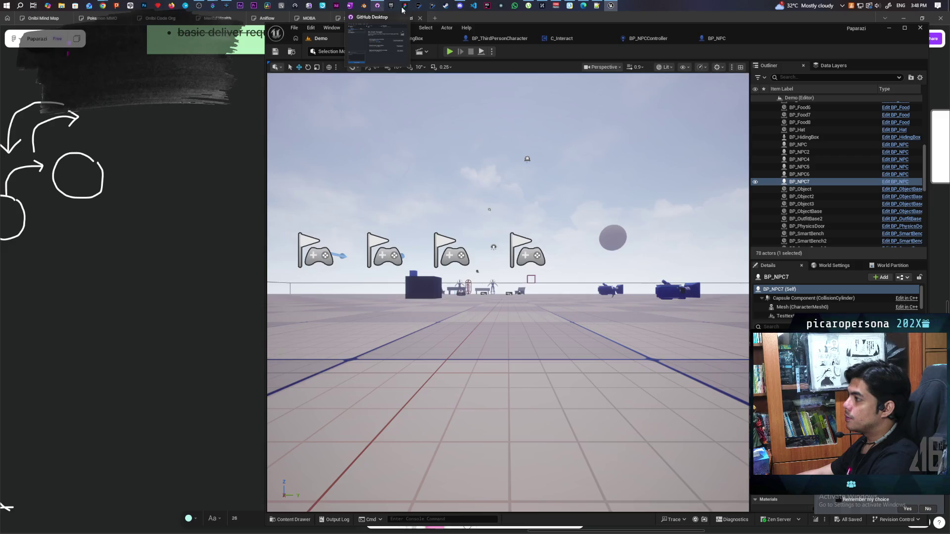
pyautogui.click(498, 41)
pyautogui.scroll(3, 528, 222)
pyautogui.click(523, 208)
pyautogui.write('This is needed on')
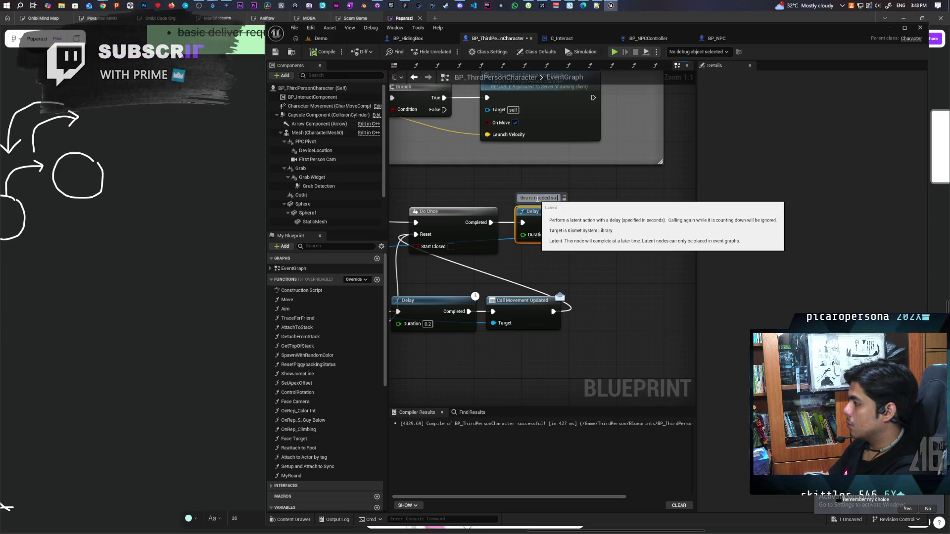
pyautogui.write('so taht')
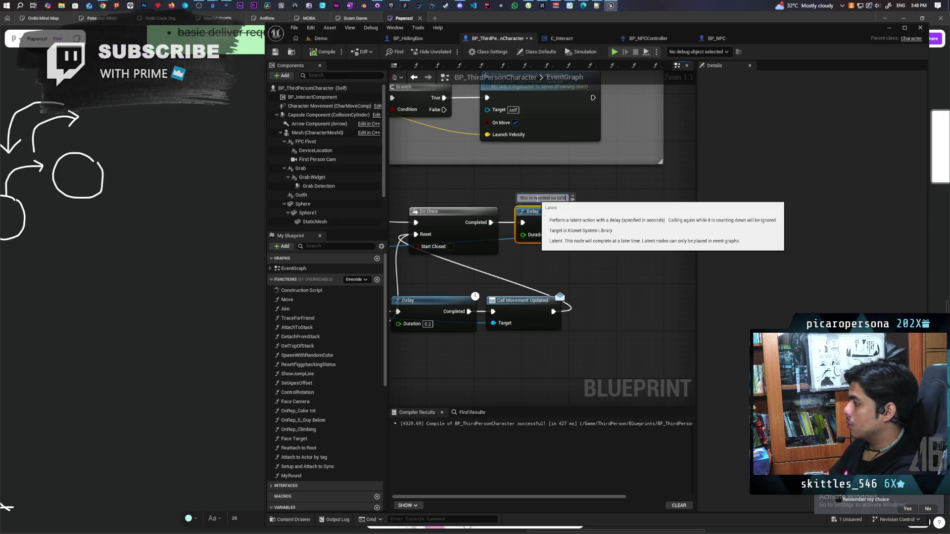
pyautogui.press('BackSpace')
pyautogui.press('BackSpace')
pyautogui.press('BackSpace')
pyautogui.write('hat the new ve')
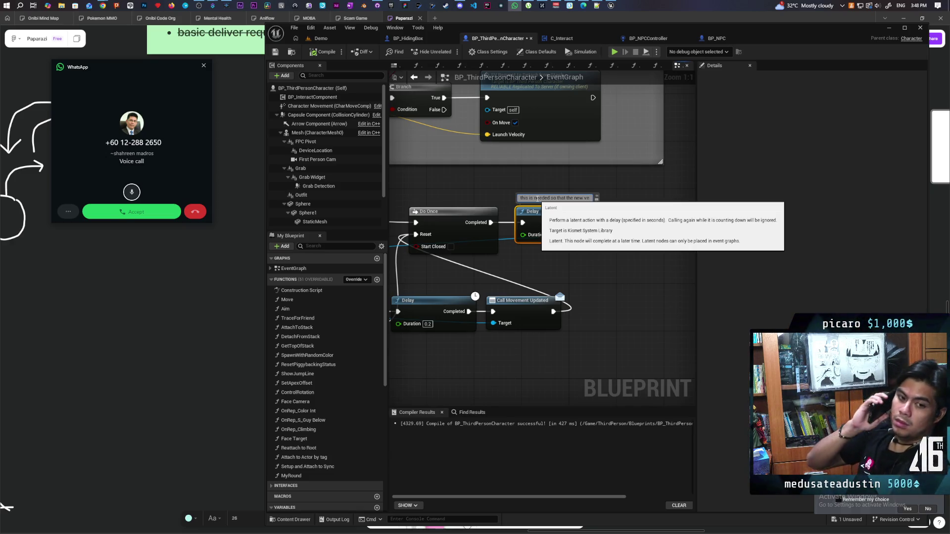
pyautogui.press('Escape')
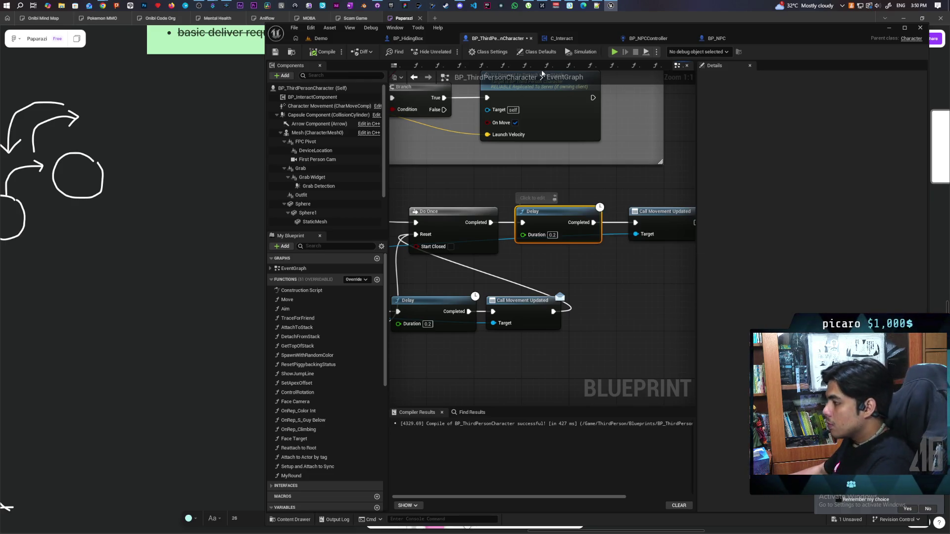
# Scroll BP_ThirdPersonCharacter's graph to review both 0.2-second Delay nodes
pyautogui.scroll(-1, 603, 251)
# Comment the Delay node with 'Delay velocity to catch up'
pyautogui.scroll(1, 471, 286)
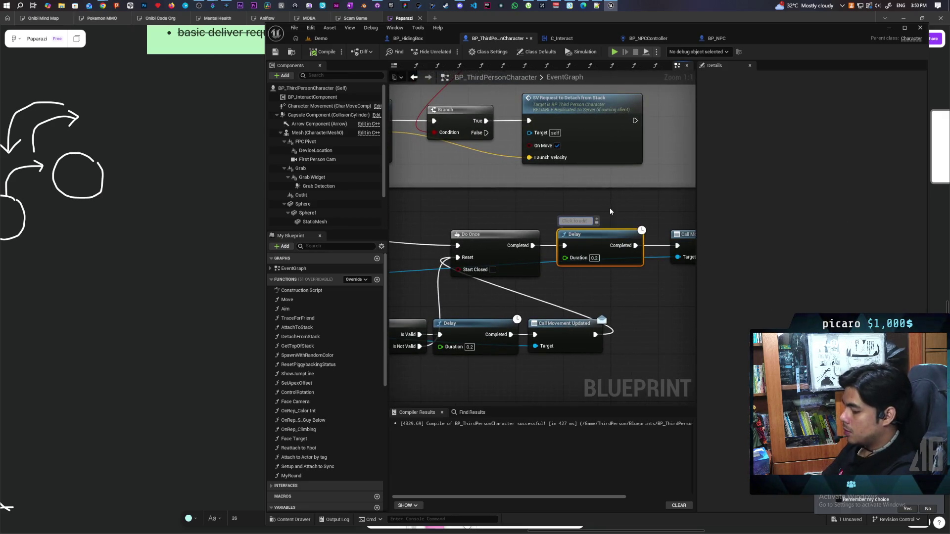
pyautogui.write('Delay is needed to allow new')
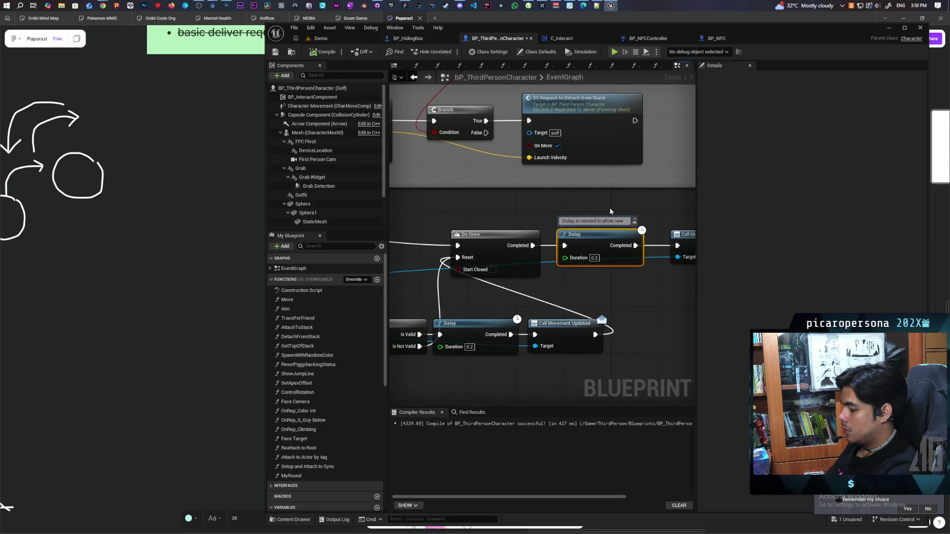
pyautogui.write('veo')
pyautogui.press('BackSpace')
pyautogui.write('locity to catch up')
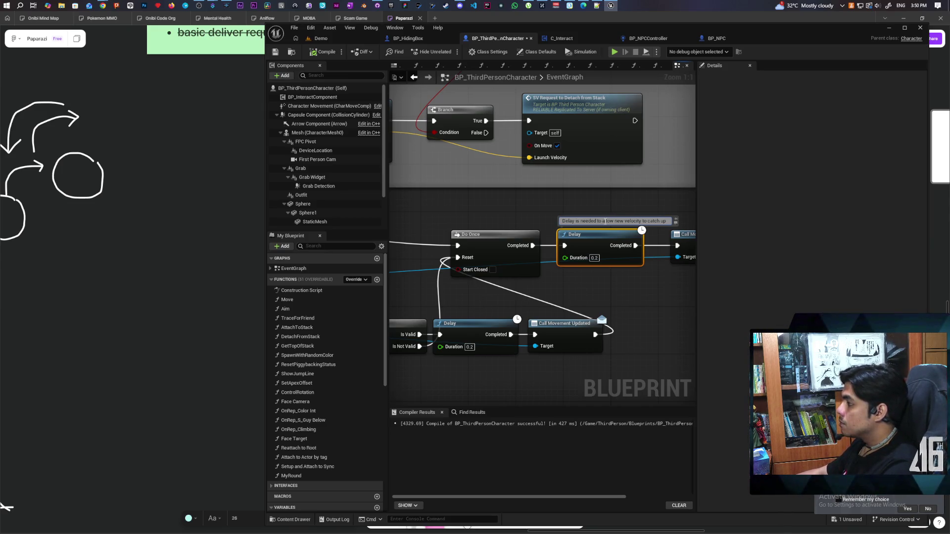
pyautogui.click(593, 287)
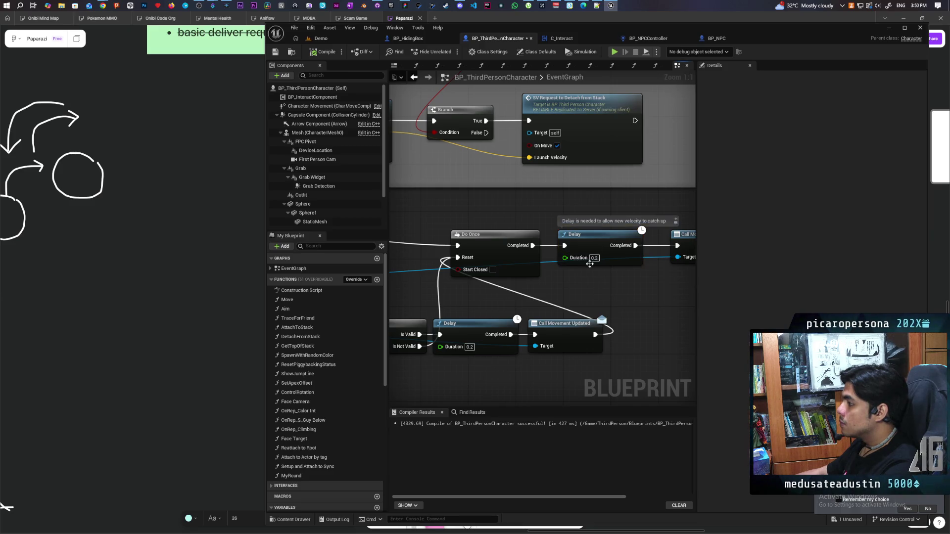
# Set the Delay duration to 0.1 and launch a multiplayer play test in the Demo level
pyautogui.click(594, 257)
pyautogui.write('0.1')
pyautogui.press('Return')
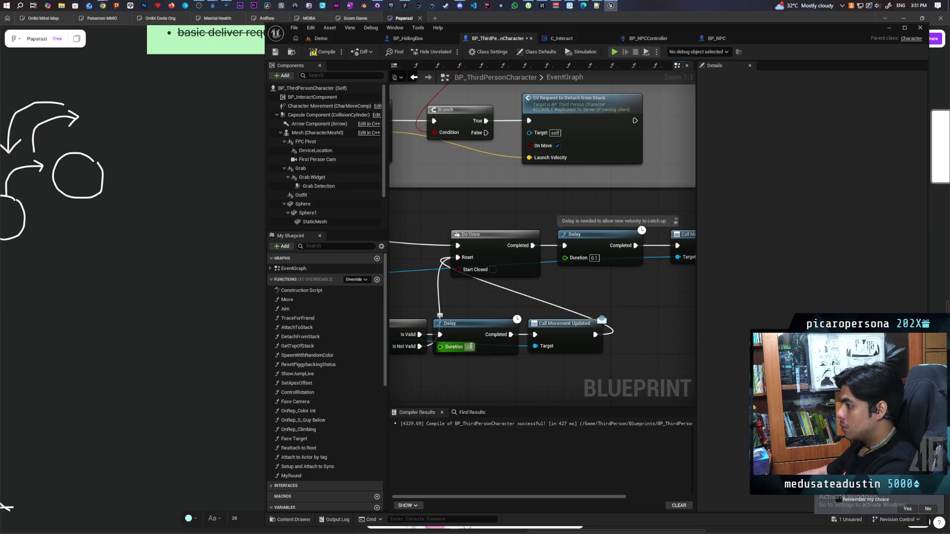
pyautogui.click(338, 38)
pyautogui.click(450, 51)
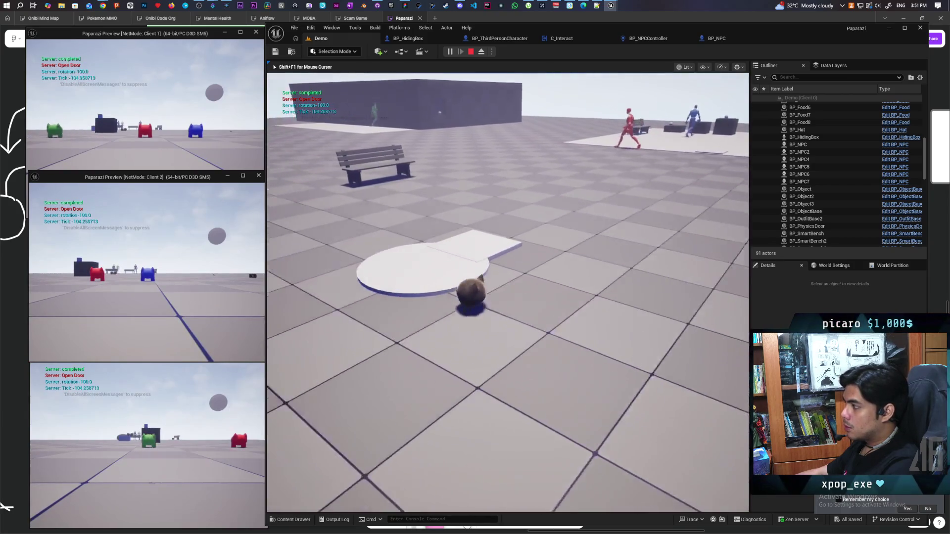
pyautogui.press('e')
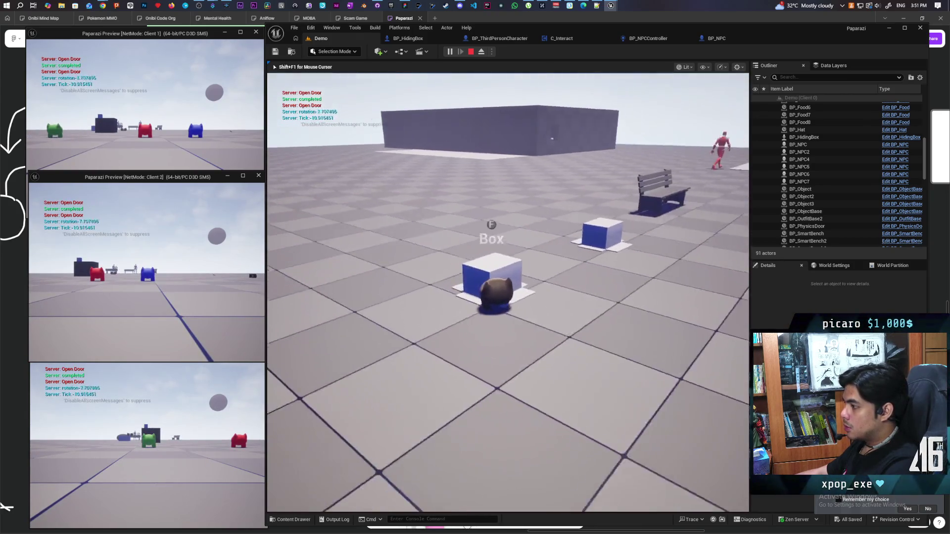
pyautogui.press('e')
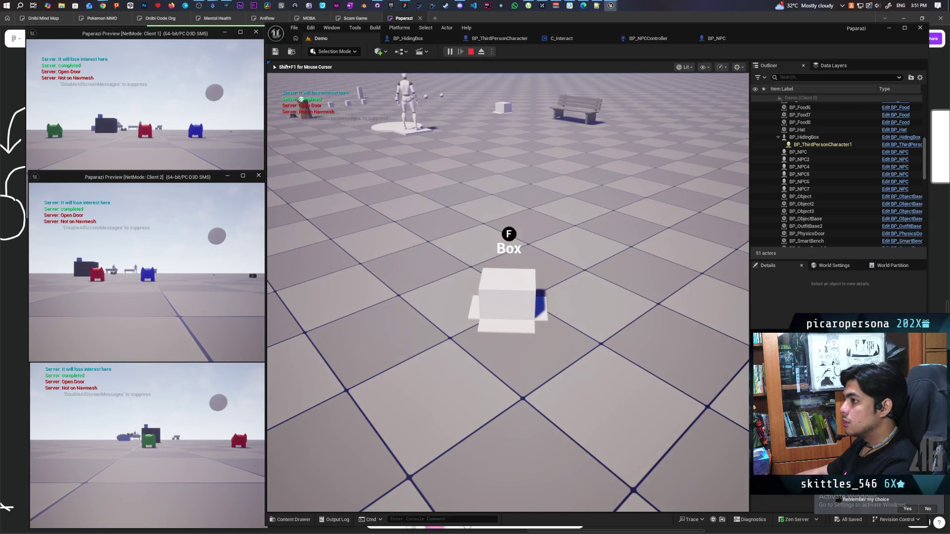
pyautogui.press('Escape')
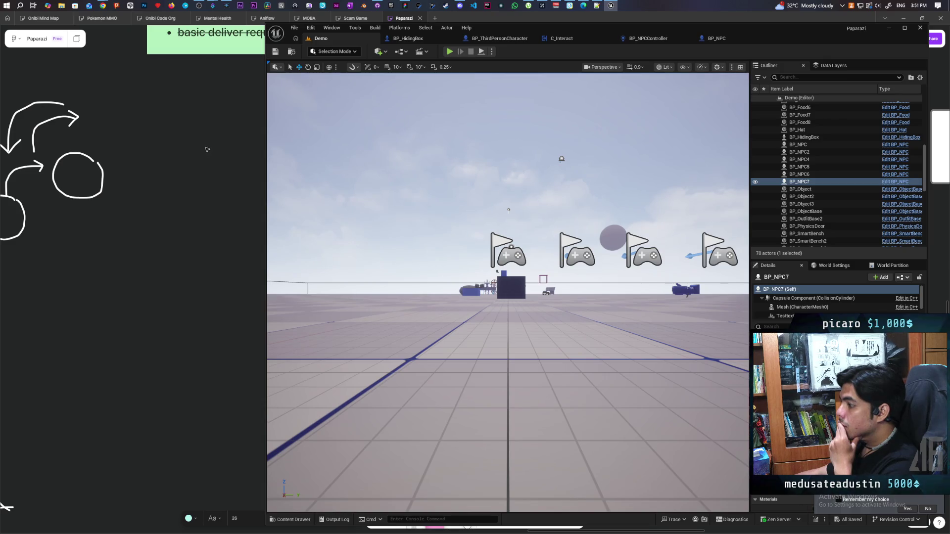
# Strike through 'Implement recognizing moving box logic' in the whiteboard's cyan to-do note
pyautogui.click(219, 135)
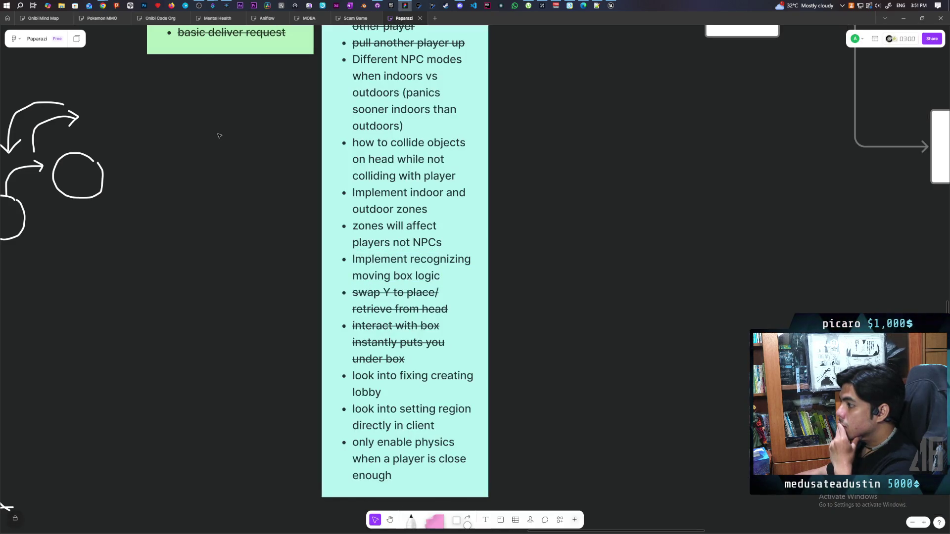
pyautogui.click(411, 267)
pyautogui.tripleClick(410, 268)
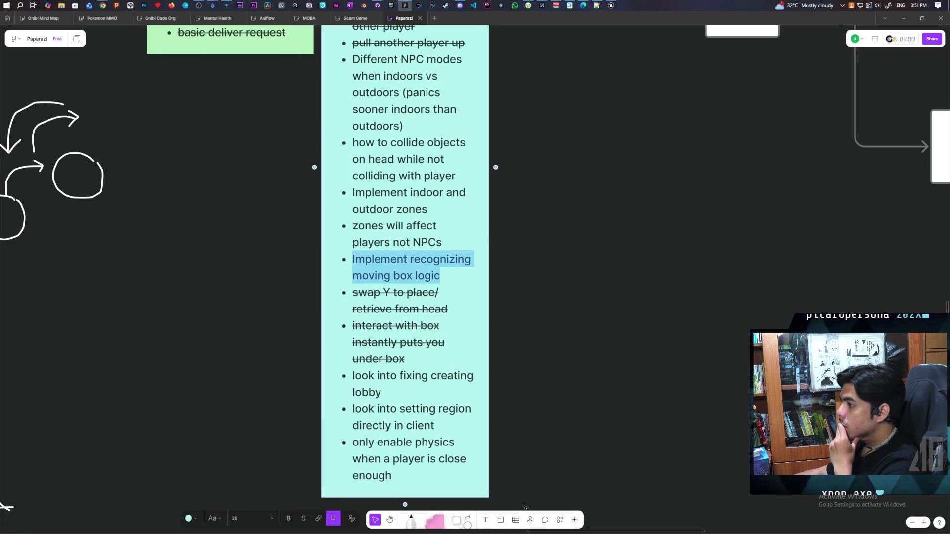
pyautogui.click(301, 520)
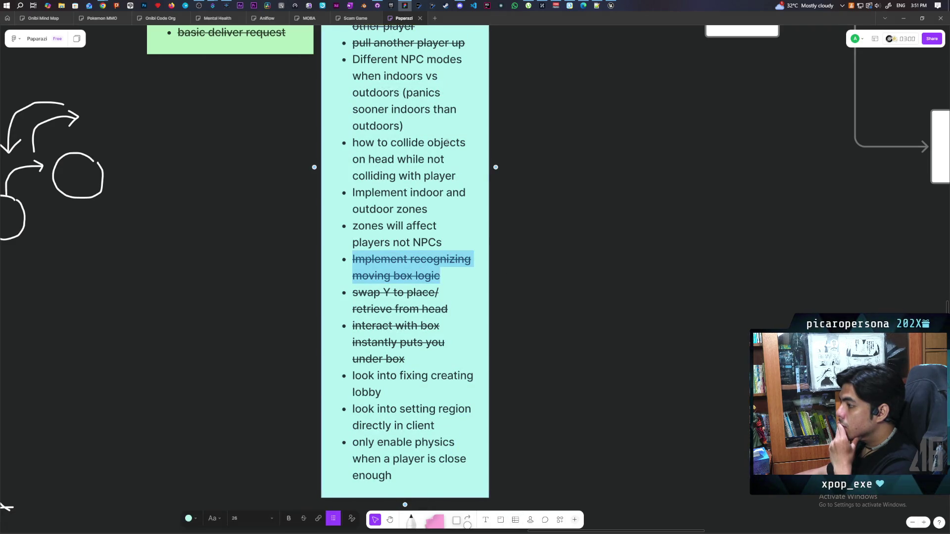
pyautogui.click(378, 7)
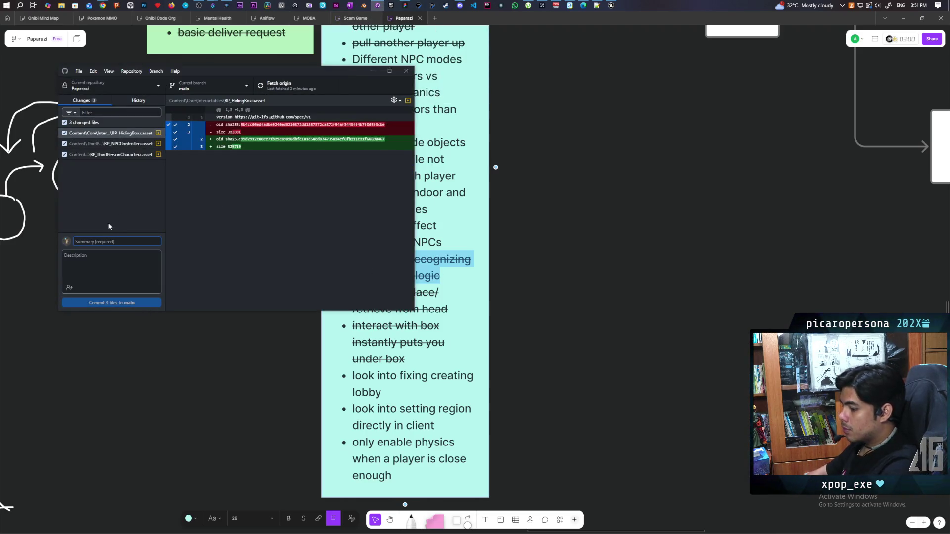
# Commit the three files to main as 'added basic recognition of moving boxes' and push to origin
pyautogui.write('added basic')
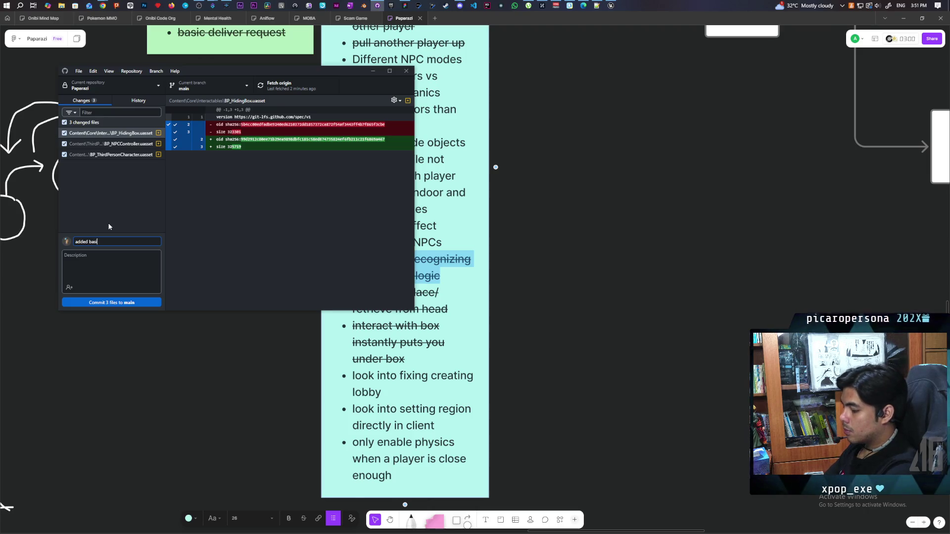
pyautogui.write(' re')
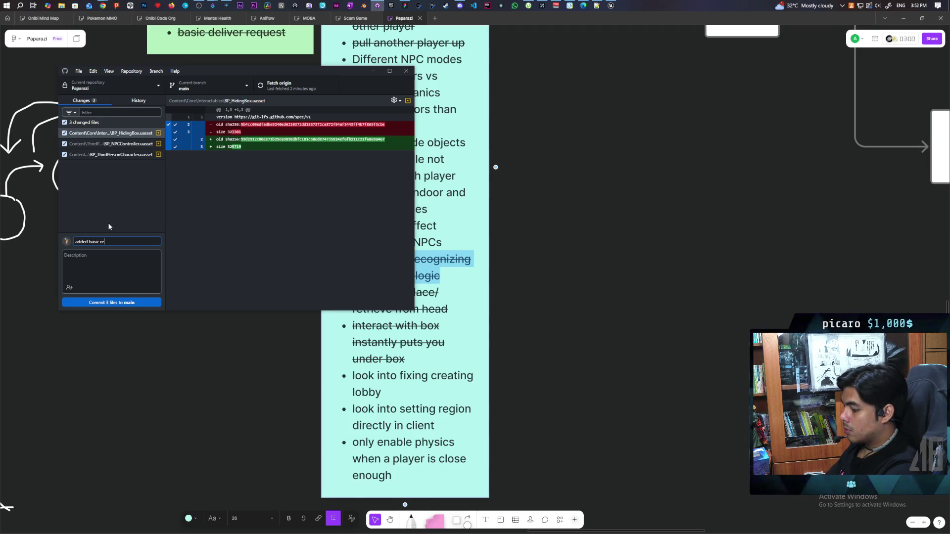
pyautogui.write('cogni')
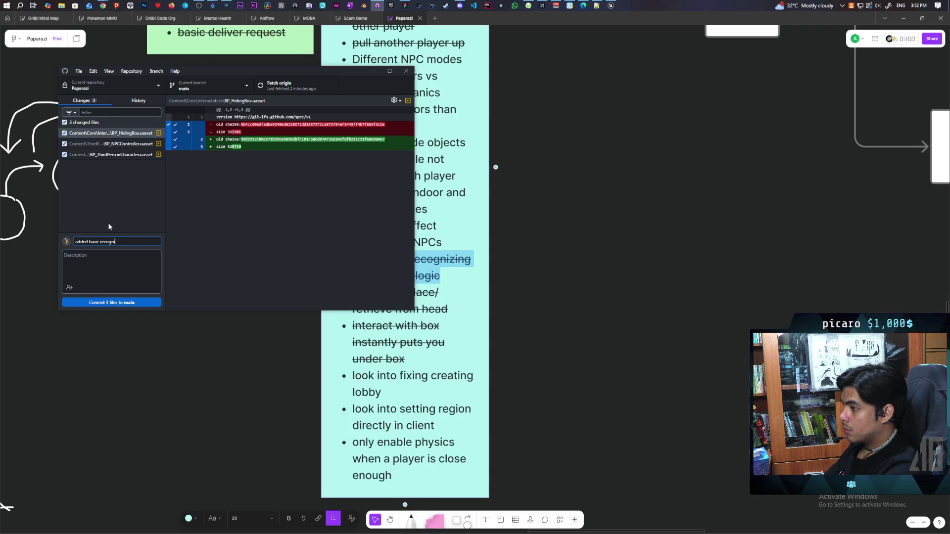
pyautogui.write('tion of ')
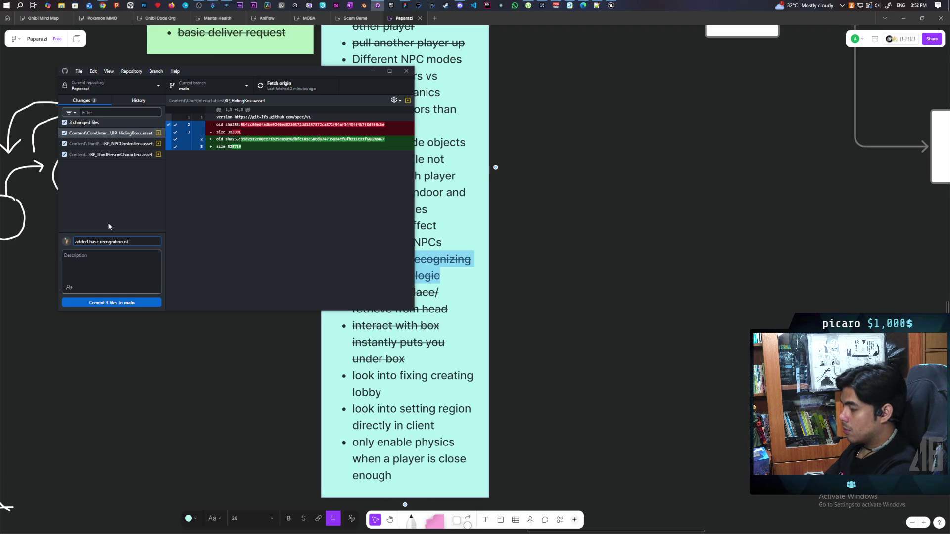
pyautogui.write('moving boxes')
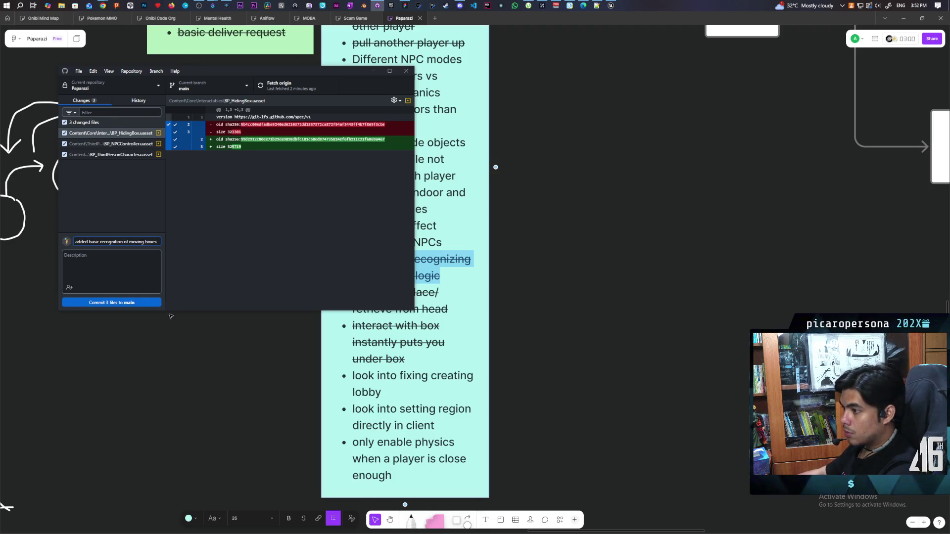
pyautogui.click(141, 303)
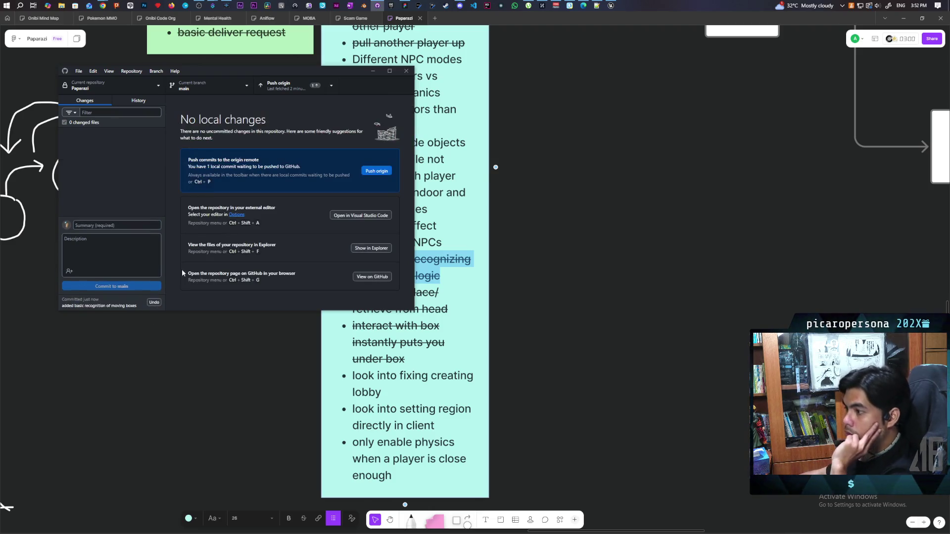
pyautogui.click(318, 94)
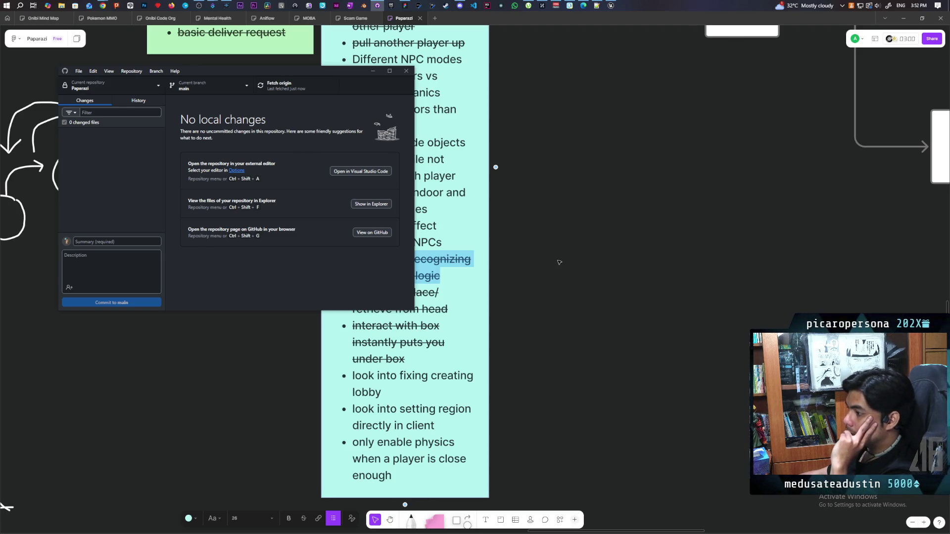
pyautogui.click(542, 272)
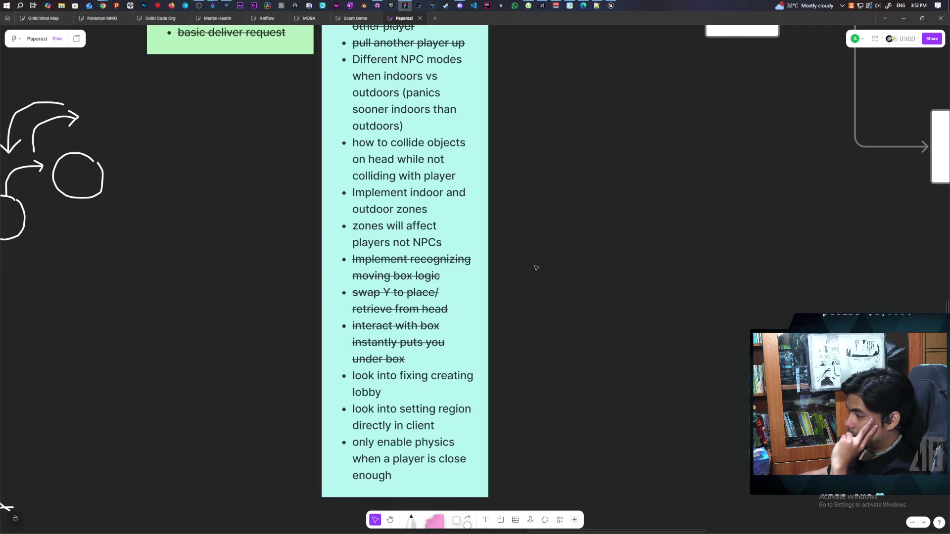
# Switch from the whiteboard back to the Unreal Engine 5 editor via the taskbar
pyautogui.moveTo(106, 4)
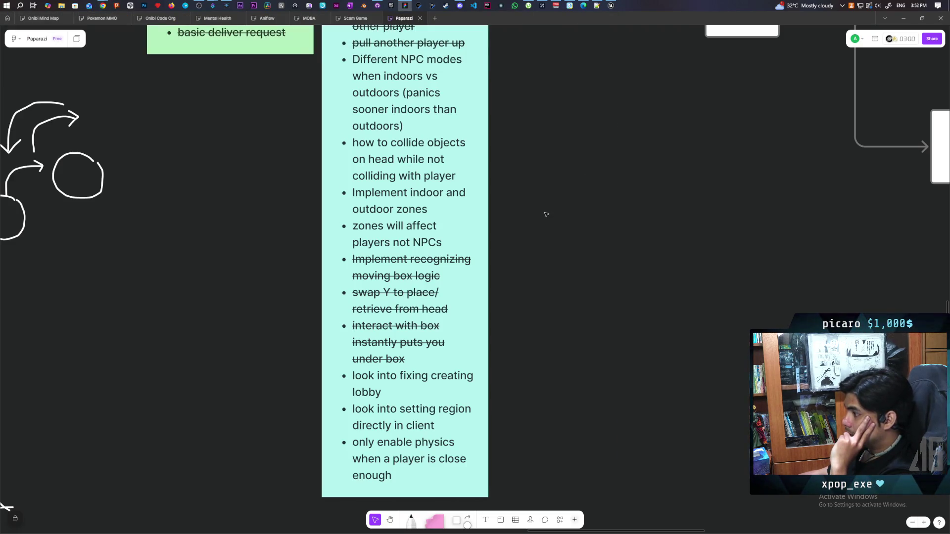
pyautogui.click(610, 5)
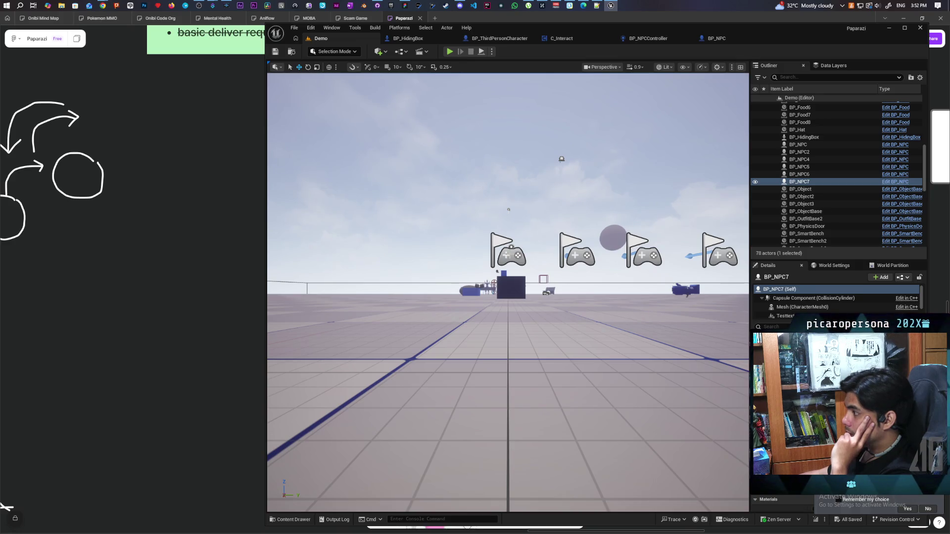
# Fly the viewport camera across the Demo level toward the hiding boxes and bench
pyautogui.moveTo(508, 210)
pyautogui.mouseDown()
pyautogui.moveTo(492, 252)
pyautogui.moveTo(497, 302)
pyautogui.moveTo(486, 230)
pyautogui.moveTo(495, 202)
pyautogui.moveTo(537, 212)
pyautogui.mouseUp()
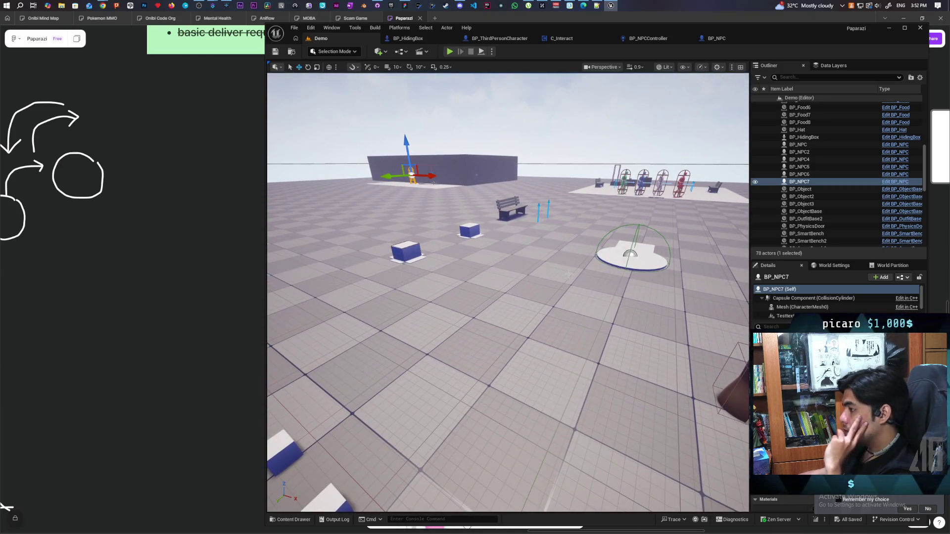